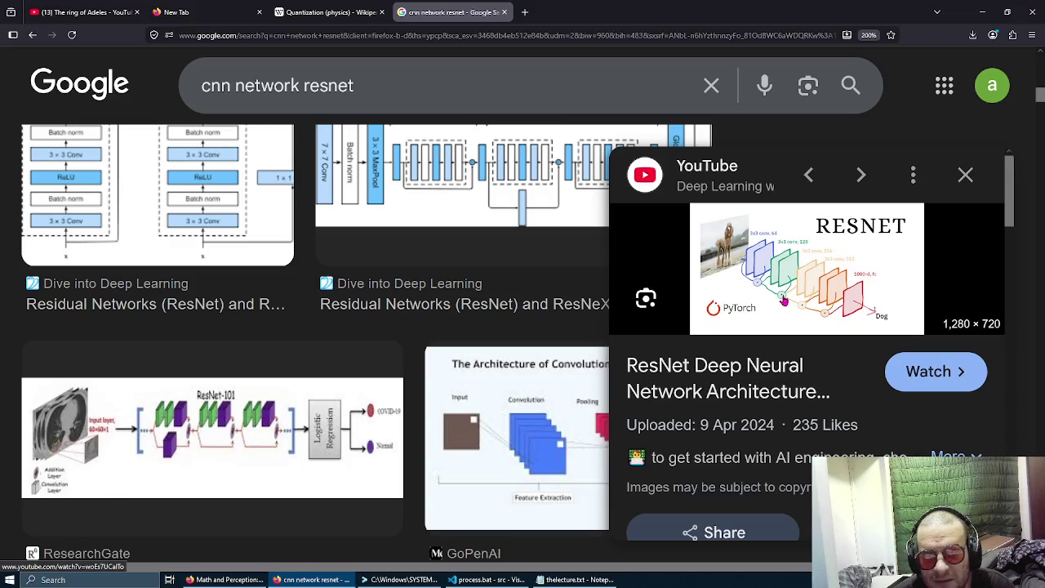
Browse the 'cnn network resnet' image results and close the YouTube ResNet preview panel.
scroll(567, 275, up, 2)
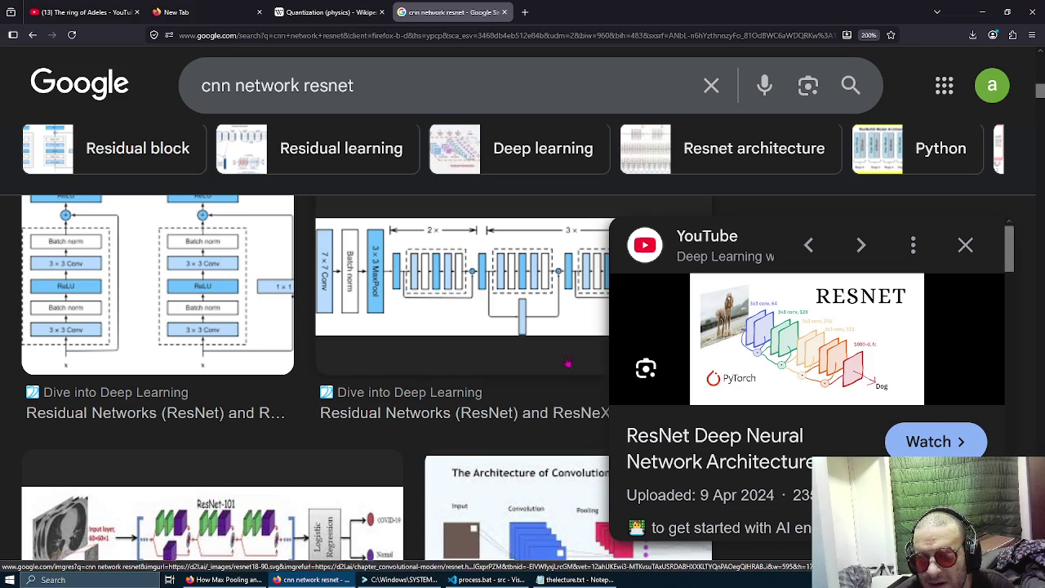
scroll(567, 365, down, 7)
scroll(568, 364, down, 3)
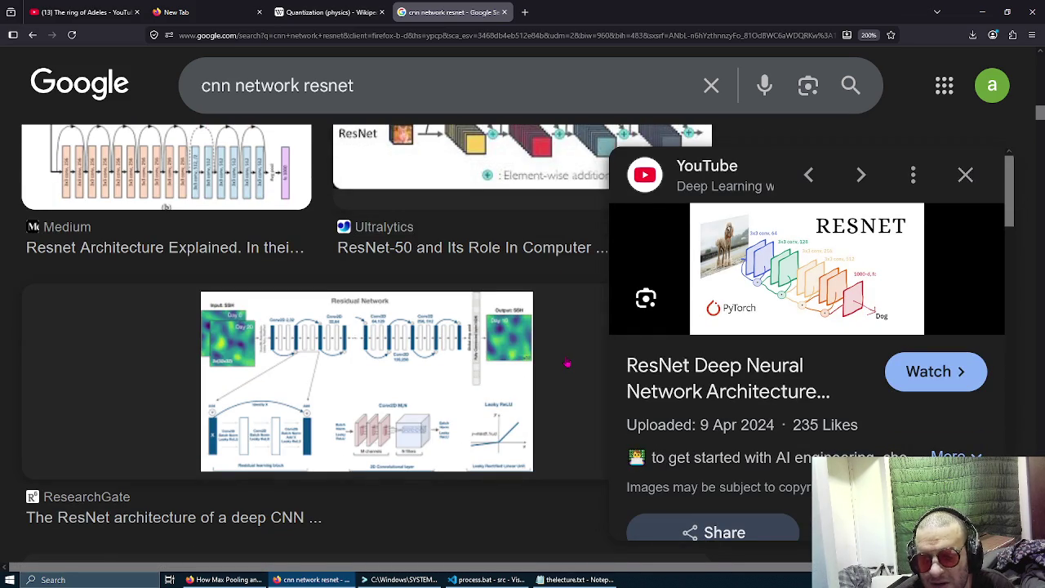
scroll(567, 363, up, 3)
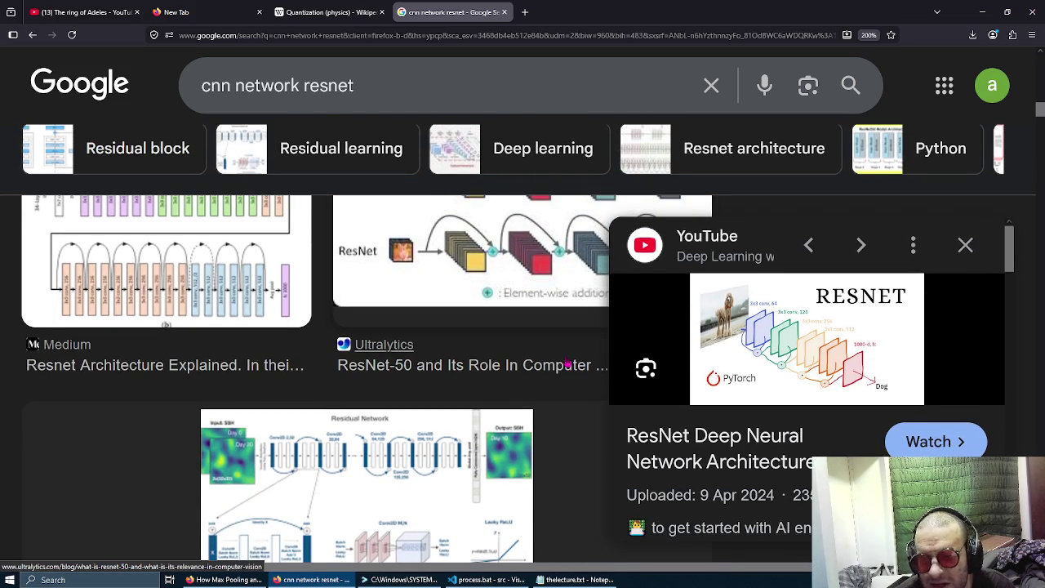
scroll(567, 365, down, 3)
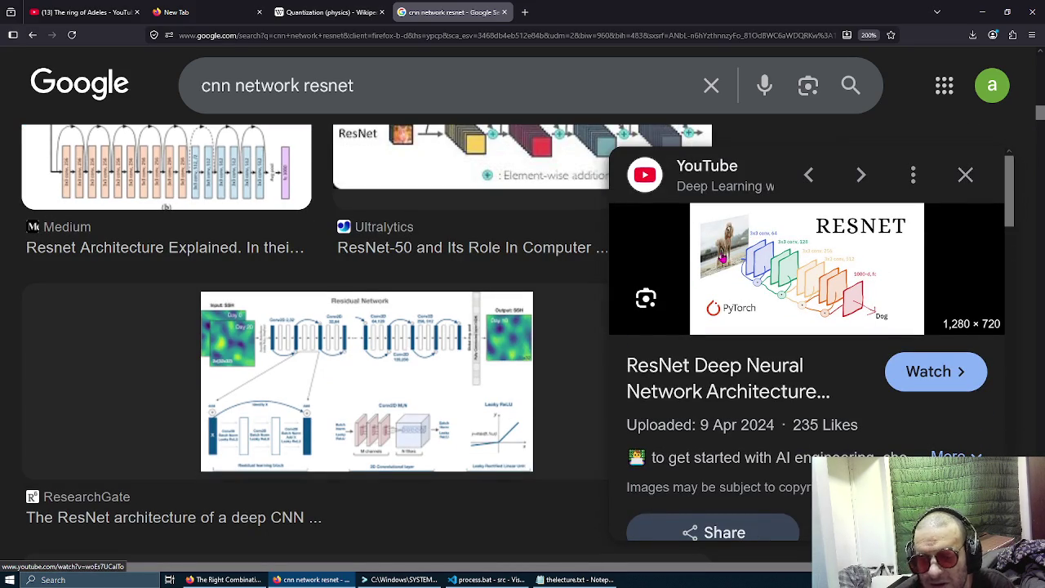
scroll(583, 308, up, 10)
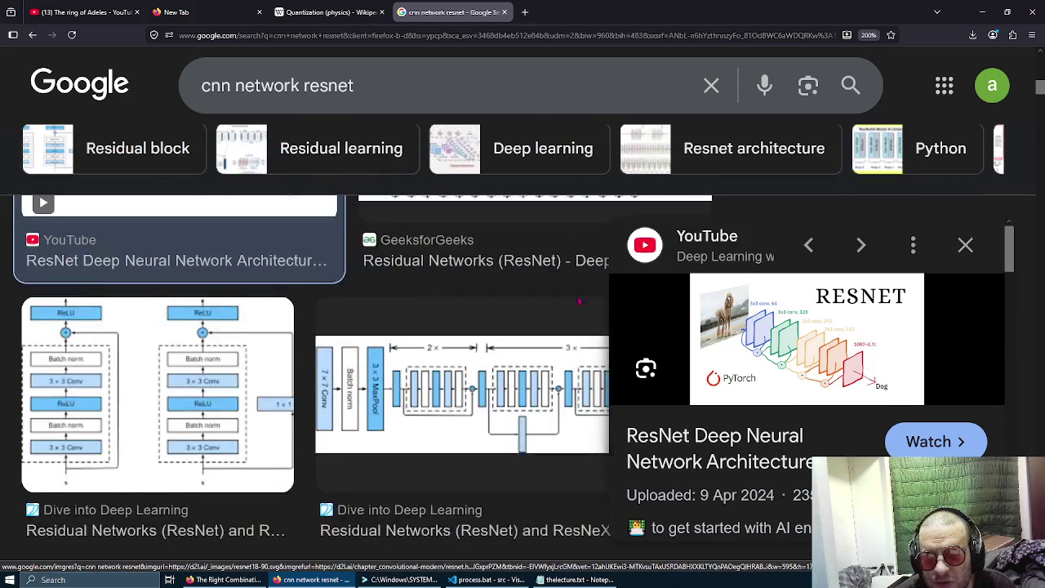
click(966, 235)
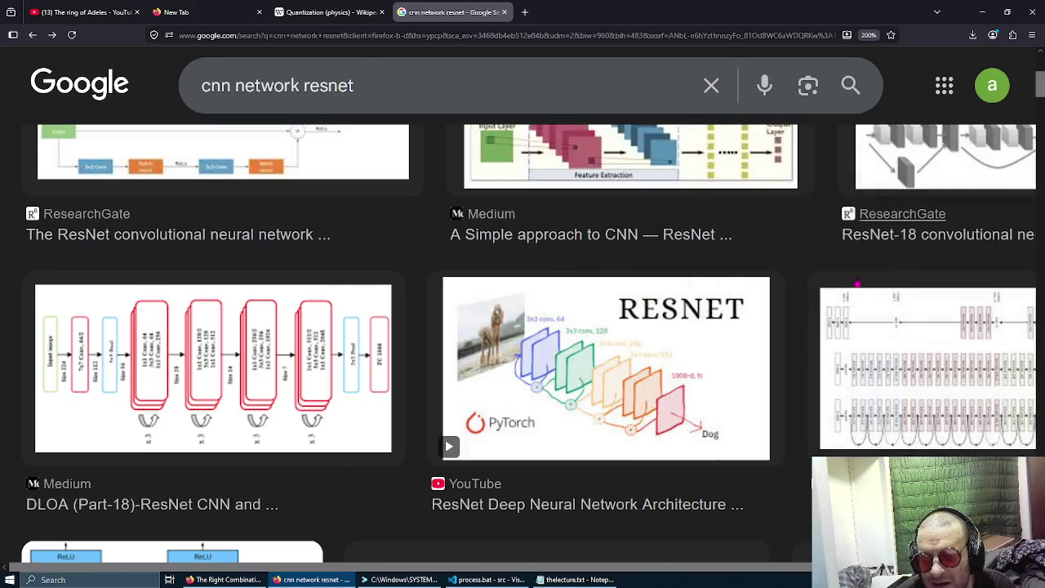
scroll(400, 228, up, 3)
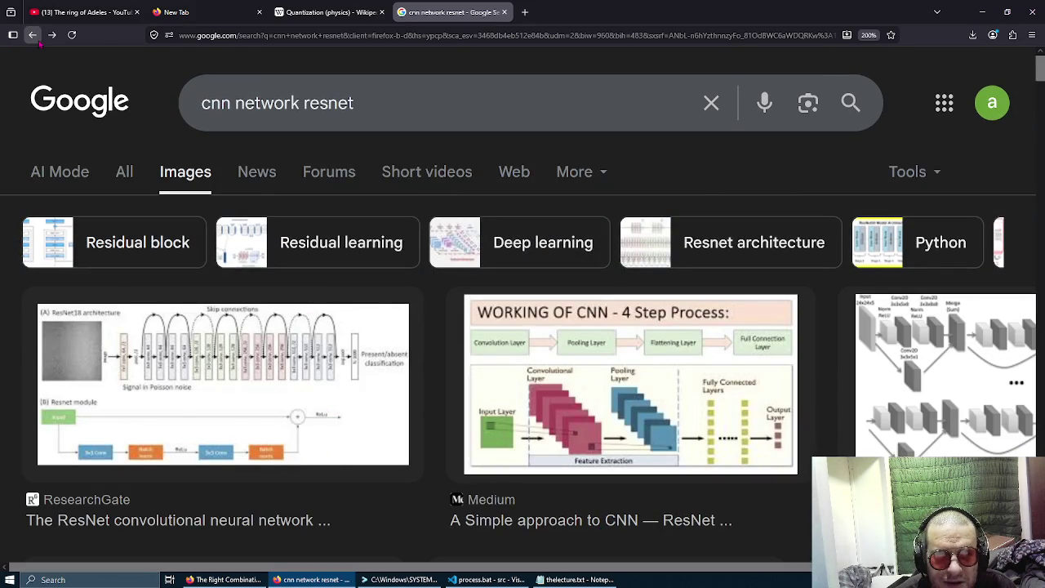
Go back to the 'max pooling cnn' results, dismiss the ResearchGate preview, then close that tab.
click(32, 36)
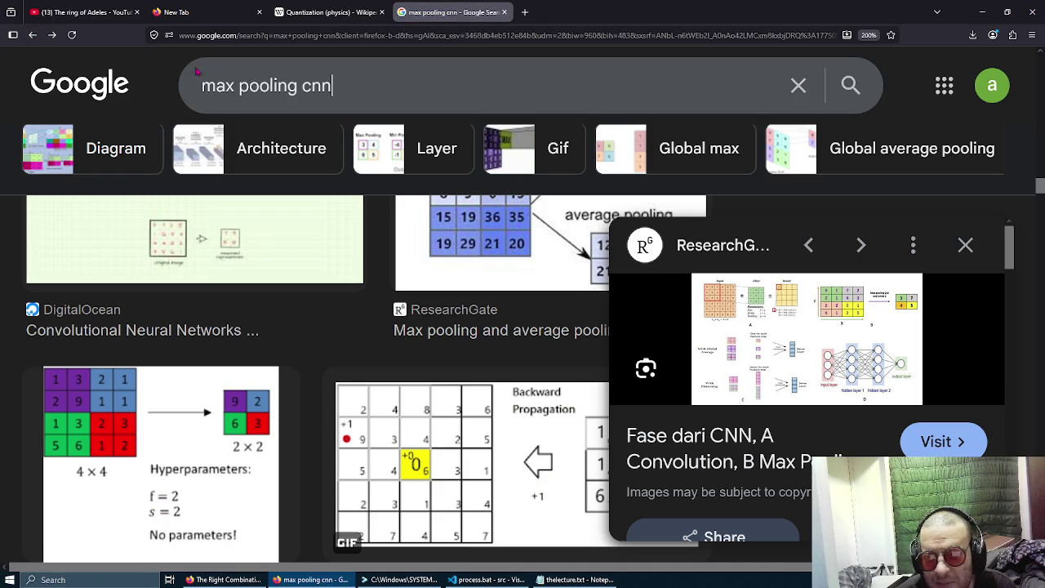
click(966, 245)
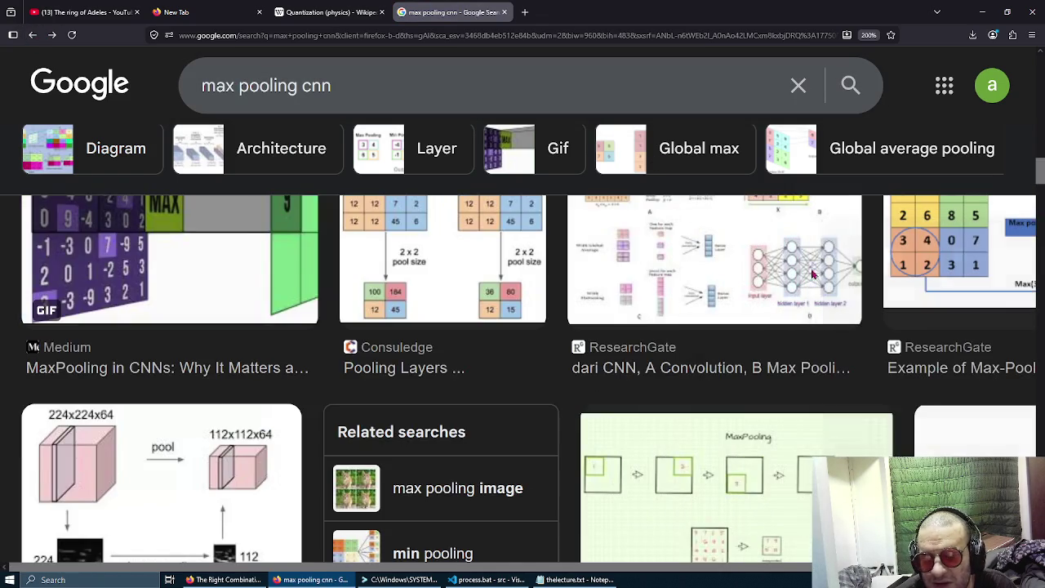
scroll(362, 264, up, 5)
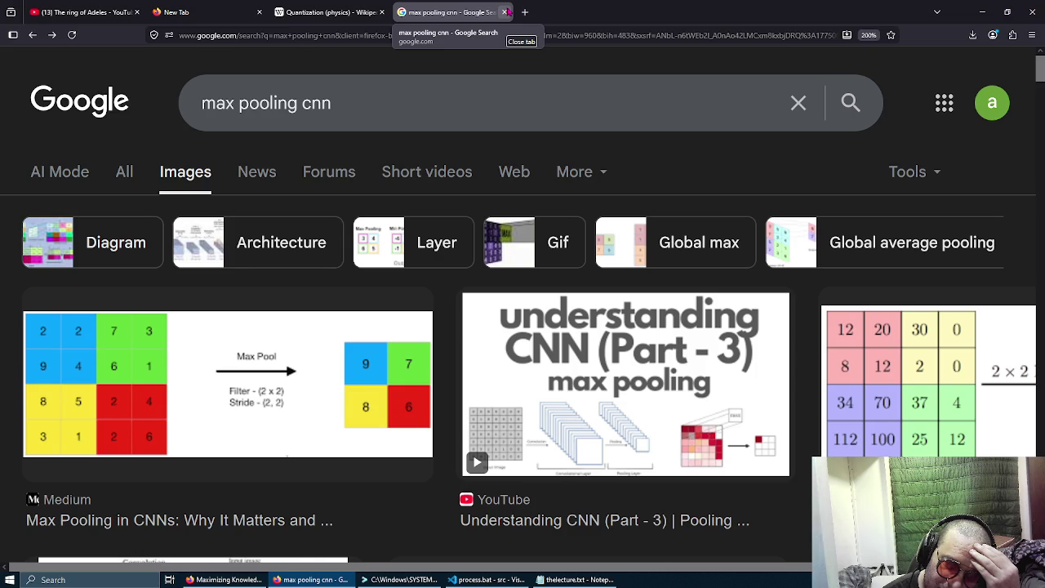
click(505, 12)
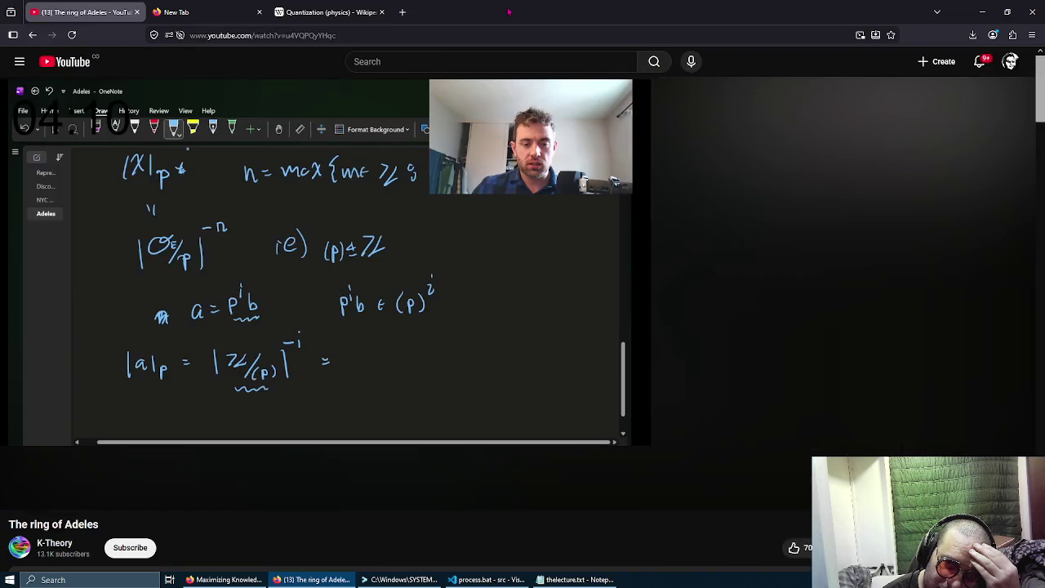
Shrink the YouTube window and move it down, bringing the lecture slideshow to the front.
mouse_move(505, 11)
mouse_down()
mouse_move(506, 51)
mouse_move(507, 39)
mouse_move(710, 27)
mouse_up()
double_click(276, 224)
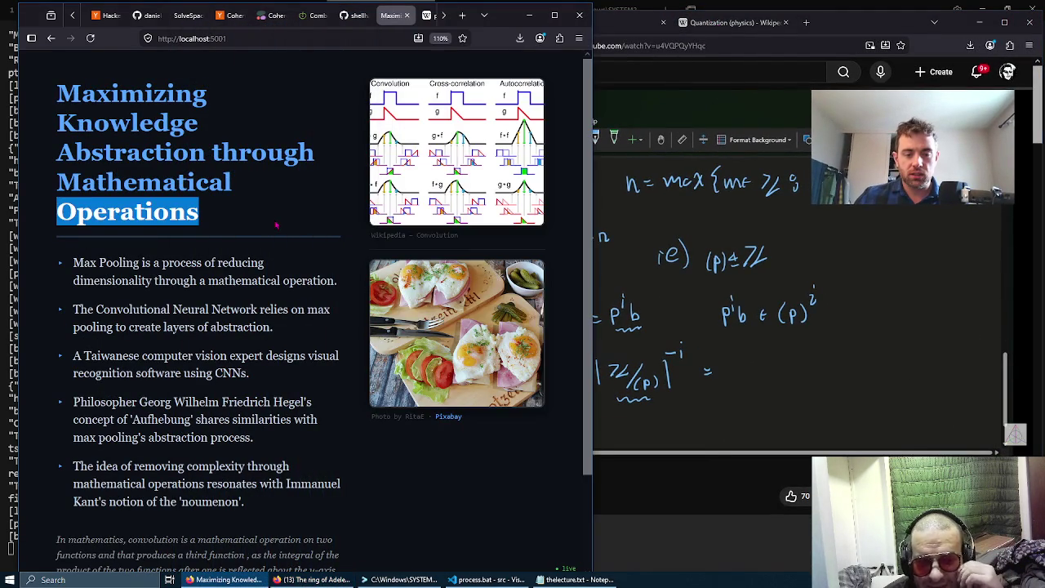
click(303, 210)
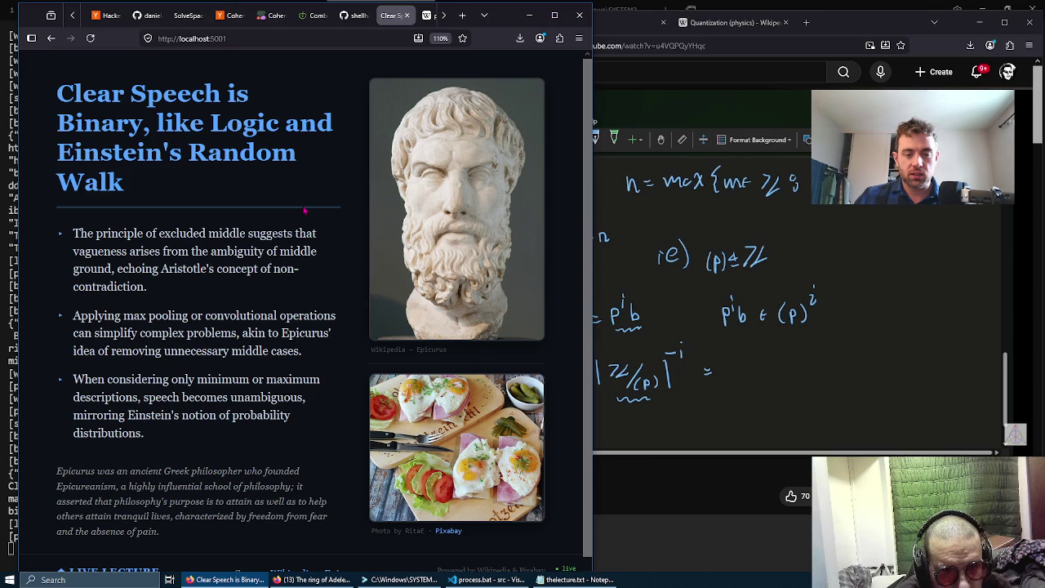
Google the first bullet's excluded-middle phrase in a new tab and expand the AI Overview.
drag(251, 233, 72, 234)
key(ctrl+c)
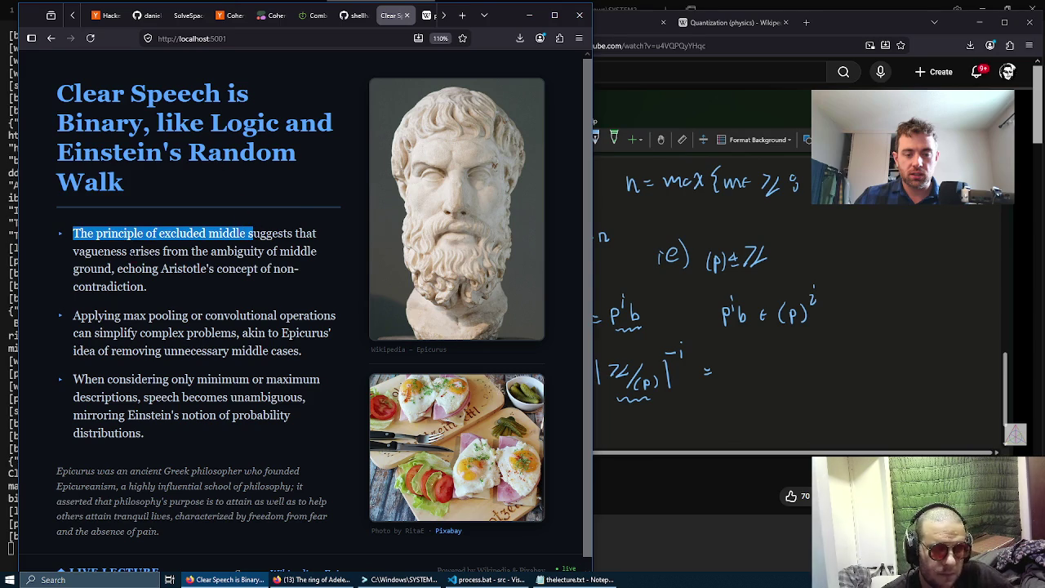
click(806, 22)
key(ctrl+v)
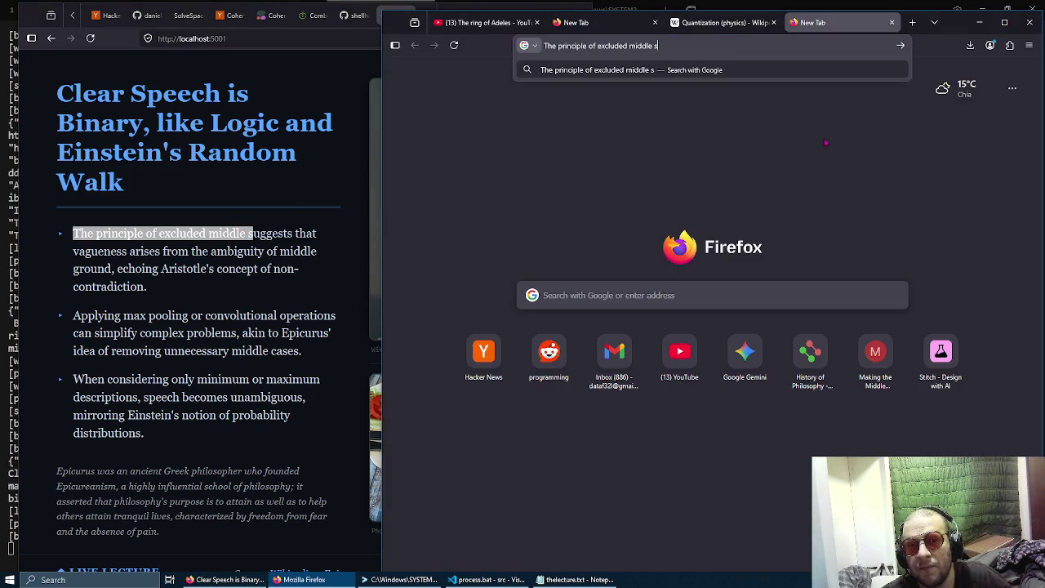
key(Return)
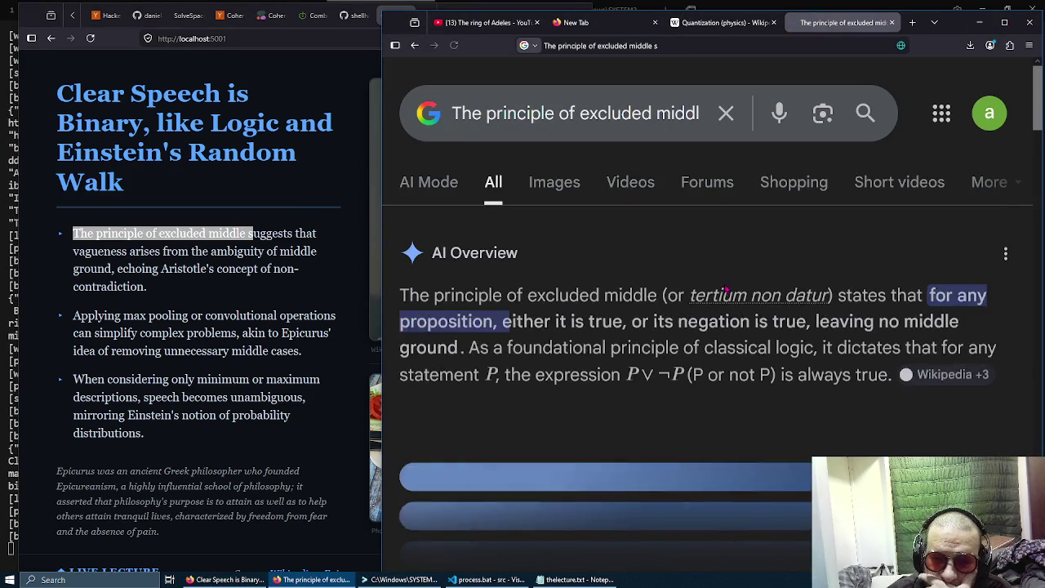
scroll(725, 288, down, 2)
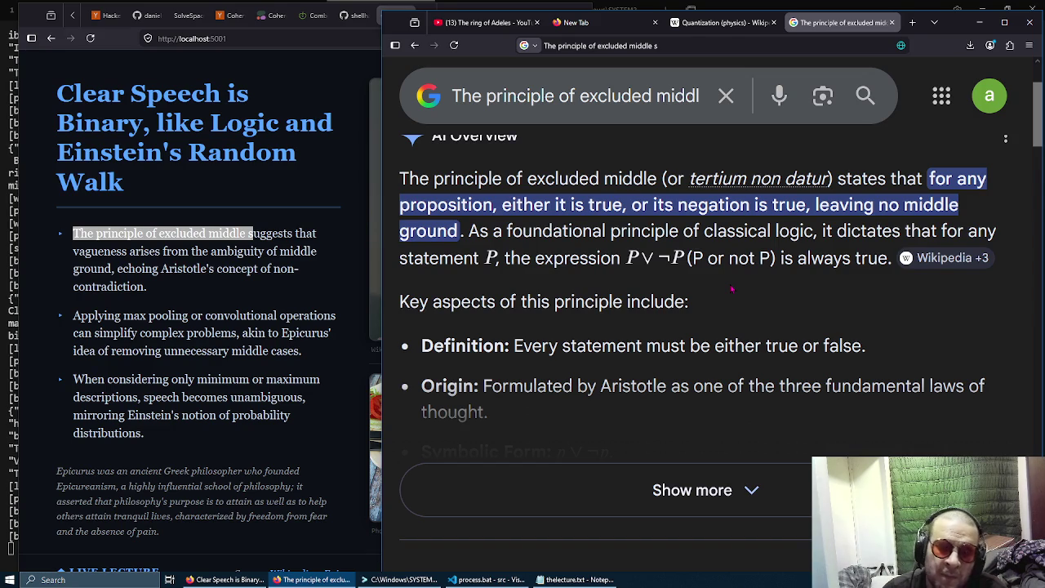
click(710, 499)
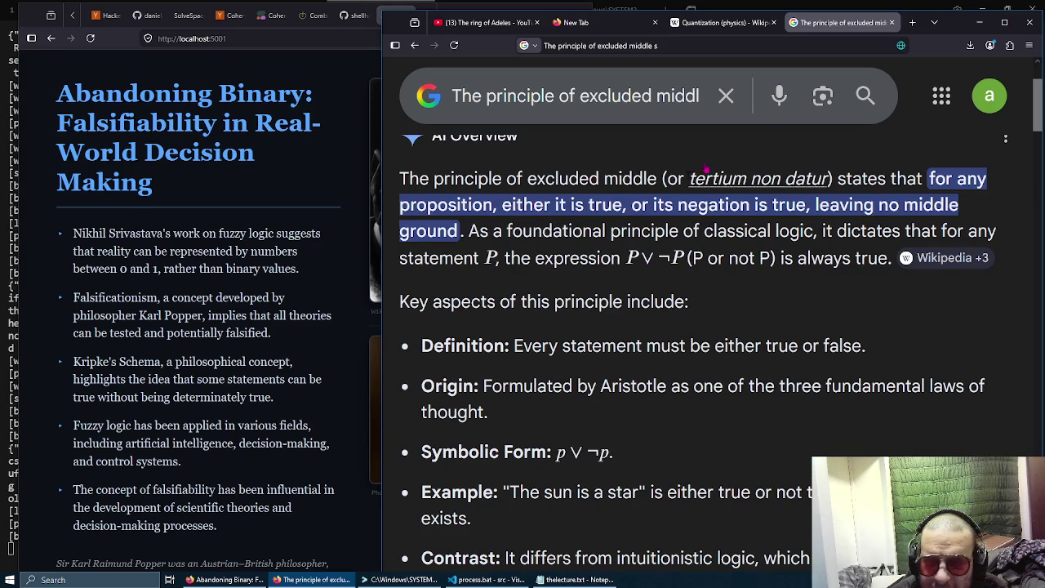
Search 'chiral gauge theory' in a new tab, fixing the 'gaauge' typo, and open its Wikipedia result.
click(912, 23)
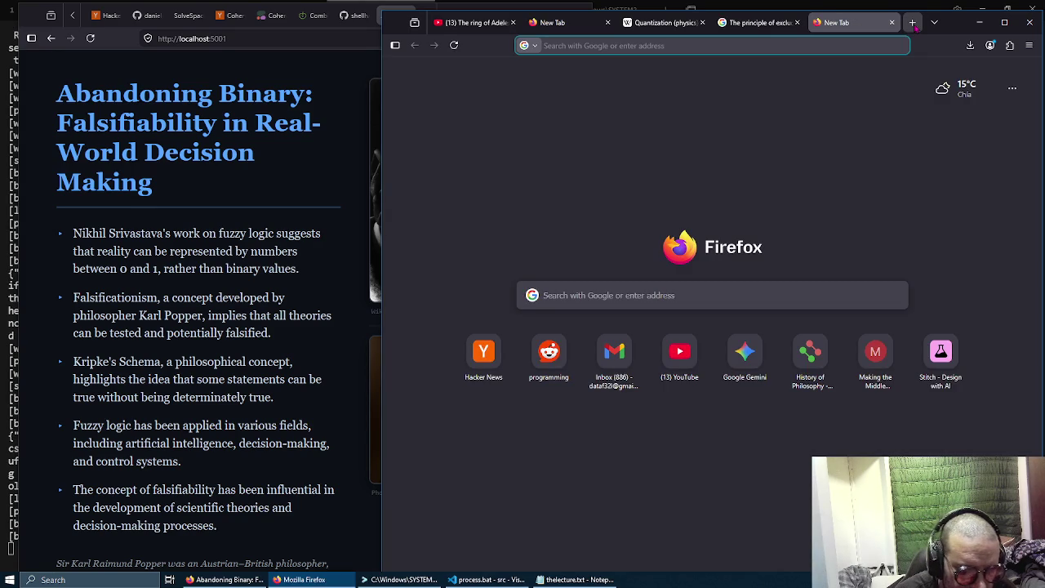
text(chiral gaau)
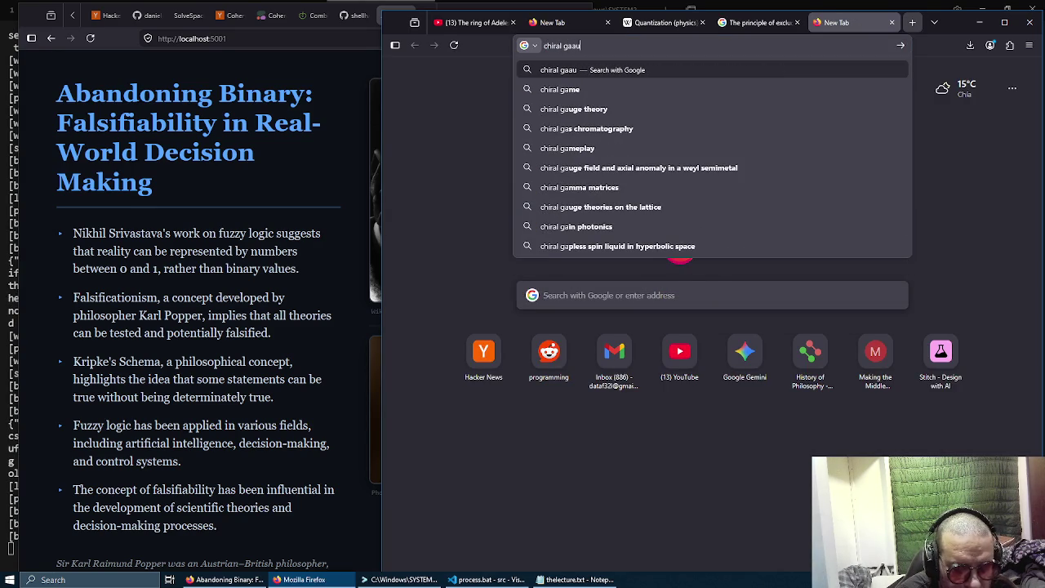
text(ge)
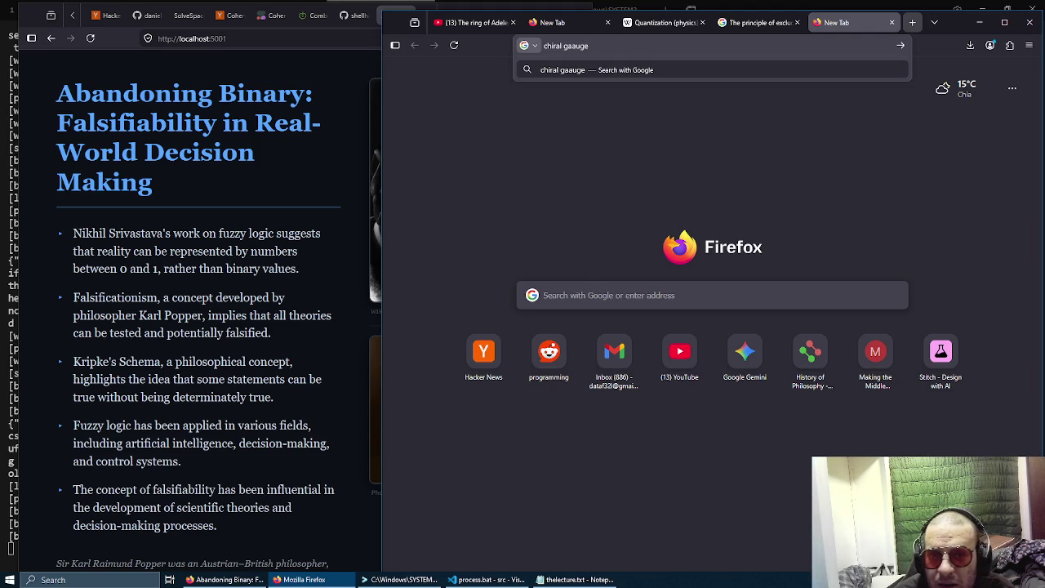
click(572, 45)
key(BackSpace)
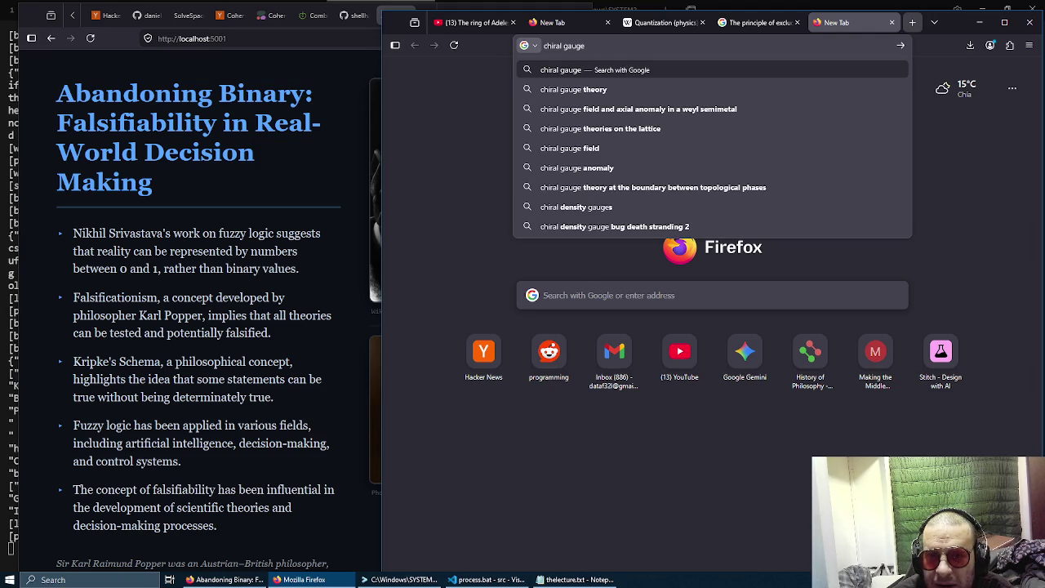
text(theory)
key(Return)
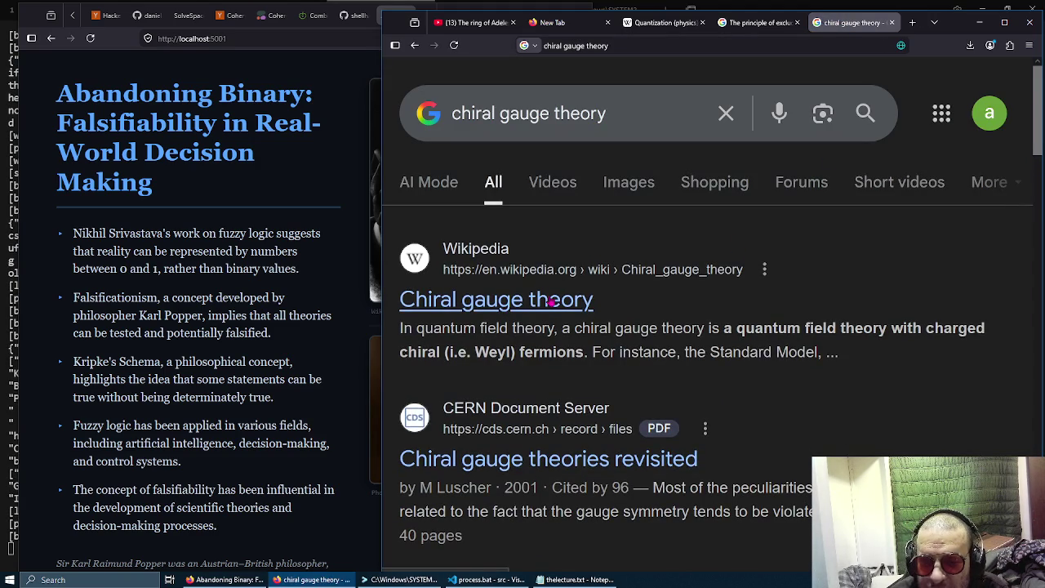
click(550, 302)
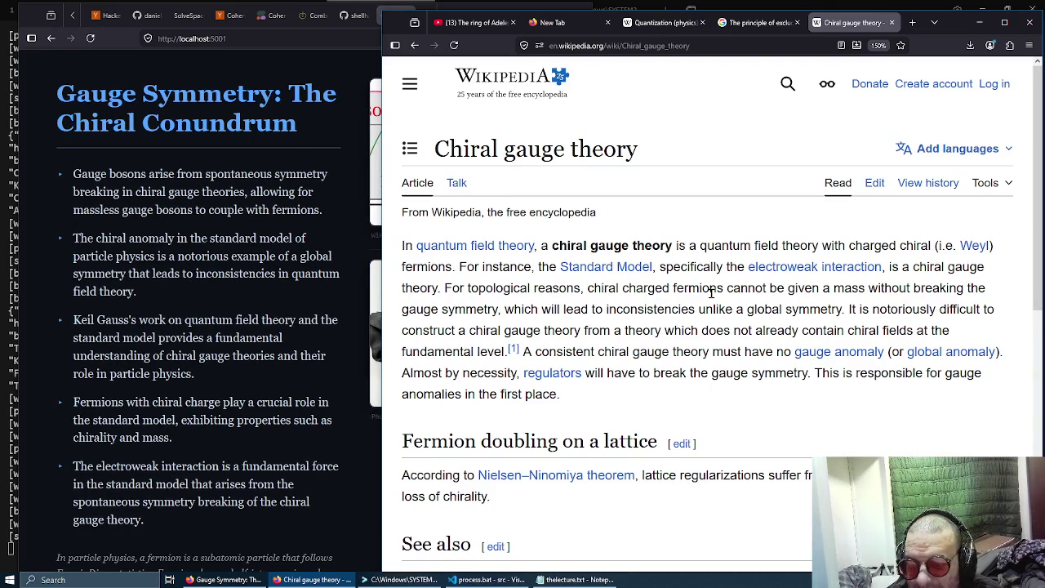
Read the Chiral gauge theory introduction on chiral fermions, the Standard Model and gauge anomalies.
mouse_move(625, 270)
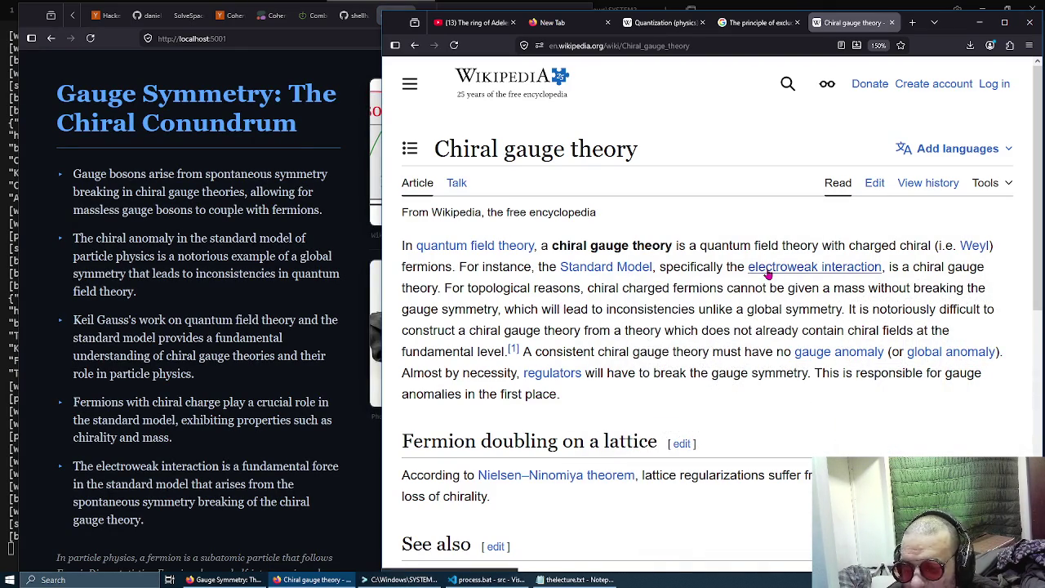
Select then deselect the intro paragraph, and scroll down to the See also and References sections.
mouse_move(767, 276)
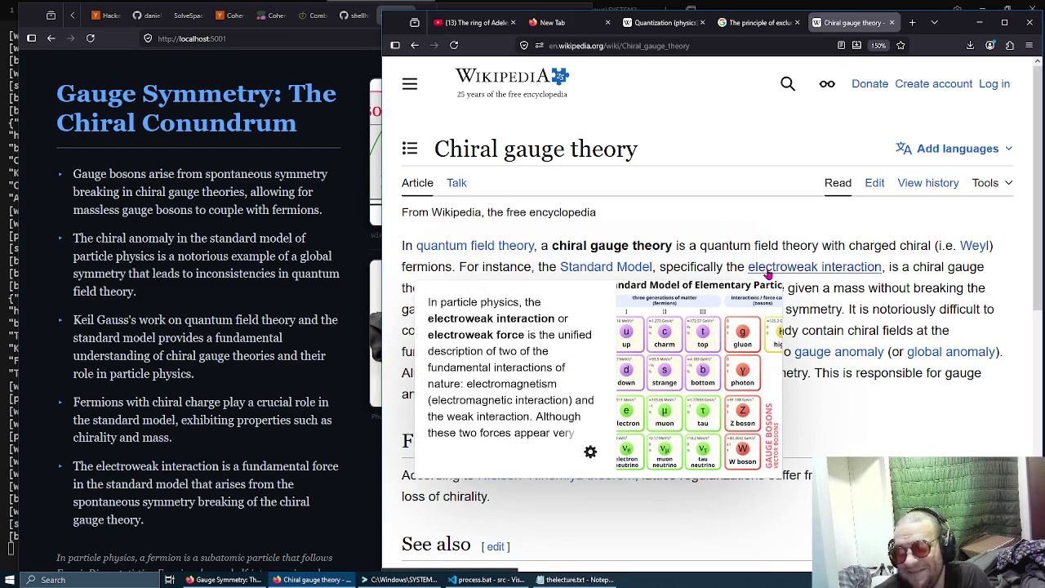
triple_click(734, 244)
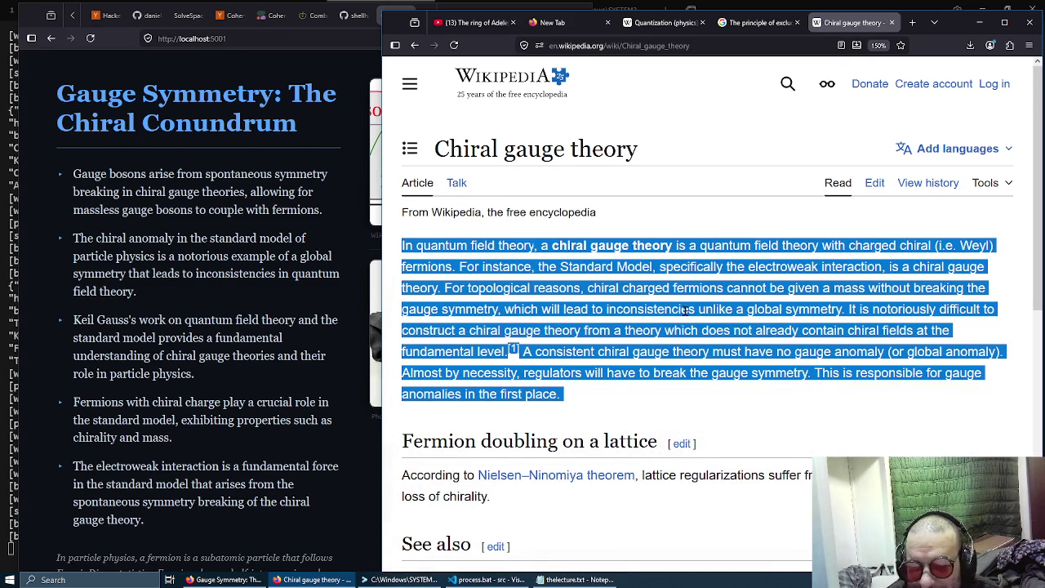
click(686, 309)
scroll(686, 309, down, 1)
scroll(752, 301, down, 2)
scroll(756, 295, down, 1)
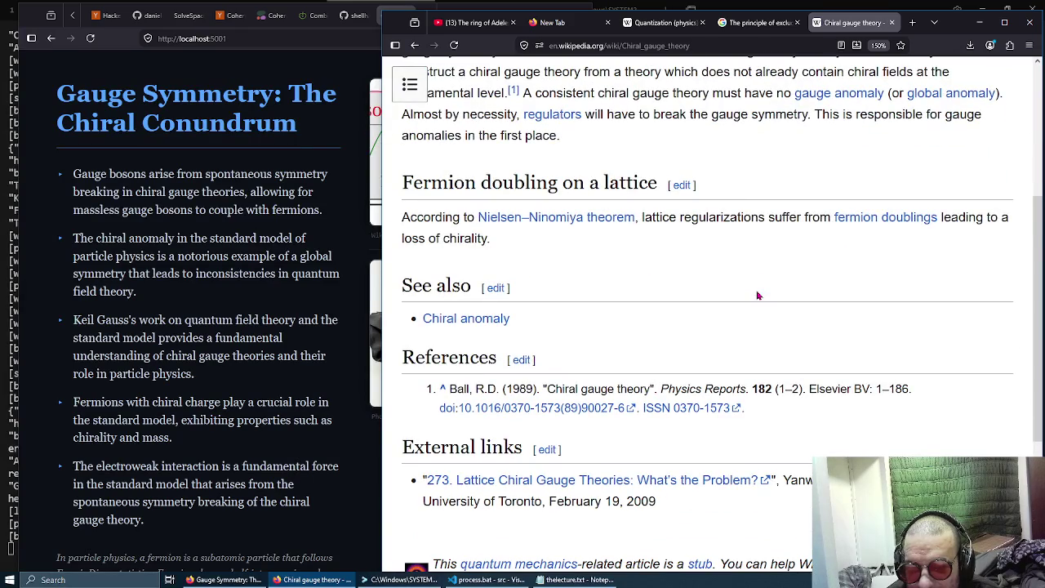
scroll(756, 296, down, 1)
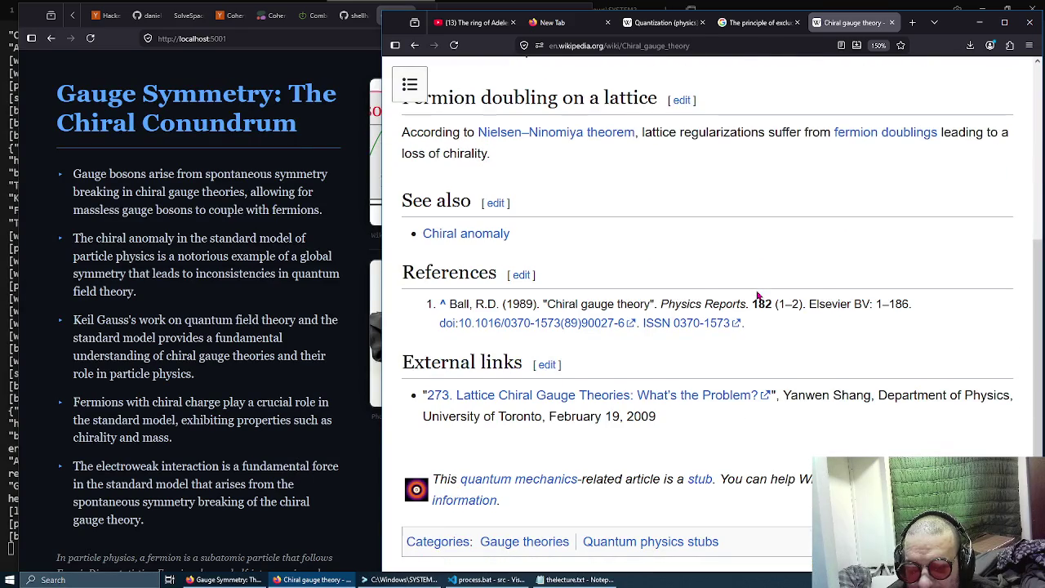
Open the Chiral anomaly and Quantum field theory links in new tabs.
right_click(475, 244)
click(532, 247)
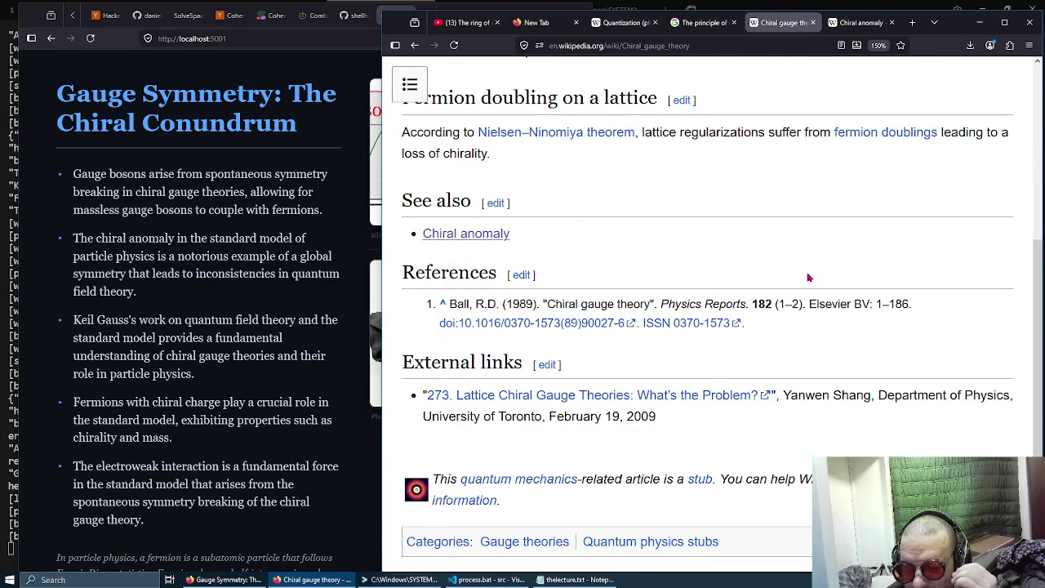
scroll(808, 277, up, 3)
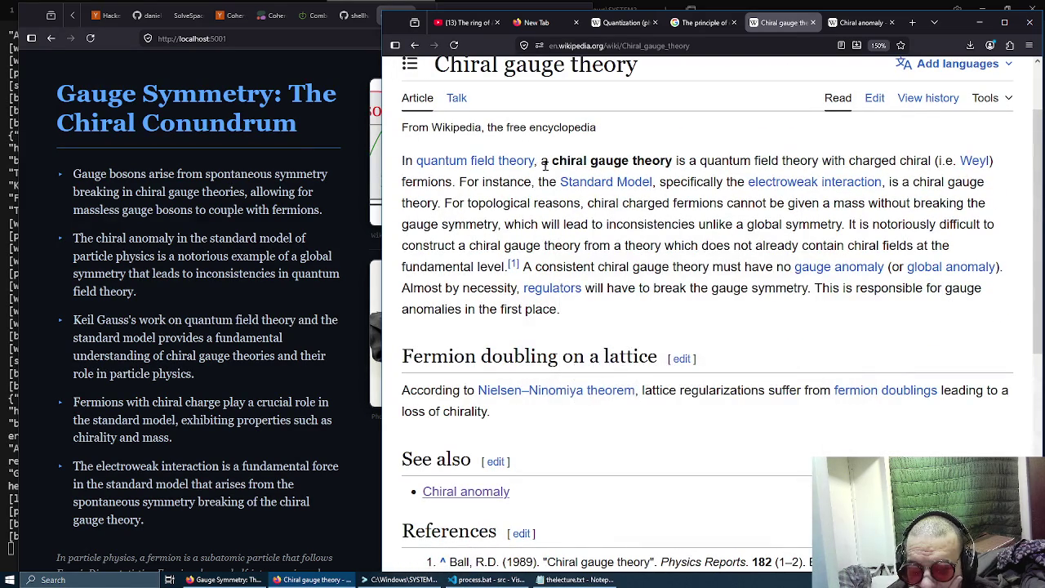
right_click(510, 168)
click(542, 173)
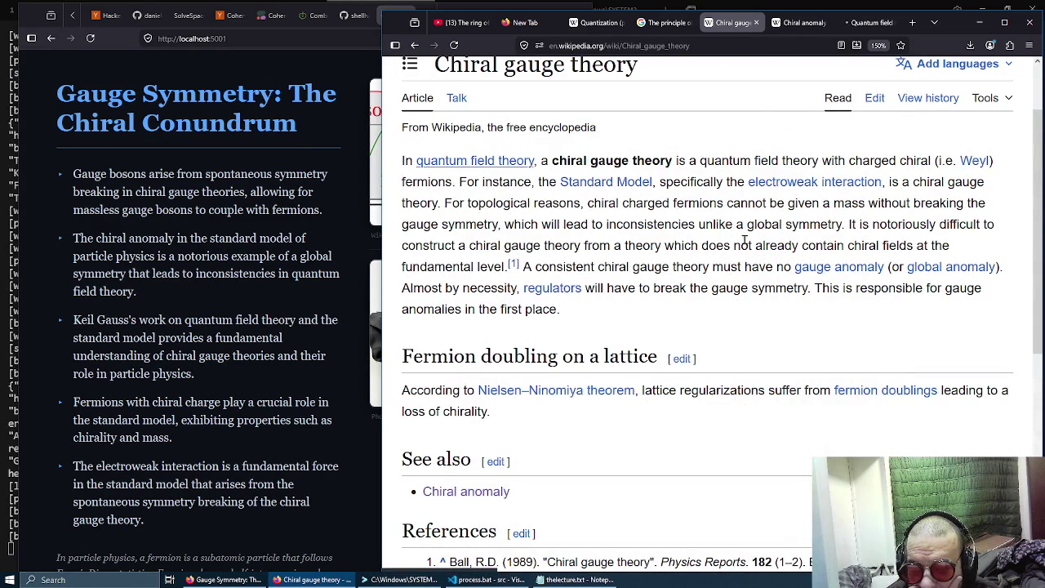
scroll(750, 245, up, 1)
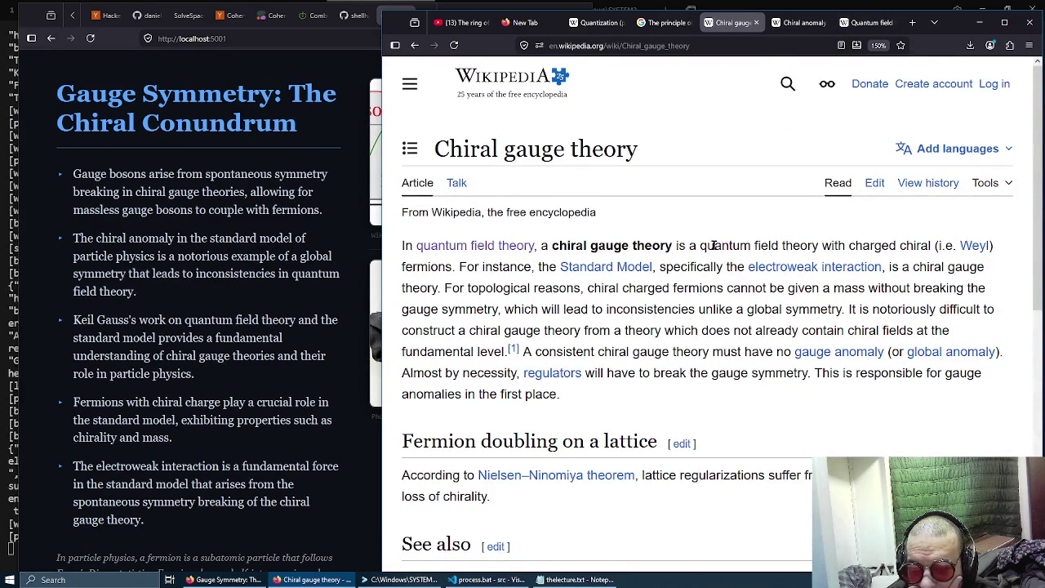
Select and clear the word 'quantum' in the intro, then switch to the Quantum field theory tab.
double_click(714, 245)
click(704, 229)
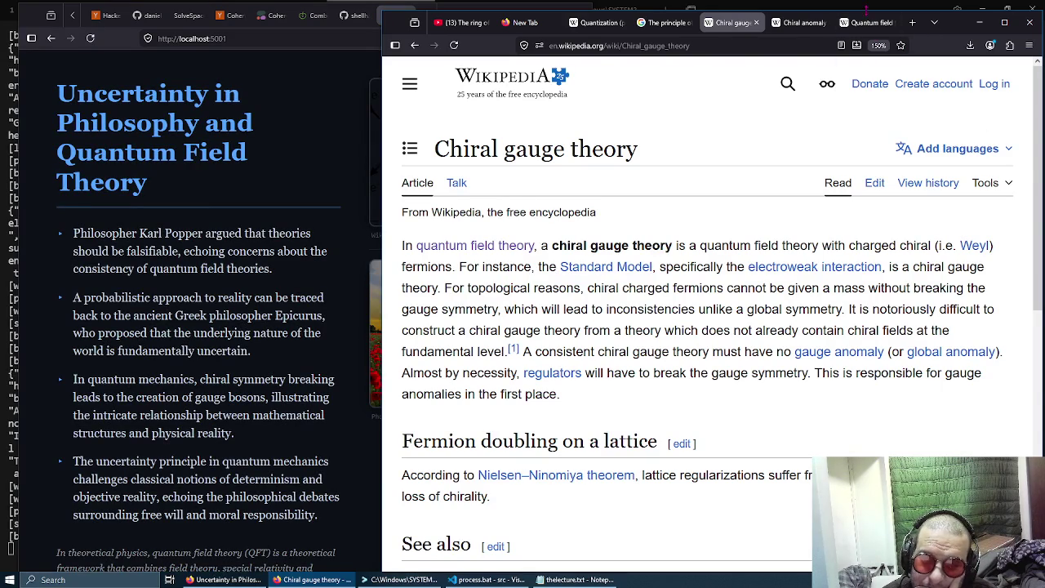
click(873, 27)
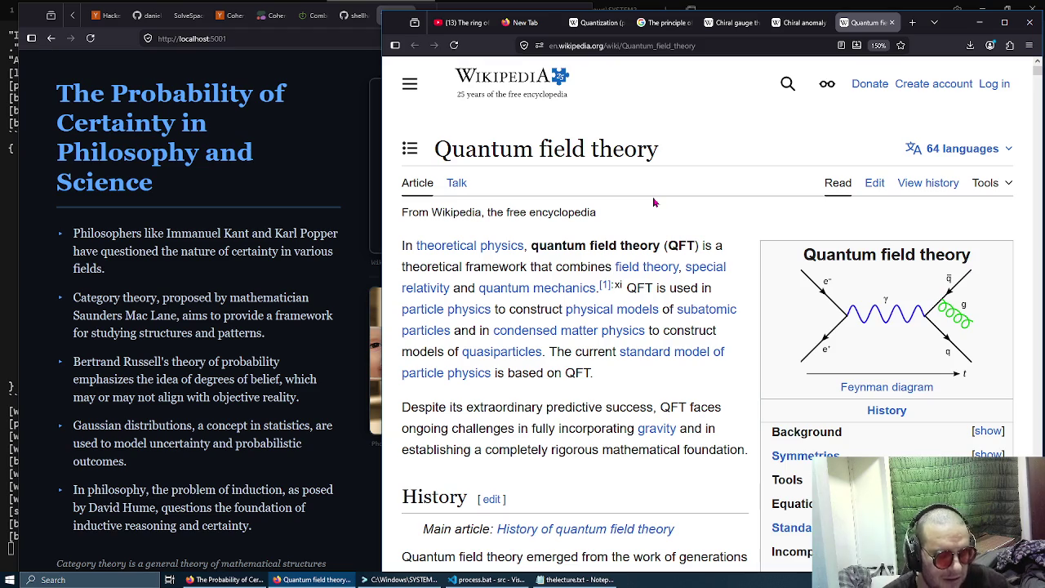
Bring up the Windows Run prompt with Win+R.
key(super+r)
Launch Paint via mspaint, size its window beside the slides, and enlarge the canvas to 2278 × 1346 px.
text(mspa)
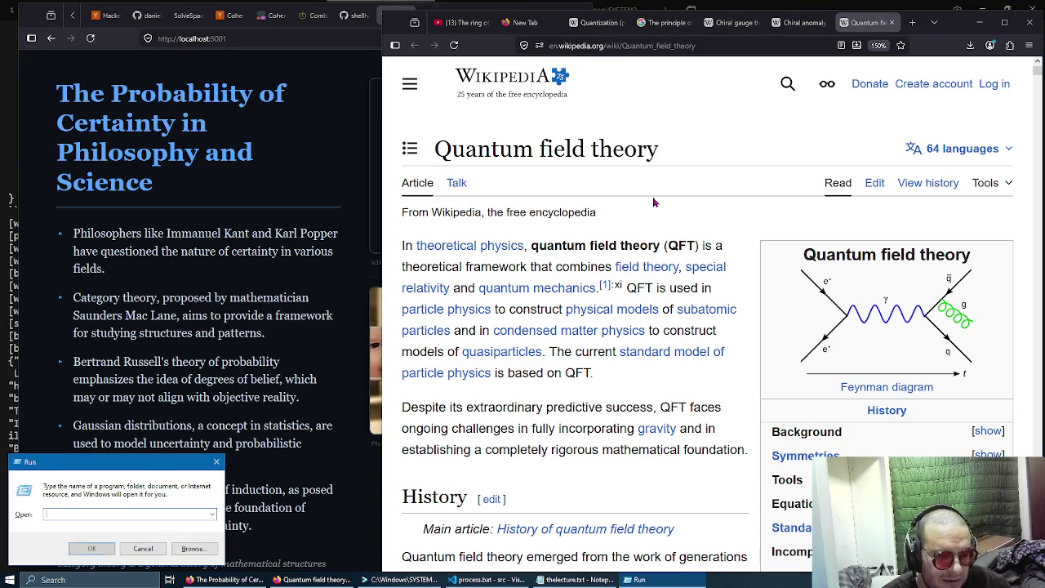
text(int)
key(Return)
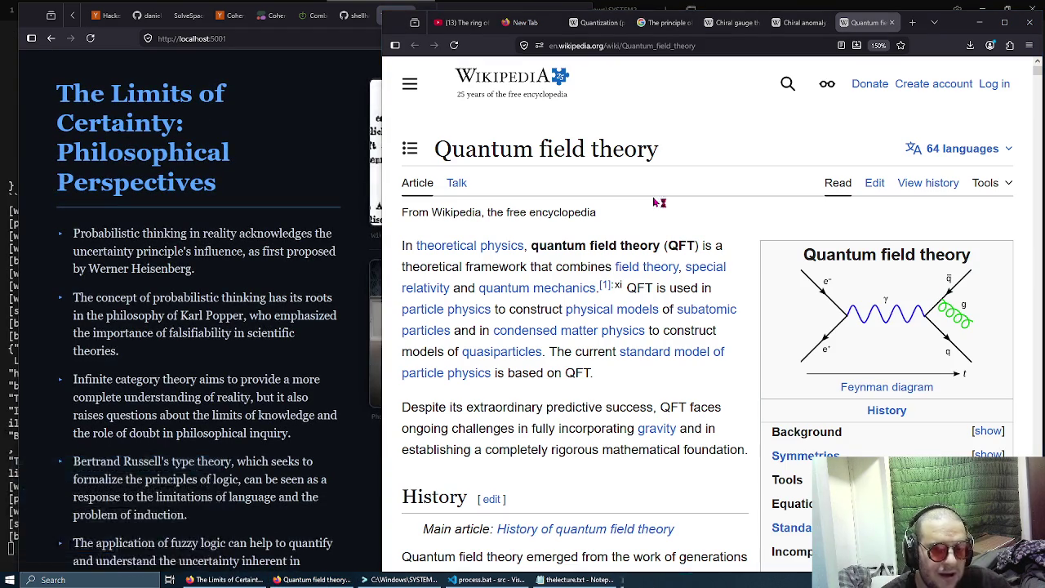
mouse_move(545, 5)
mouse_down()
mouse_move(644, 98)
mouse_move(644, 71)
mouse_up()
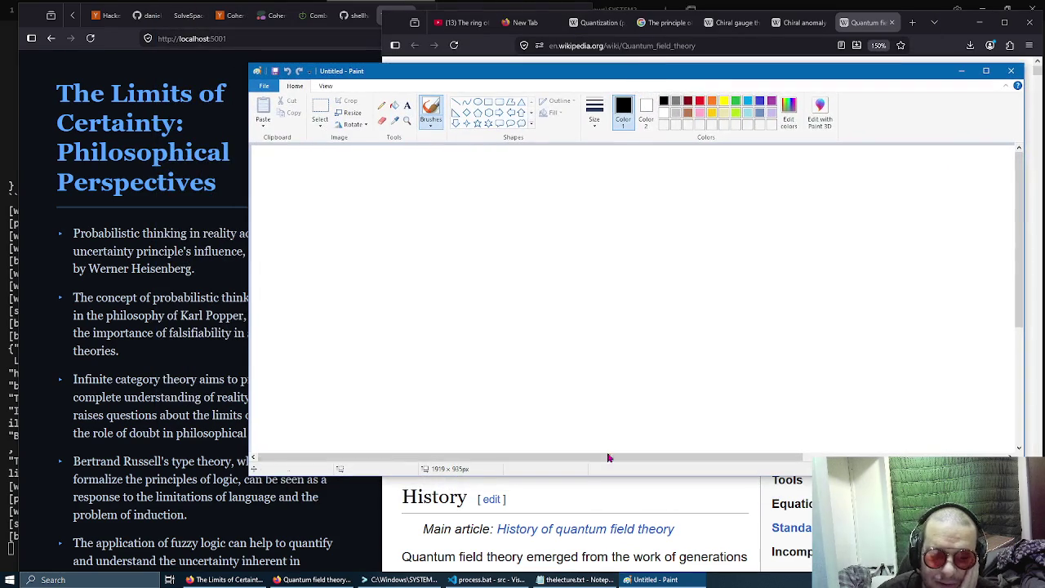
mouse_move(254, 471)
mouse_down()
mouse_move(381, 567)
mouse_move(380, 581)
mouse_move(368, 566)
mouse_up()
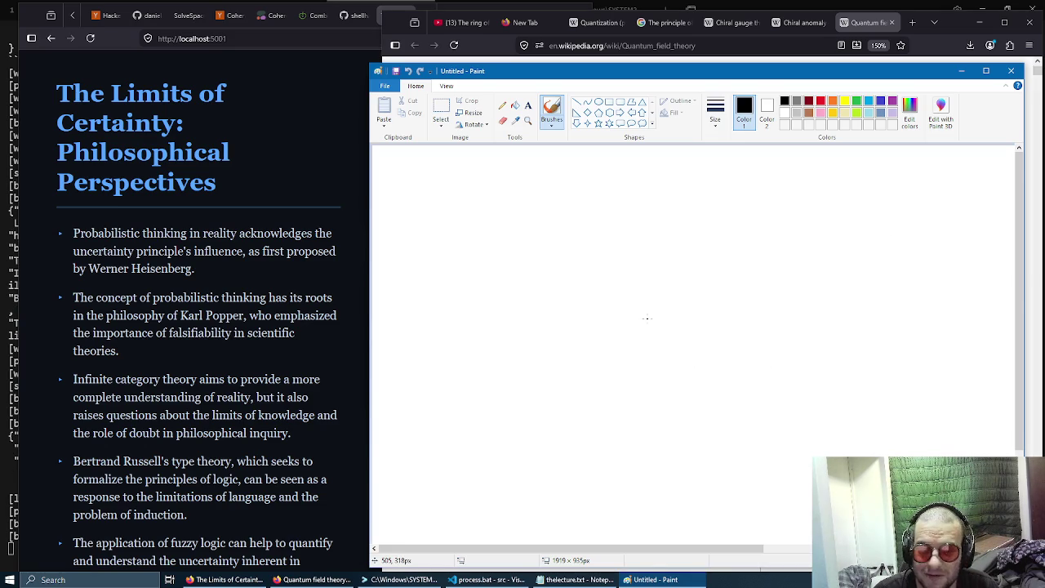
ctrl+scroll(646, 318, down, 1)
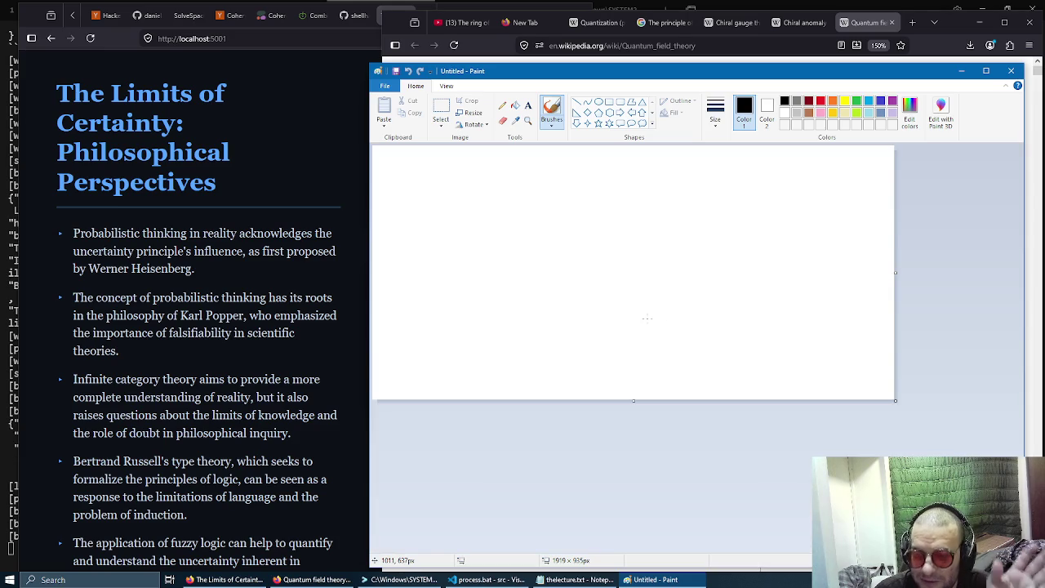
drag(892, 401, 993, 513)
Draw the table outline with two vertical column dividers and two horizontal row dividers.
mouse_move(540, 257)
mouse_down()
mouse_move(538, 427)
mouse_move(809, 275)
mouse_move(534, 246)
mouse_up()
drag(638, 236, 648, 422)
drag(740, 241, 740, 438)
drag(538, 297, 818, 300)
drag(533, 351, 817, 371)
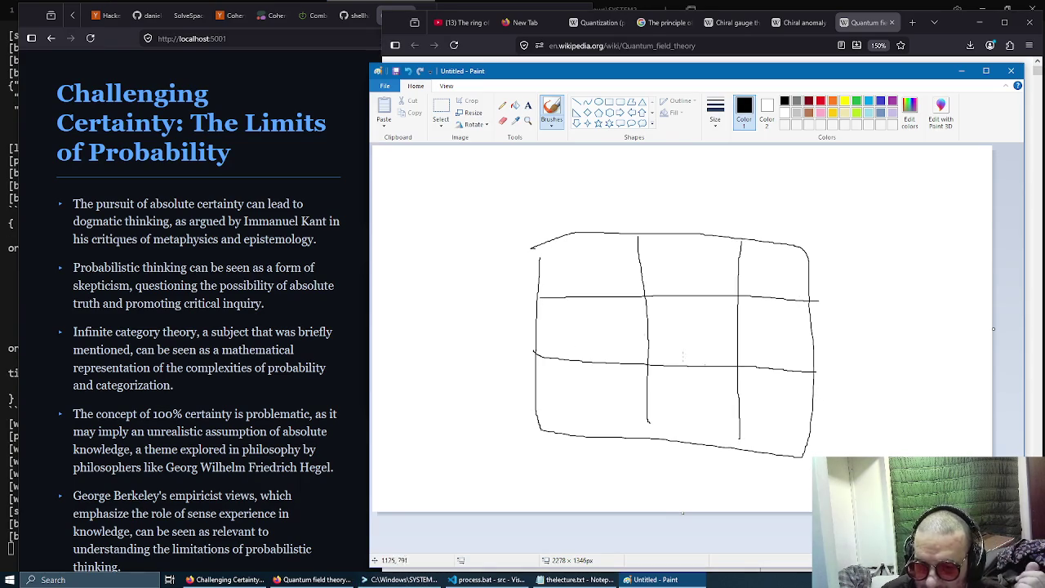
Write the S row labels on the left and the d, d, dN column headers above the grid.
mouse_move(439, 228)
mouse_down()
mouse_move(479, 229)
mouse_move(446, 270)
mouse_move(479, 281)
mouse_move(446, 341)
mouse_move(505, 346)
mouse_up()
mouse_move(471, 382)
mouse_down()
mouse_move(455, 413)
mouse_move(514, 425)
mouse_up()
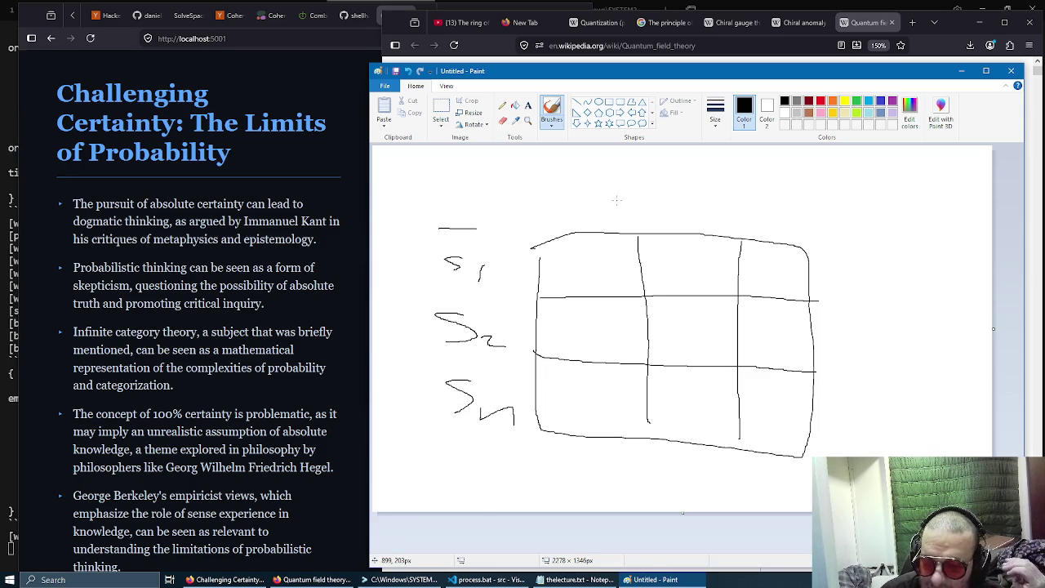
mouse_move(577, 171)
mouse_down()
mouse_move(587, 209)
mouse_move(602, 202)
mouse_up()
drag(618, 194, 618, 230)
drag(692, 167, 698, 203)
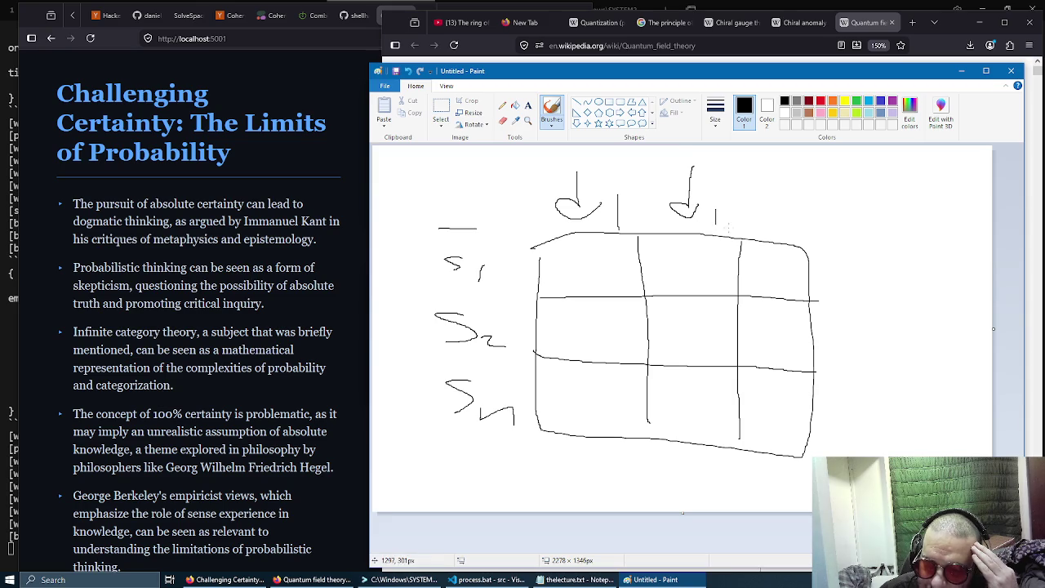
mouse_move(766, 174)
mouse_down()
mouse_move(769, 211)
mouse_move(792, 235)
mouse_move(809, 215)
mouse_up()
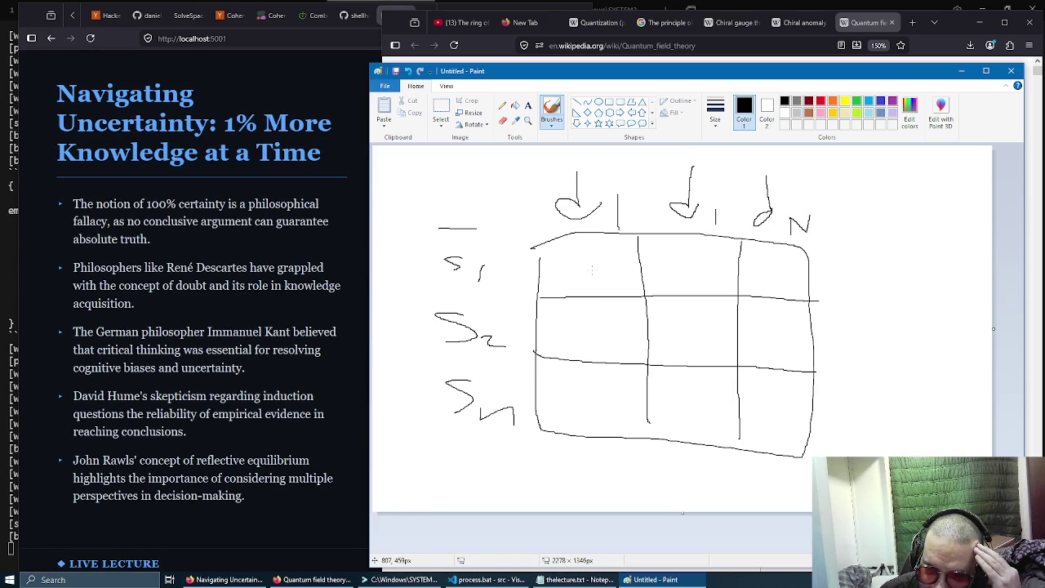
Touch up the top-left edge, draw a rightward arrow, and extend both row lines into a new right column.
drag(539, 241, 536, 271)
mouse_move(839, 239)
mouse_down()
mouse_move(867, 232)
mouse_move(925, 456)
mouse_up()
drag(816, 367, 904, 369)
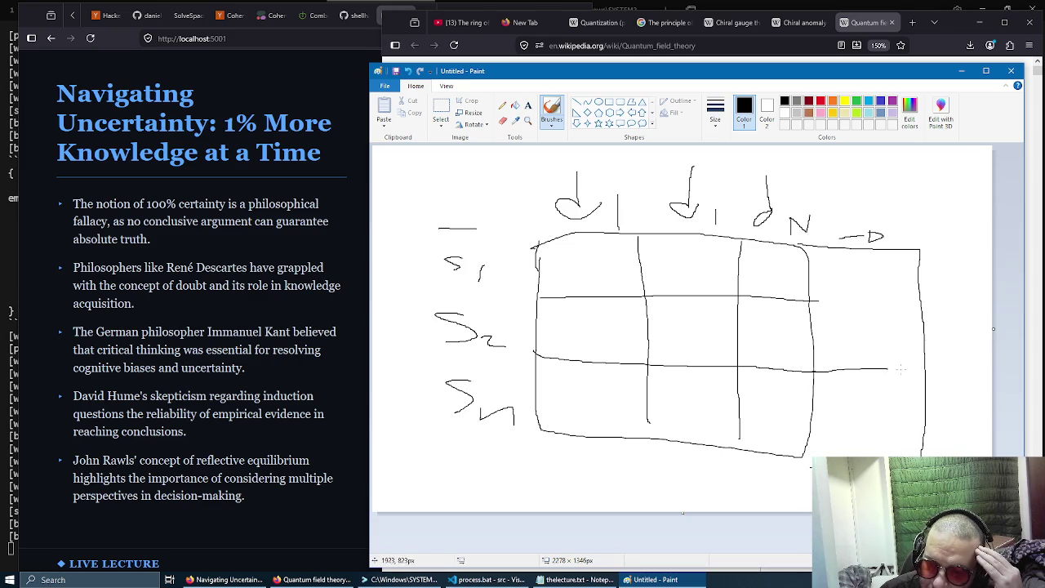
drag(816, 302, 901, 301)
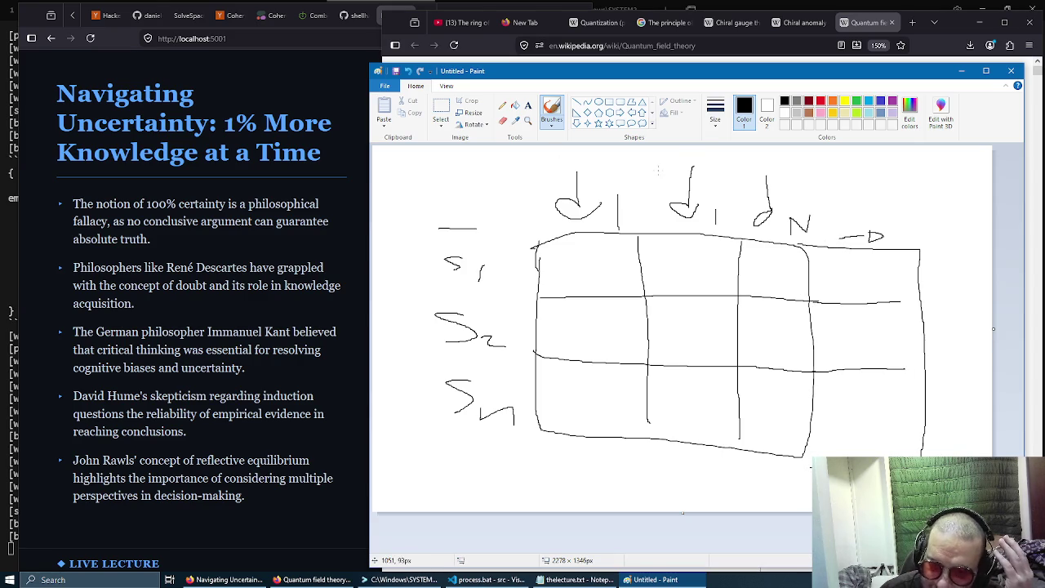
Circle the column and row labels with ovals, then undo them.
mouse_move(654, 167)
mouse_down()
mouse_move(698, 162)
mouse_move(587, 166)
mouse_up()
mouse_move(476, 194)
mouse_down()
mouse_move(437, 230)
mouse_move(461, 198)
mouse_up()
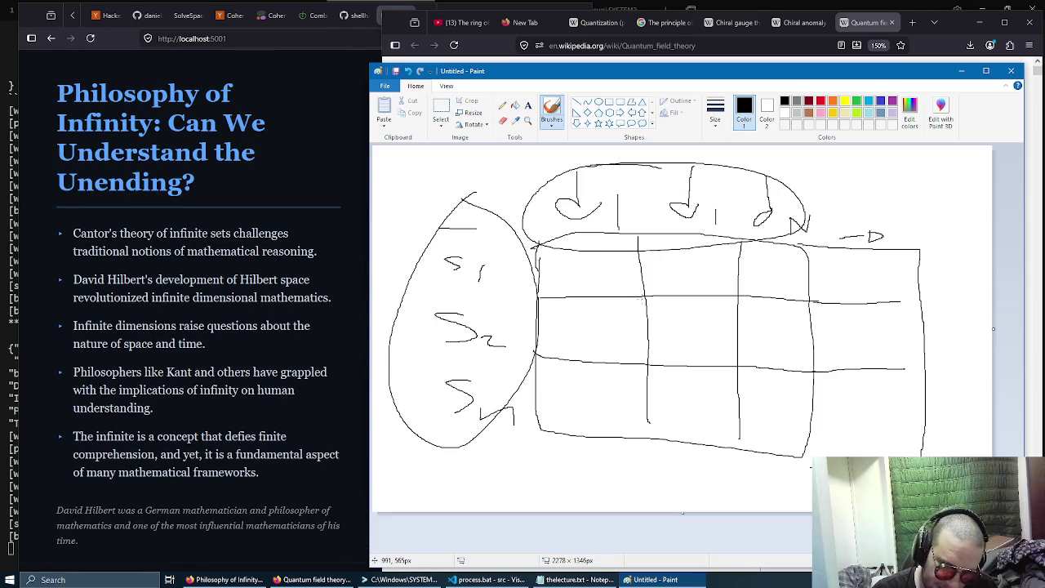
key(ctrl+z)
key(ctrl+z)
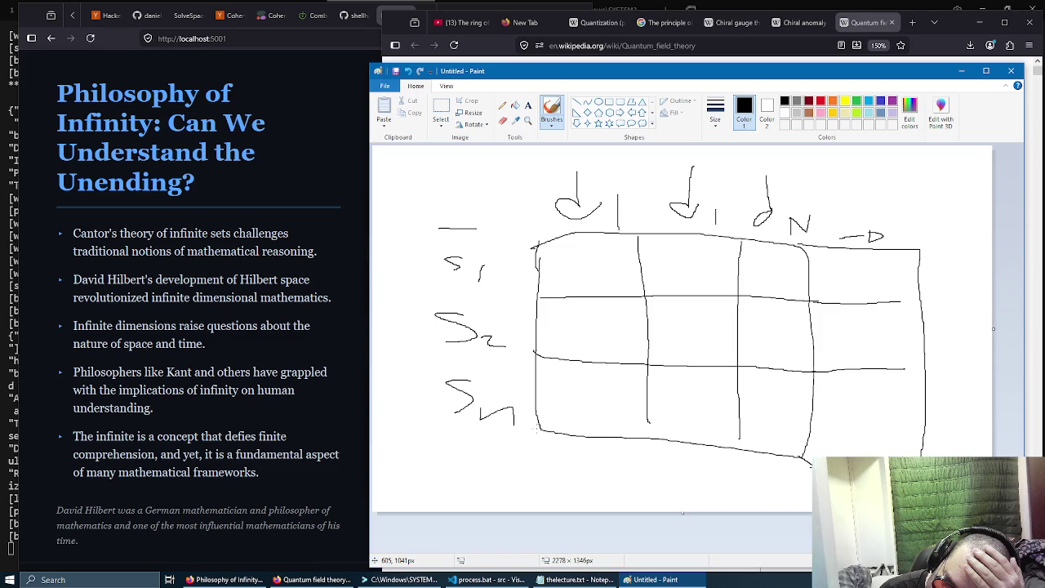
Extend all four vertical column lines down past the grid's bottom edge.
drag(537, 431, 545, 512)
drag(645, 417, 636, 512)
drag(741, 436, 741, 509)
drag(806, 453, 811, 511)
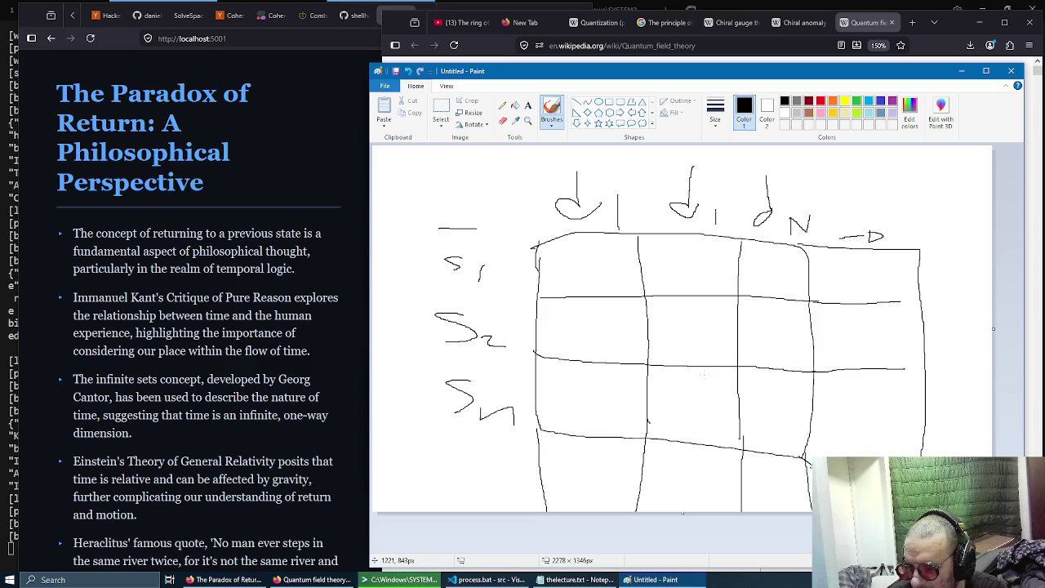
Undo the strokes back to a blank canvas and discard a trial freehand circle.
key(ctrl+z)
key(ctrl+z)
key(ctrl+z)
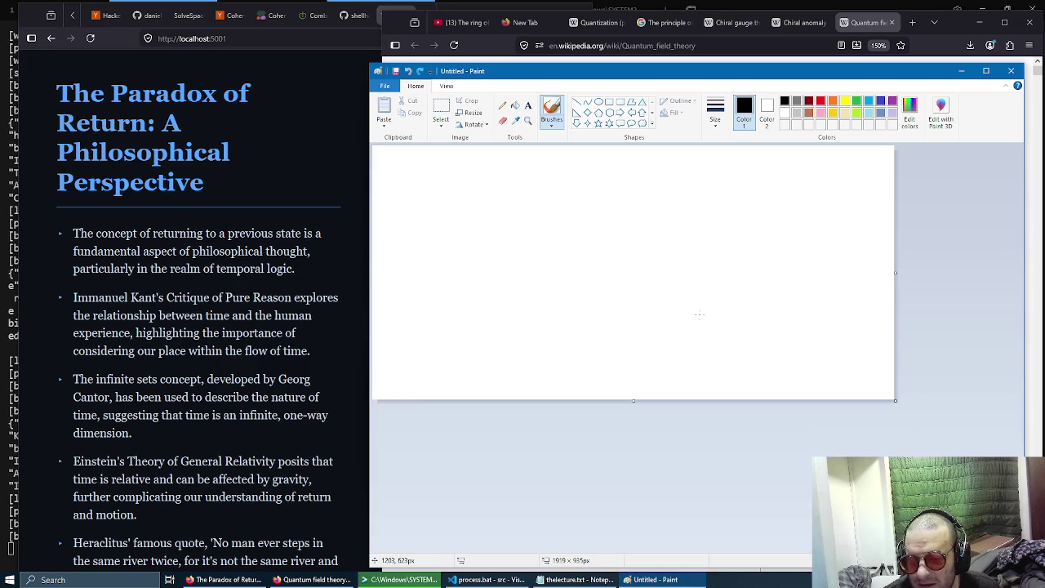
drag(626, 198, 630, 212)
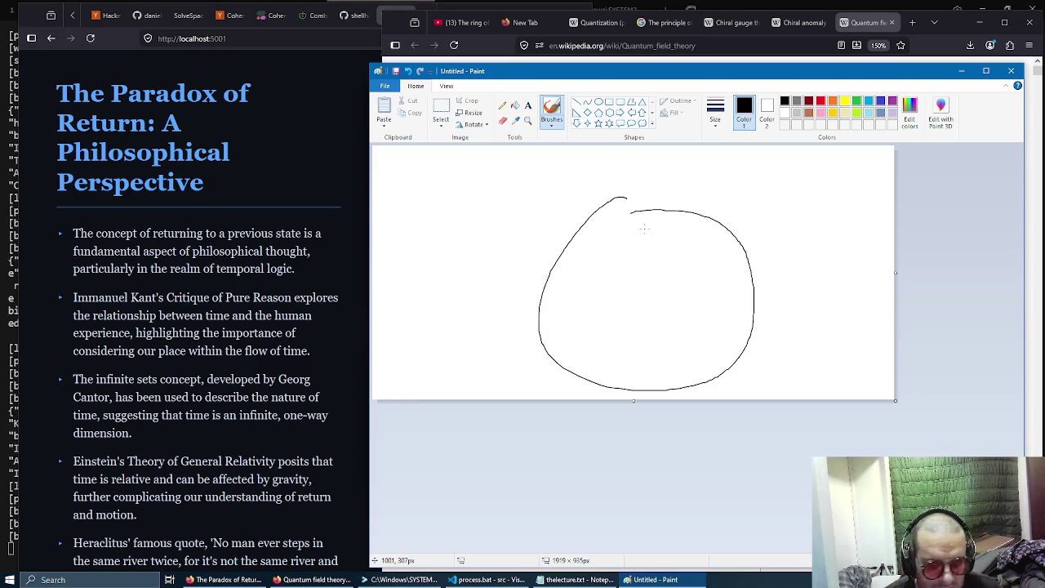
key(ctrl+z)
Draw a four-sided shape with lines radiating from an inner point, an arrowhead and a b-shaped label.
mouse_move(634, 151)
mouse_down()
mouse_move(585, 379)
mouse_move(609, 162)
mouse_up()
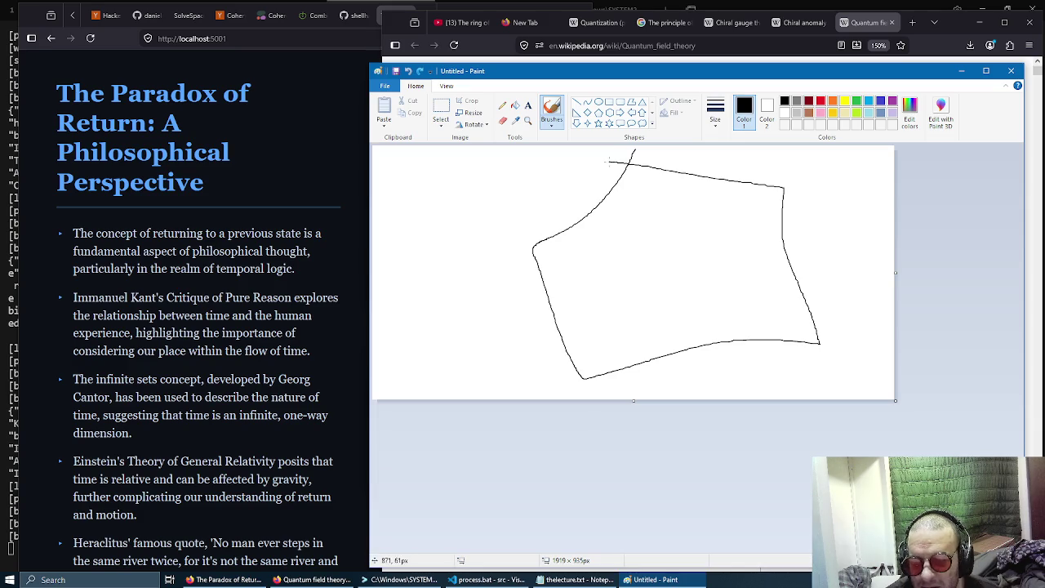
drag(665, 265, 763, 200)
mouse_move(667, 265)
mouse_down()
mouse_move(829, 347)
mouse_move(567, 365)
mouse_up()
drag(553, 243, 683, 258)
drag(642, 243, 632, 271)
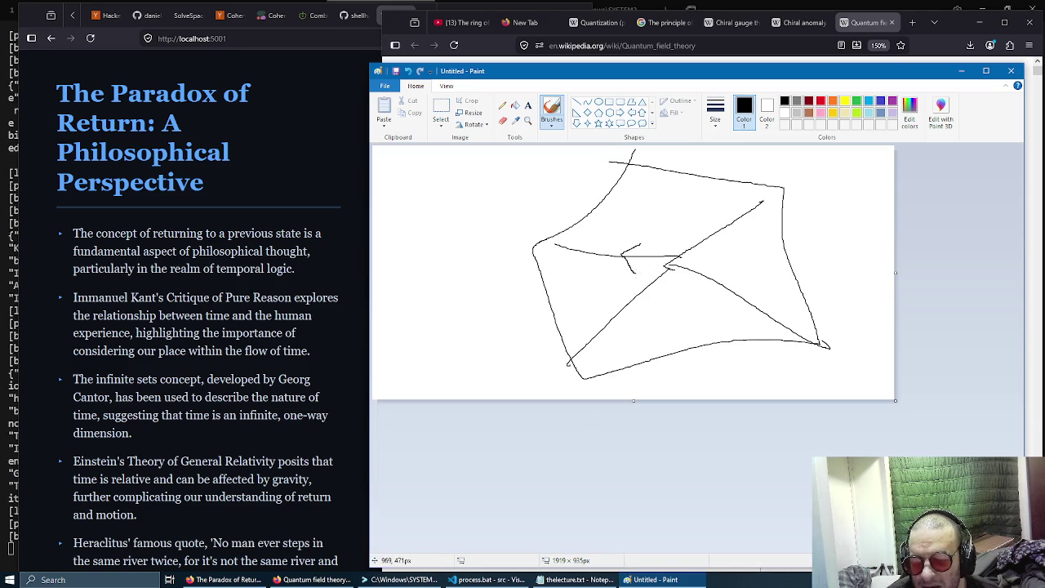
drag(611, 237, 603, 258)
mouse_move(481, 235)
mouse_down()
mouse_move(490, 250)
mouse_move(472, 255)
mouse_up()
drag(482, 213, 467, 277)
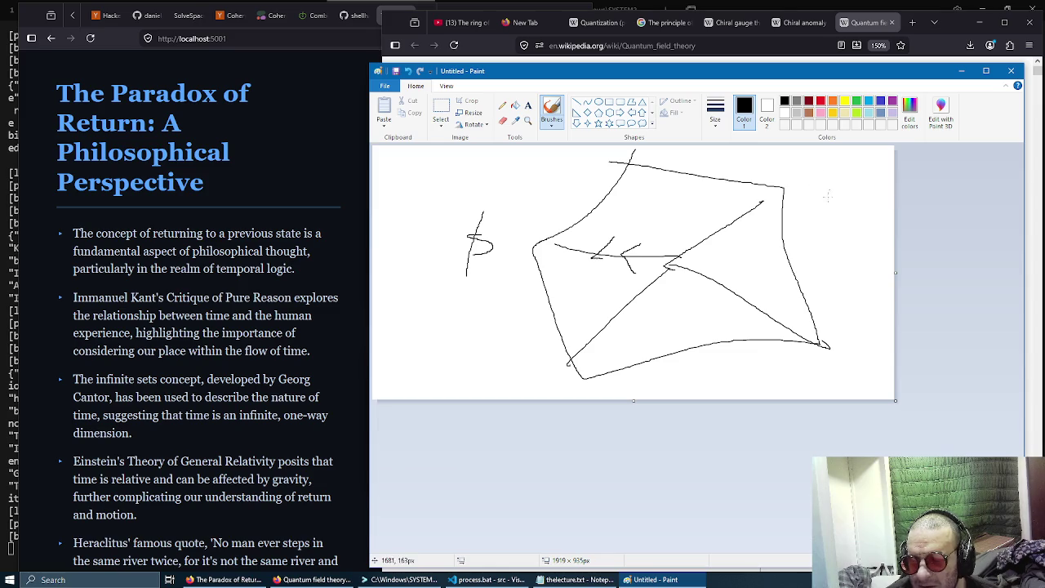
Write ST beside the sketch, add an X mark and a second closed loop inside the shape.
drag(838, 169, 819, 191)
drag(847, 172, 871, 164)
drag(857, 167, 857, 188)
mouse_move(730, 209)
mouse_down()
mouse_move(750, 226)
mouse_move(722, 229)
mouse_move(720, 242)
mouse_up()
mouse_move(623, 254)
mouse_down()
mouse_move(726, 215)
mouse_move(758, 285)
mouse_move(604, 306)
mouse_move(612, 247)
mouse_up()
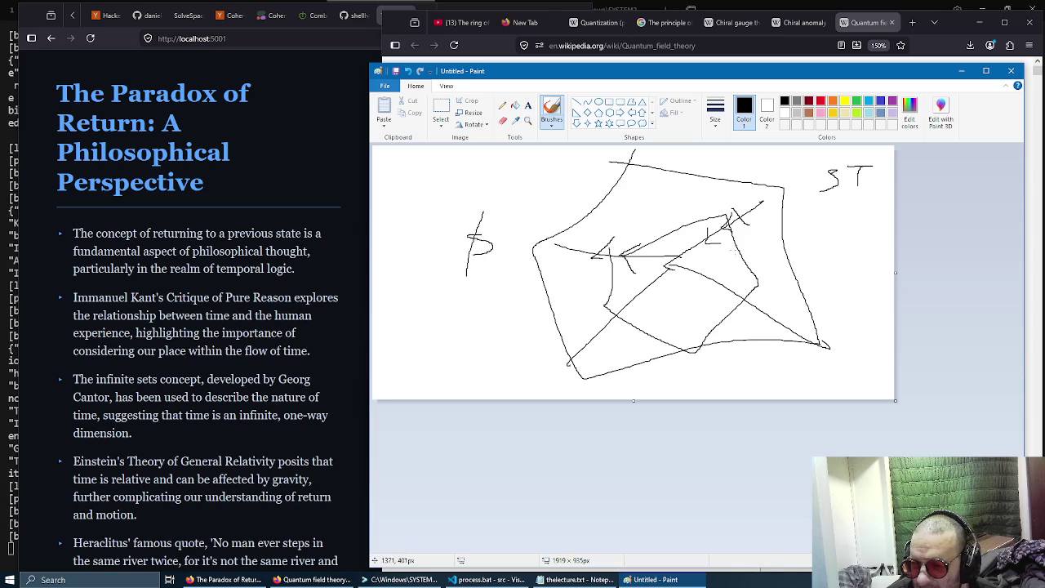
Circle the shape's corners, link the top corner to the centre, and shift the Paint window left.
drag(541, 245, 540, 244)
drag(633, 161, 675, 261)
drag(784, 186, 782, 187)
drag(816, 343, 815, 345)
drag(691, 349, 689, 369)
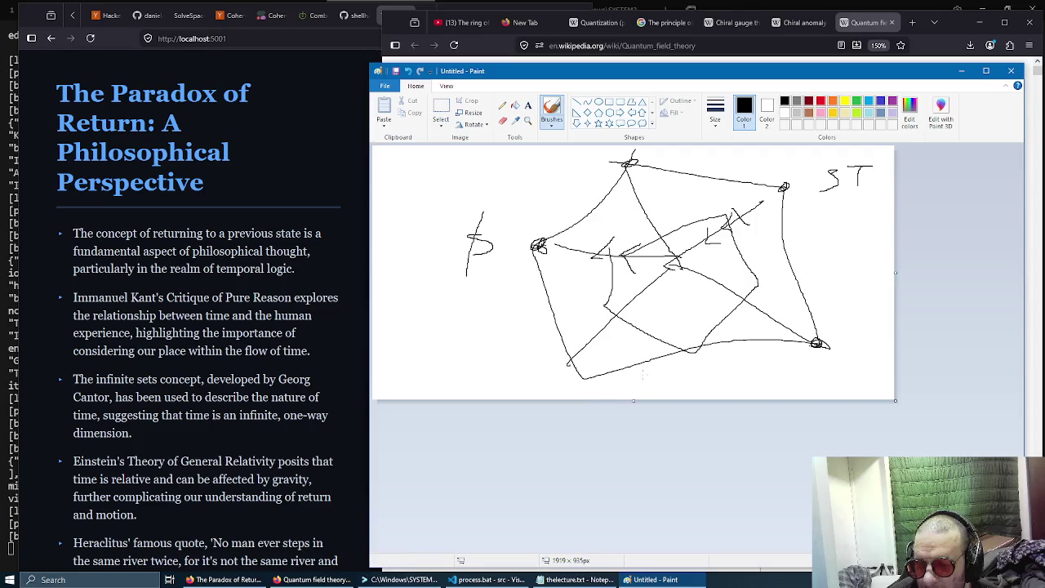
mouse_move(575, 371)
mouse_down()
mouse_move(570, 361)
mouse_move(576, 372)
mouse_up()
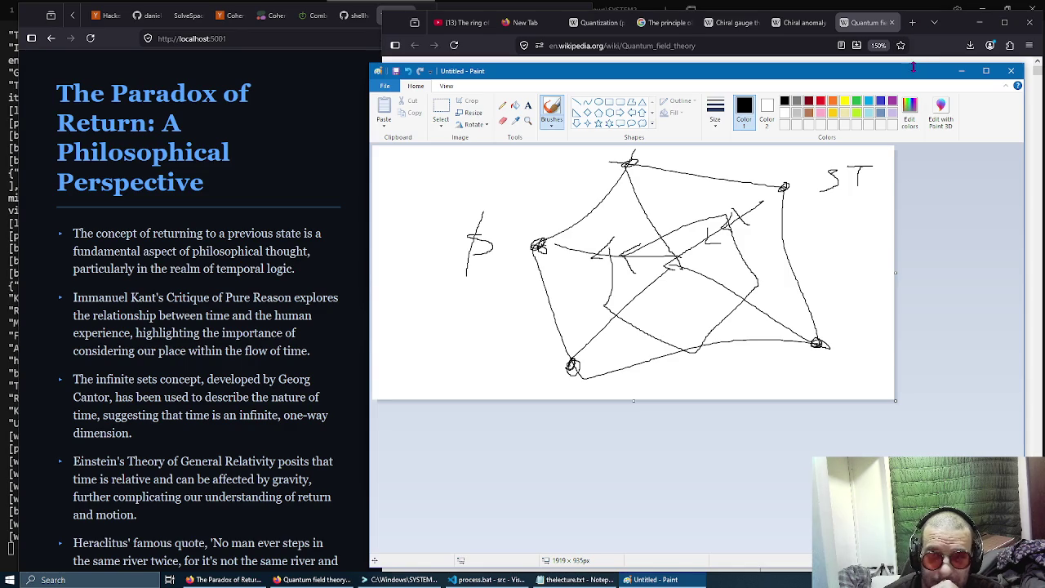
drag(915, 75, 836, 70)
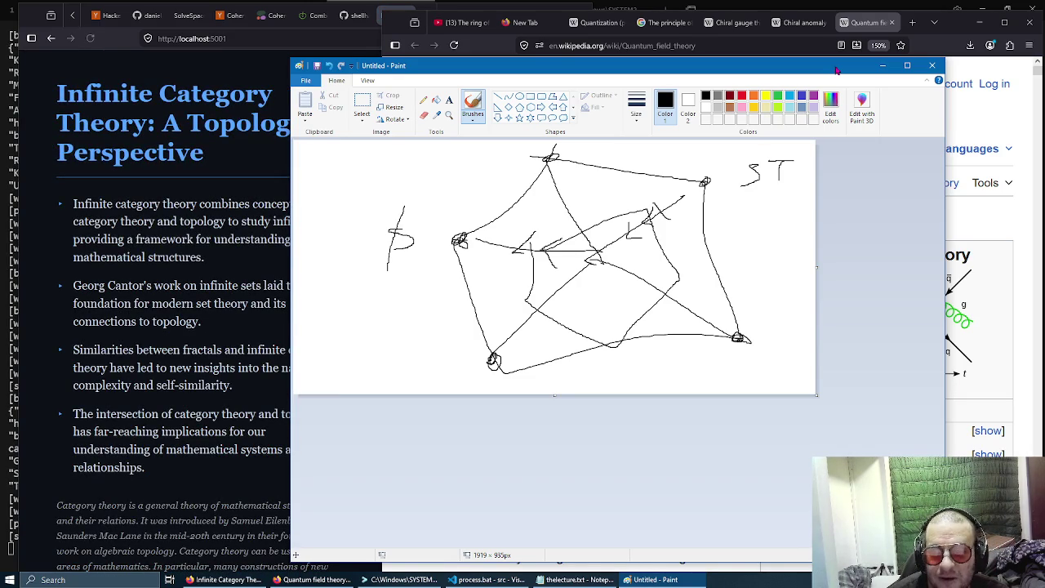
Google 'infinite category theory' in a new tab with the browser maximized.
click(911, 22)
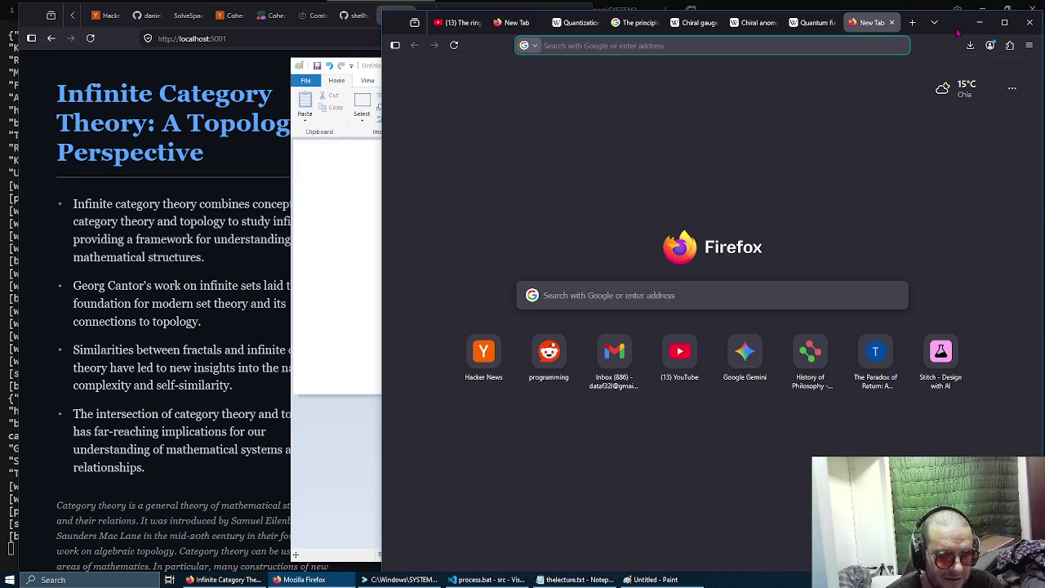
text(infinite categor)
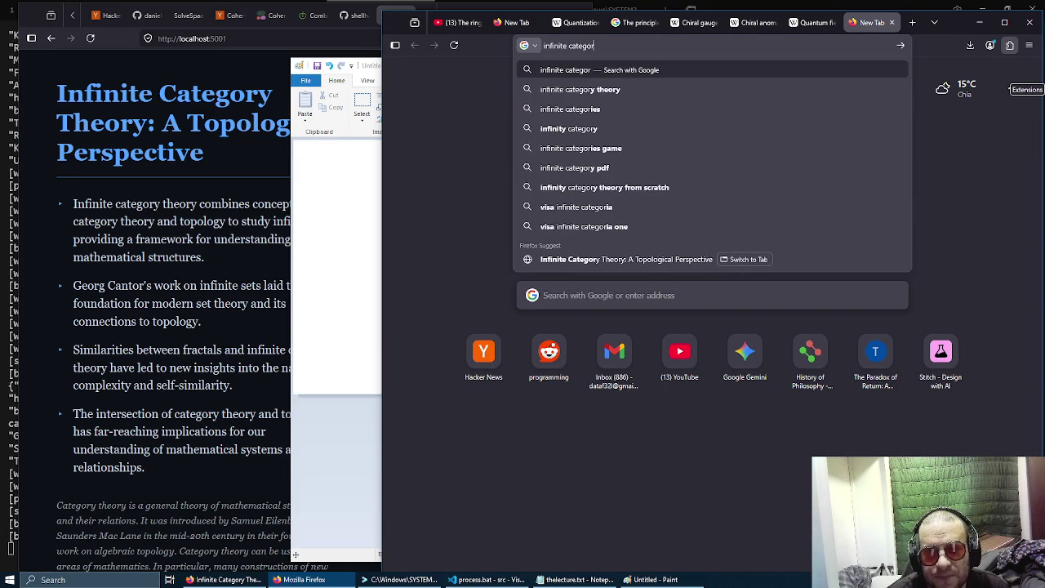
text(y theory)
key(Return)
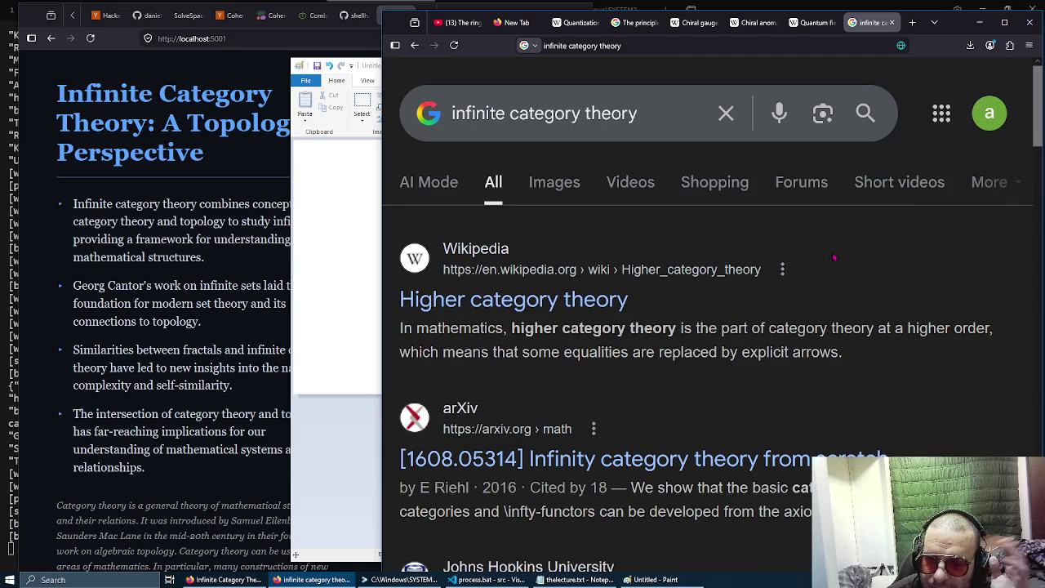
click(1004, 23)
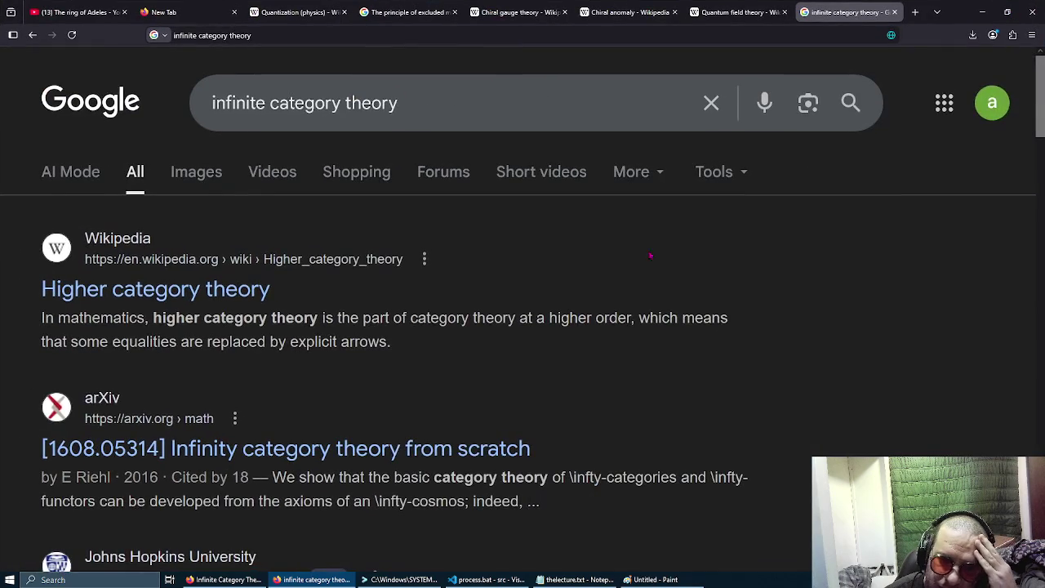
scroll(694, 262, down, 3)
scroll(594, 244, up, 2)
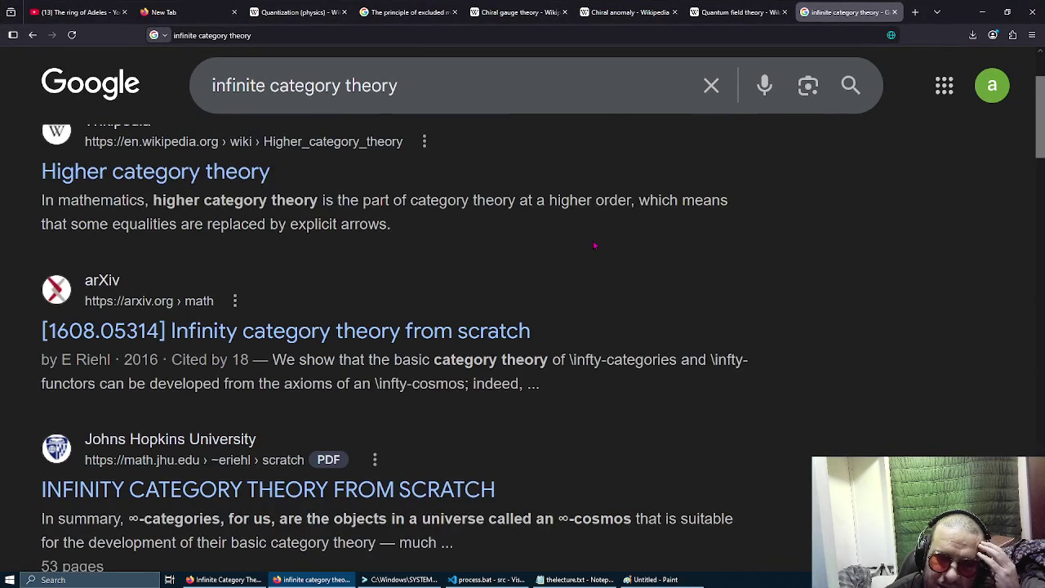
Open the Higher category theory and arXiv results in new tabs and switch to the arXiv one.
right_click(207, 171)
click(224, 180)
right_click(323, 333)
click(356, 345)
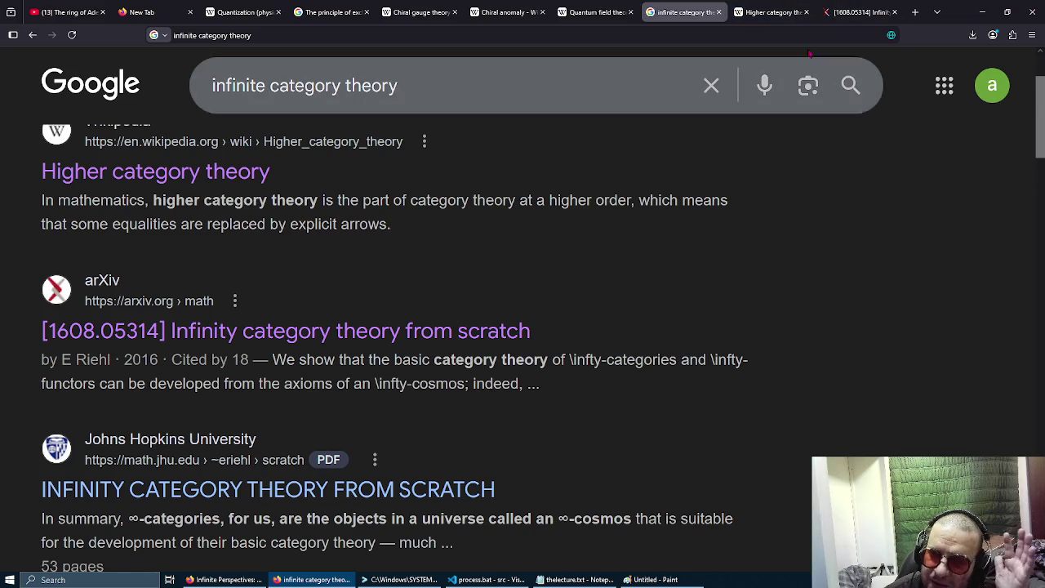
click(848, 13)
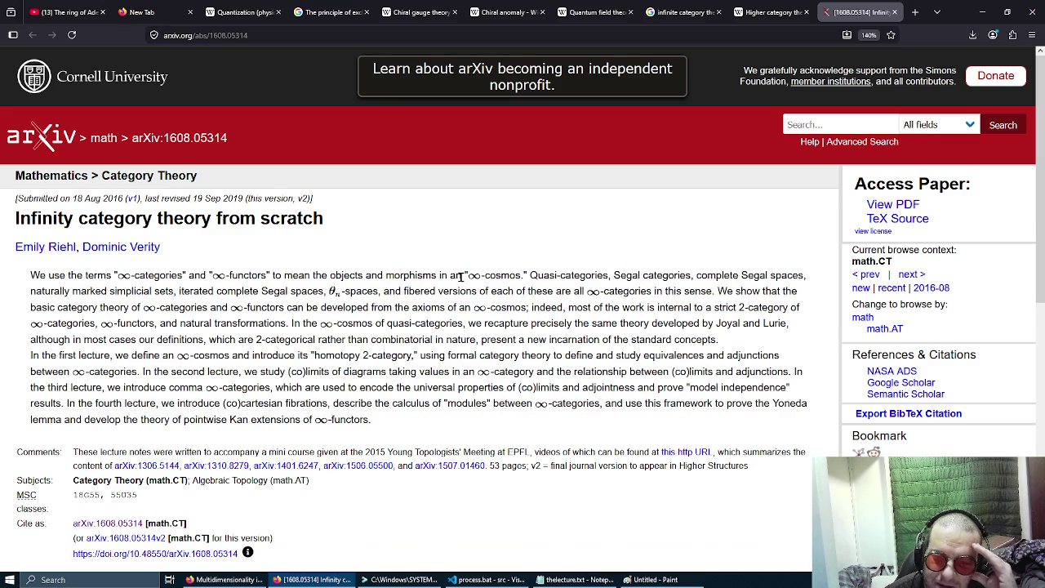
Highlight first-paragraph terms such as ∞-cosmos, simplicial, Segal spaces, fibered and 2-category, plus the cited mathematicians' names.
drag(461, 277, 523, 275)
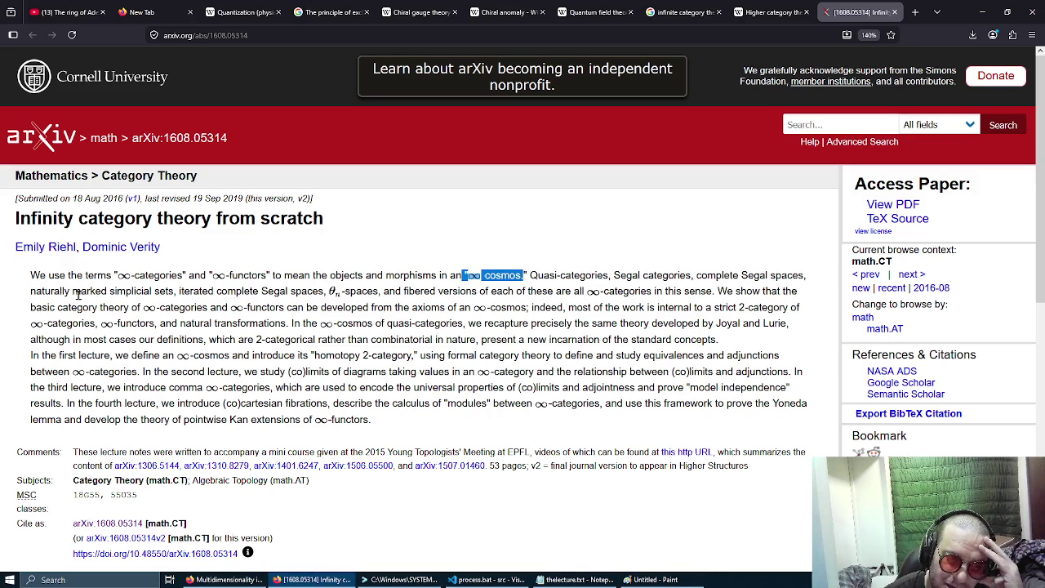
double_click(129, 291)
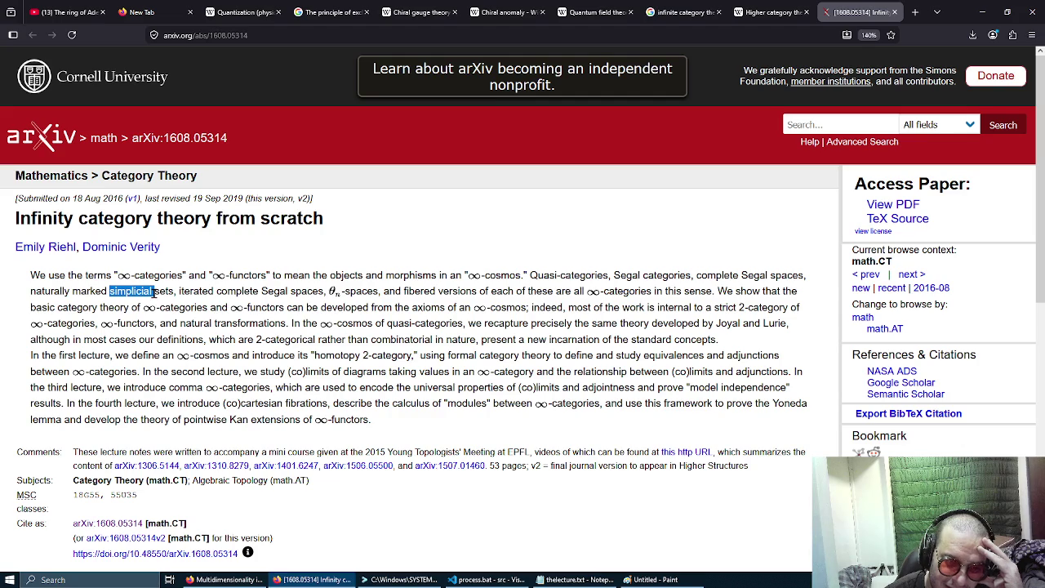
drag(260, 292, 323, 294)
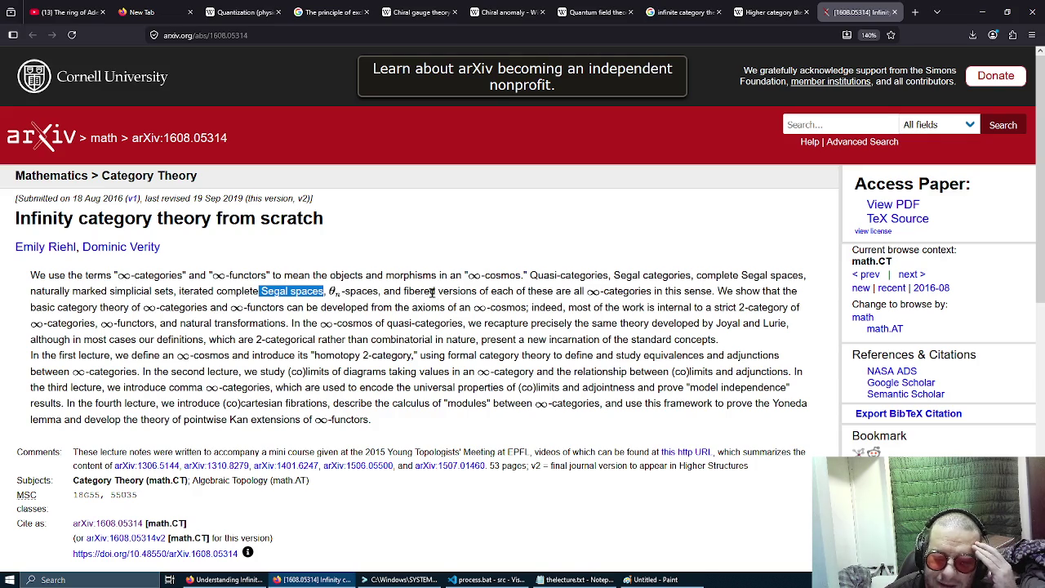
double_click(418, 292)
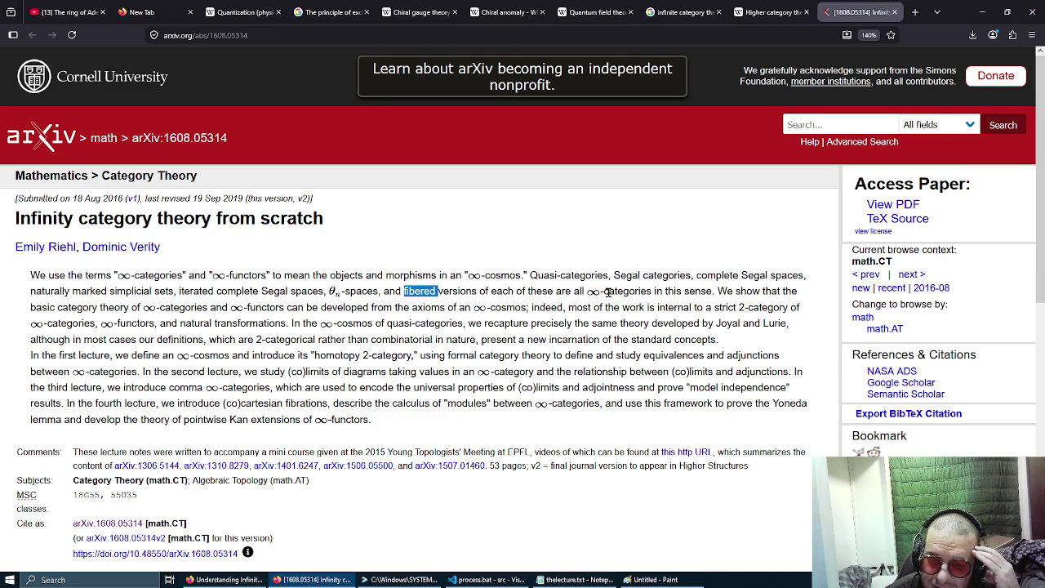
drag(571, 292, 712, 292)
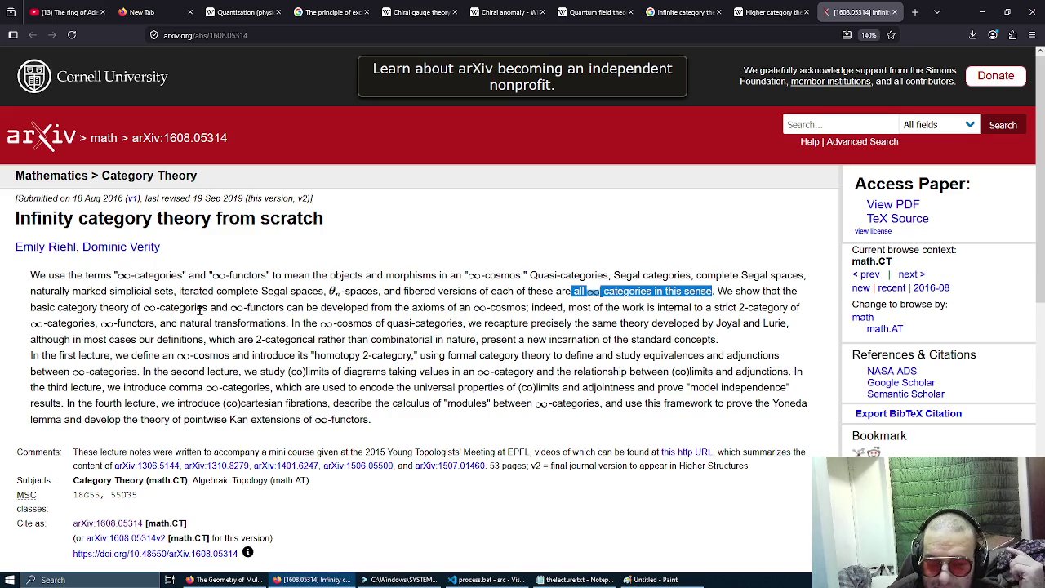
drag(373, 306, 462, 309)
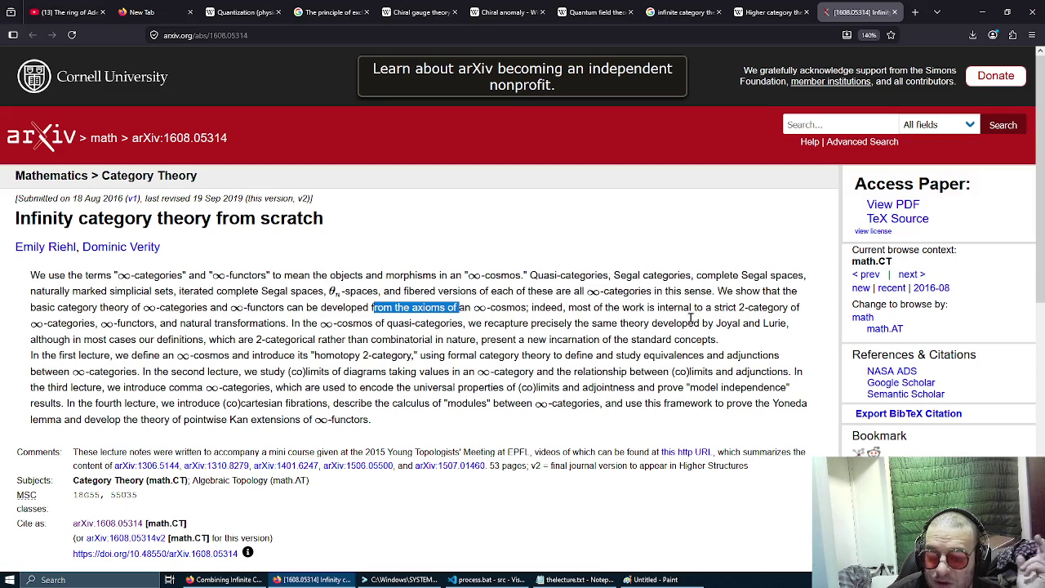
drag(737, 307, 779, 308)
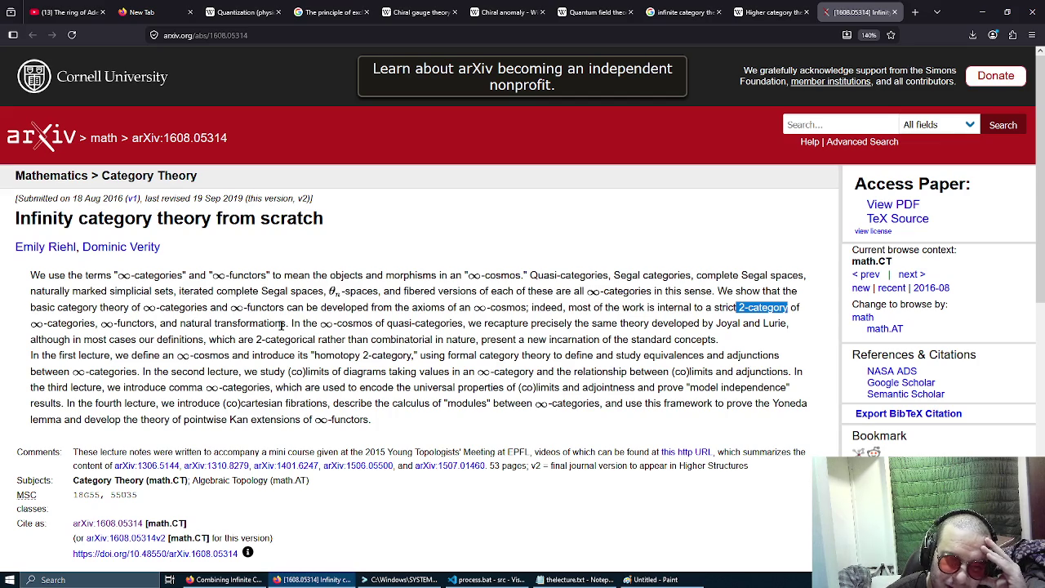
drag(288, 325, 371, 324)
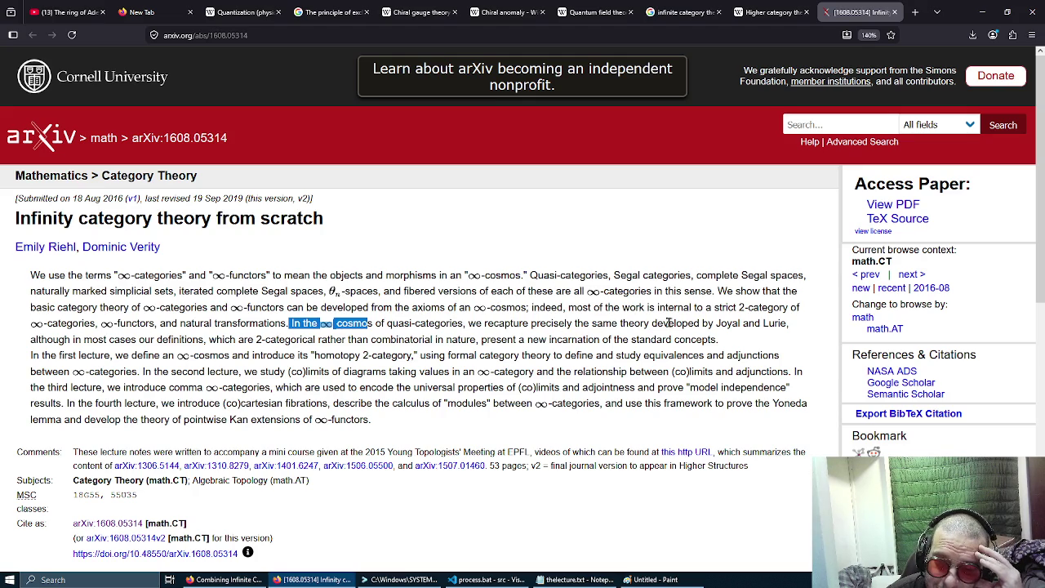
double_click(722, 325)
double_click(770, 325)
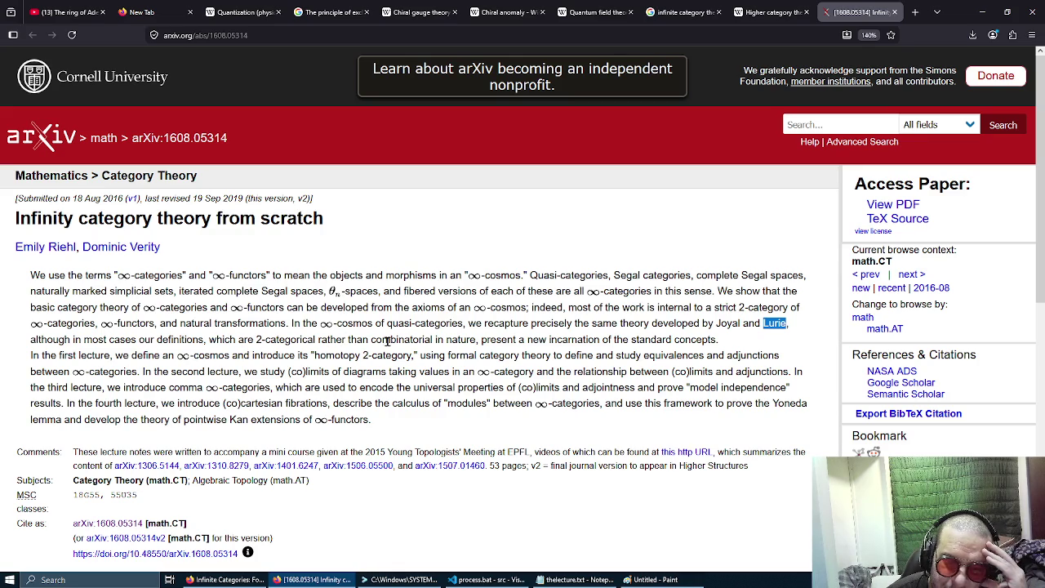
drag(545, 339, 738, 340)
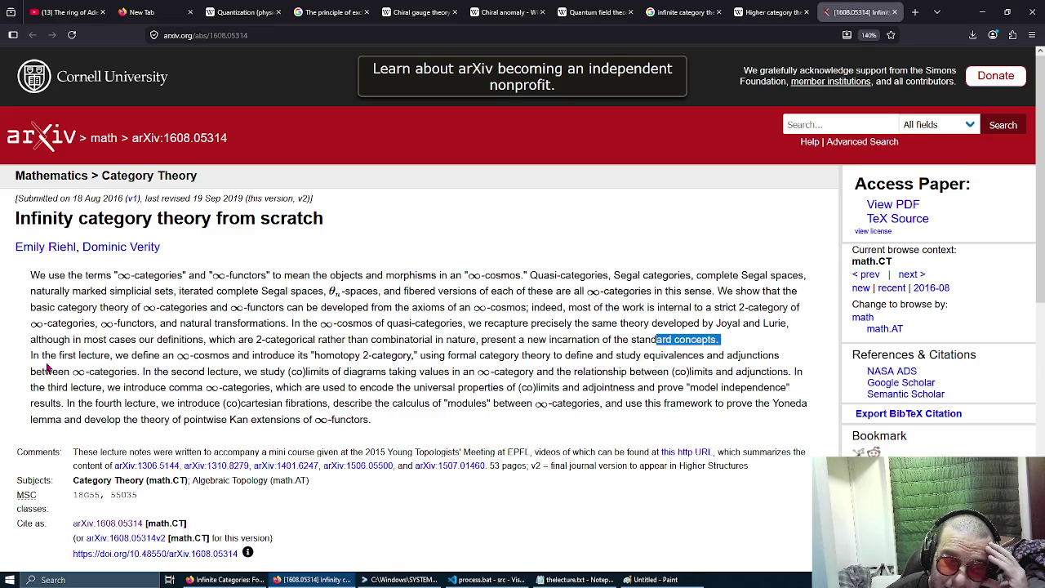
Highlight ∞-cosmos, homotopy 2-category, adjunctions and 'we introduce comma' in the lecture descriptions.
drag(171, 357, 231, 357)
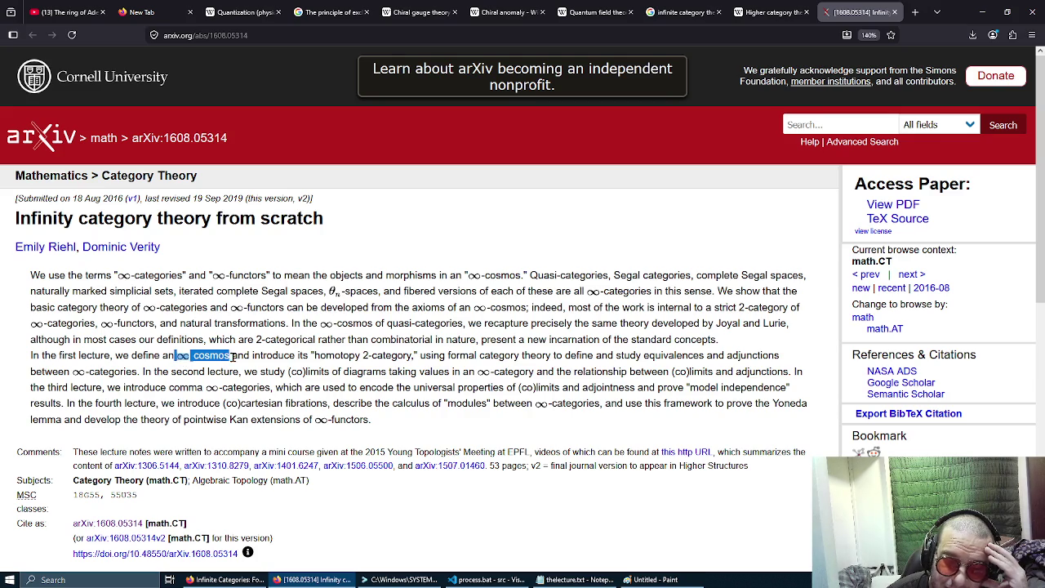
mouse_move(310, 355)
mouse_down()
mouse_move(413, 357)
mouse_move(310, 355)
mouse_up()
drag(385, 356, 415, 357)
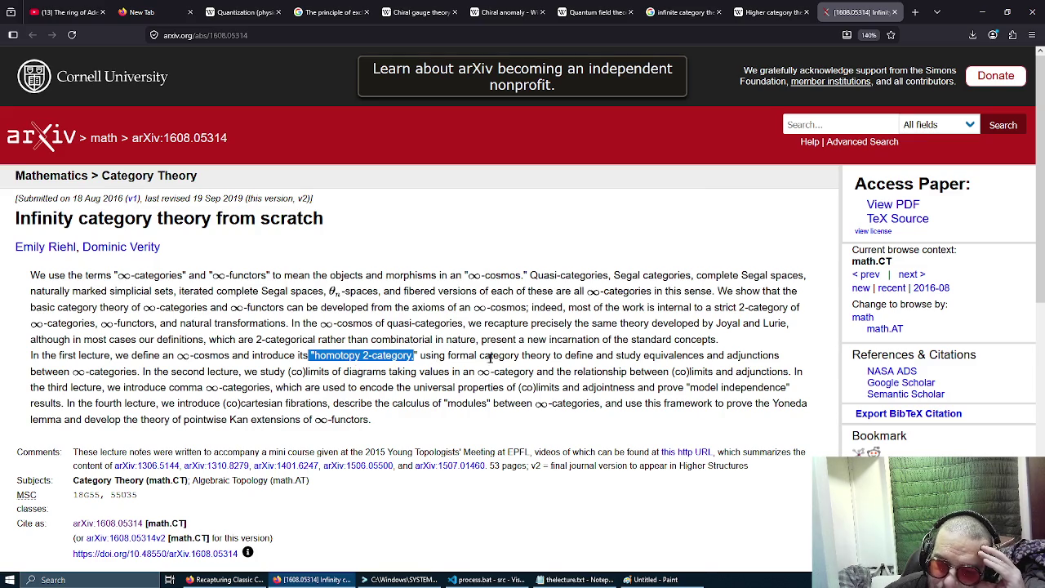
click(659, 357)
double_click(735, 355)
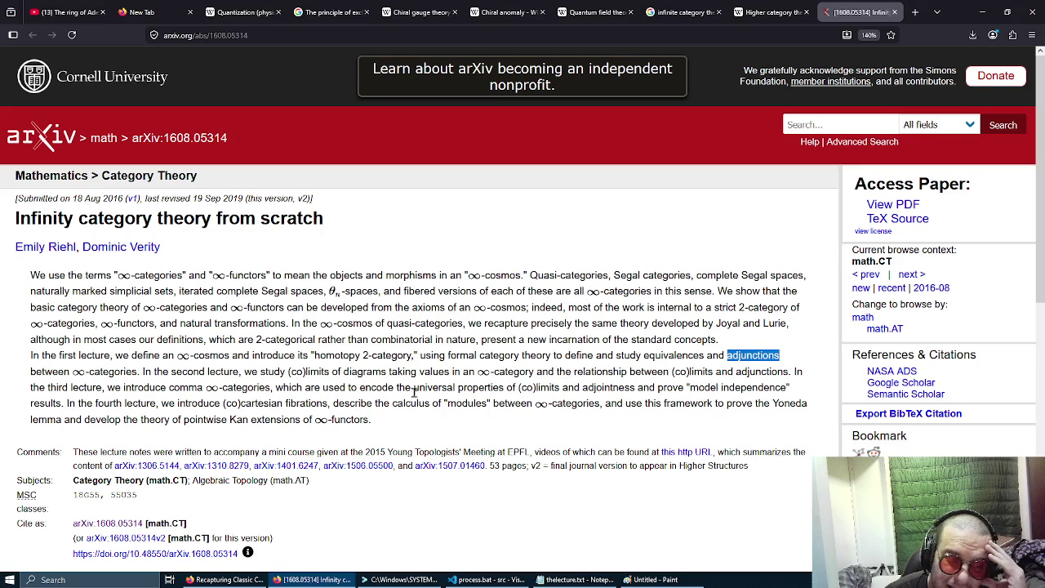
drag(105, 387, 204, 392)
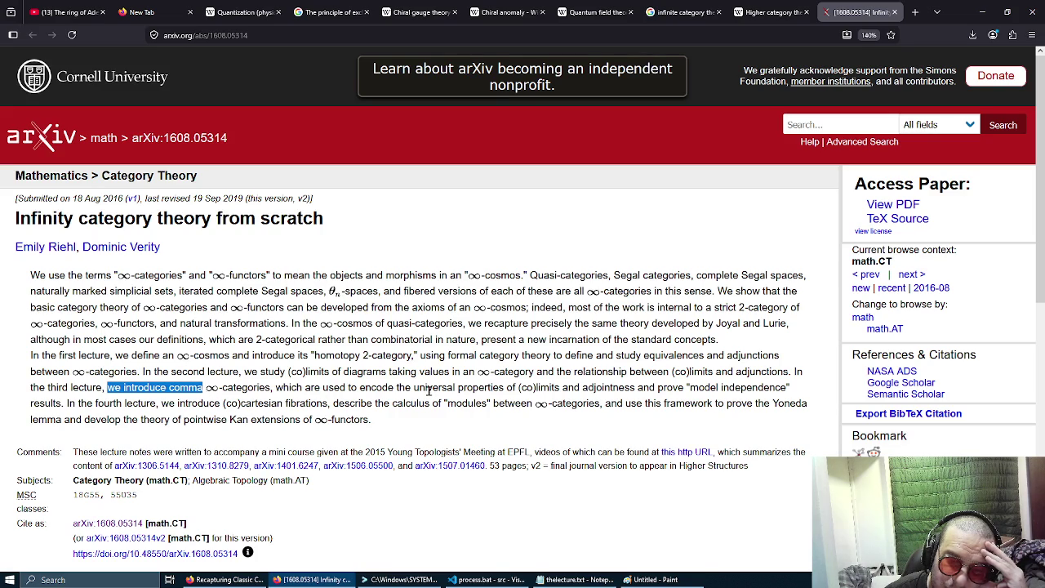
Highlight (co)limits, comma ∞-categories, model independence, fibrations and Kan extension in the abstract.
drag(519, 388, 563, 389)
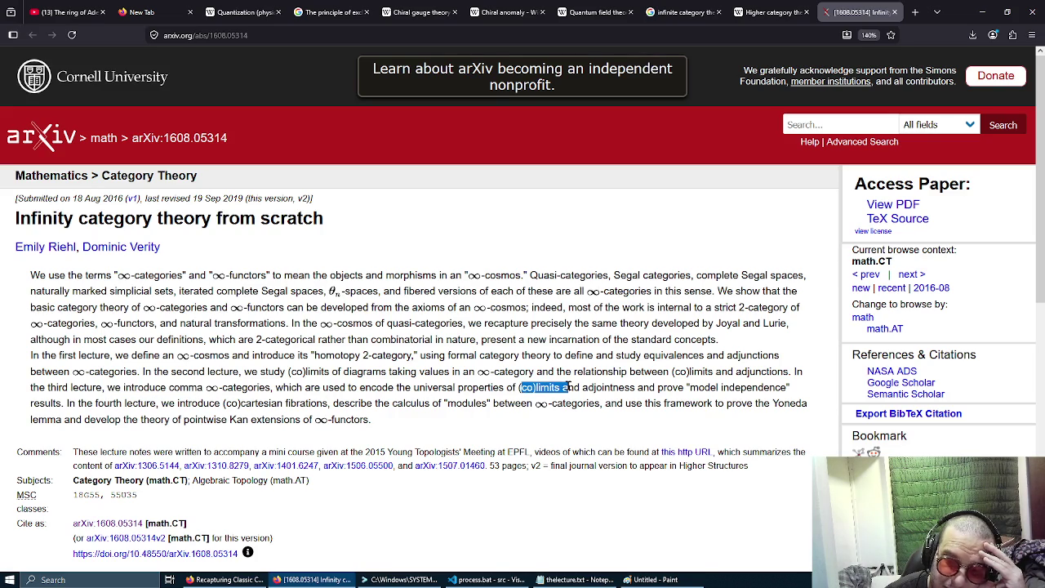
drag(107, 388, 273, 396)
double_click(272, 392)
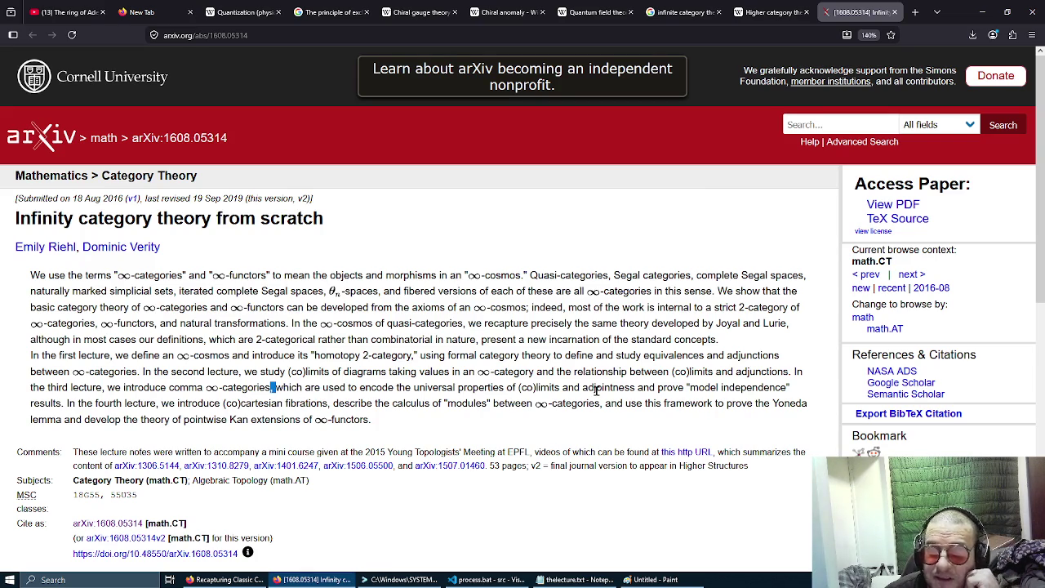
drag(686, 389, 801, 393)
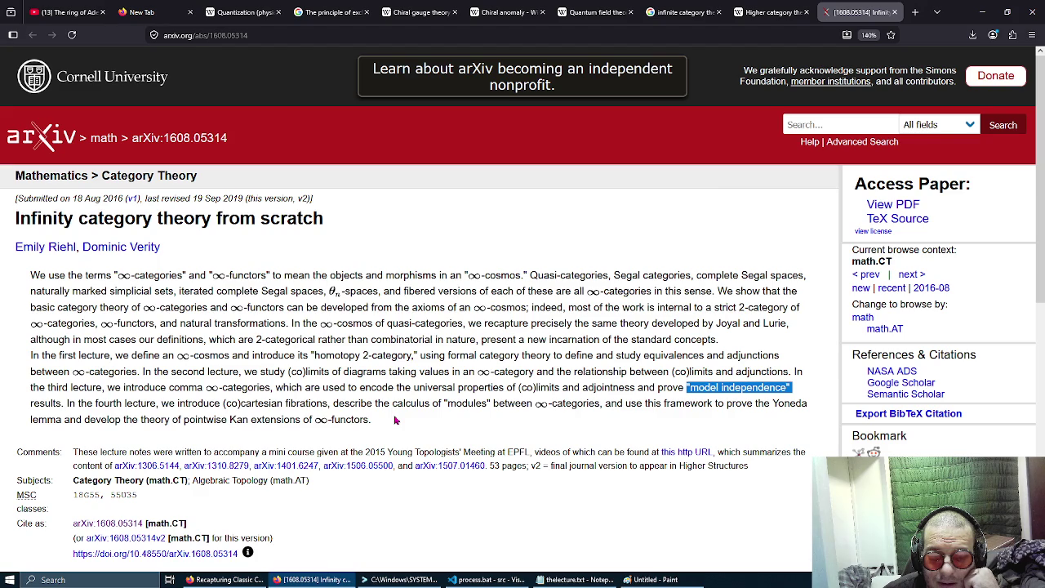
drag(277, 404, 330, 403)
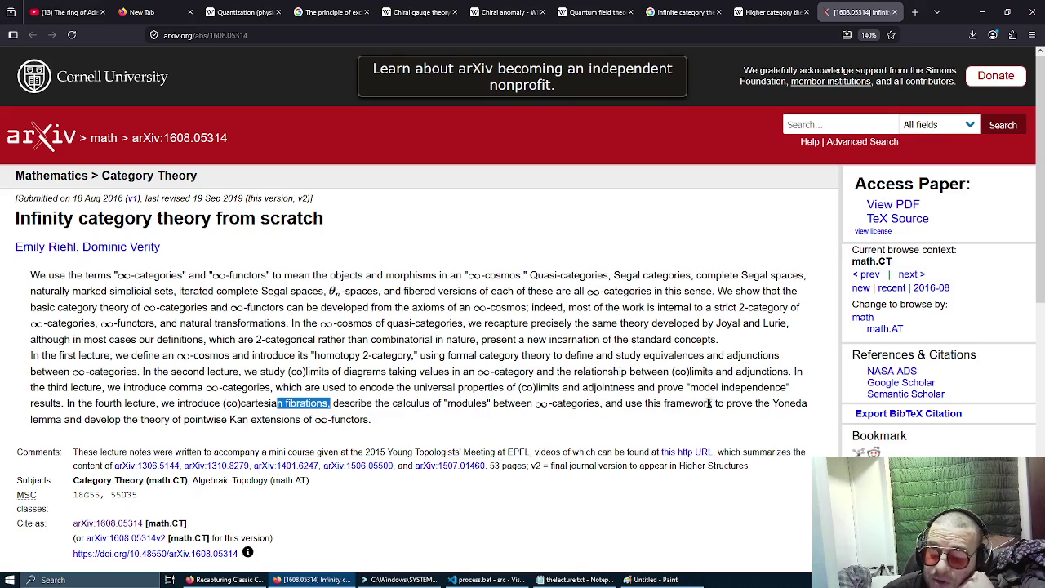
click(775, 405)
triple_click(775, 406)
click(768, 408)
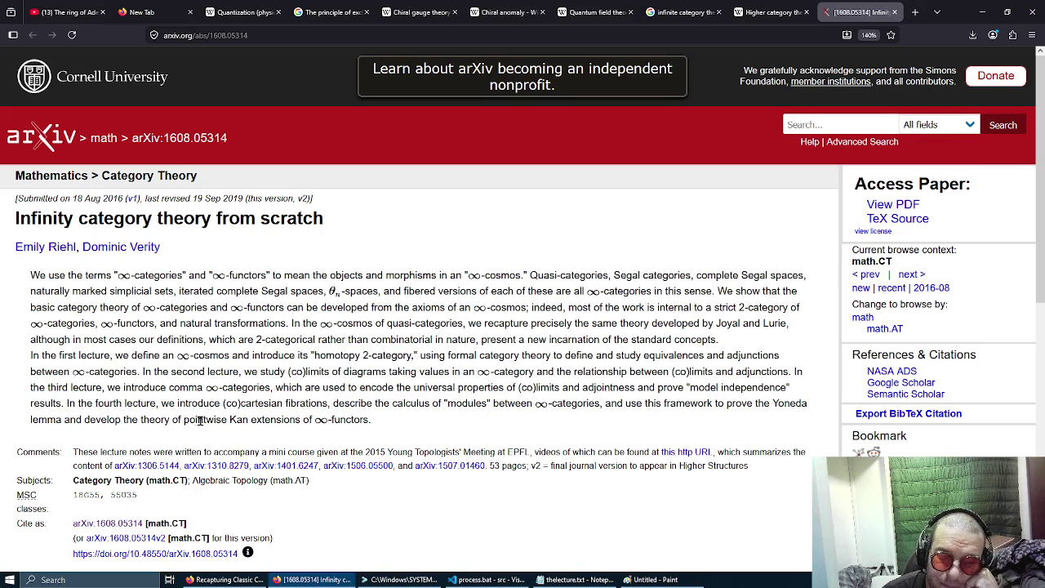
drag(229, 419, 296, 420)
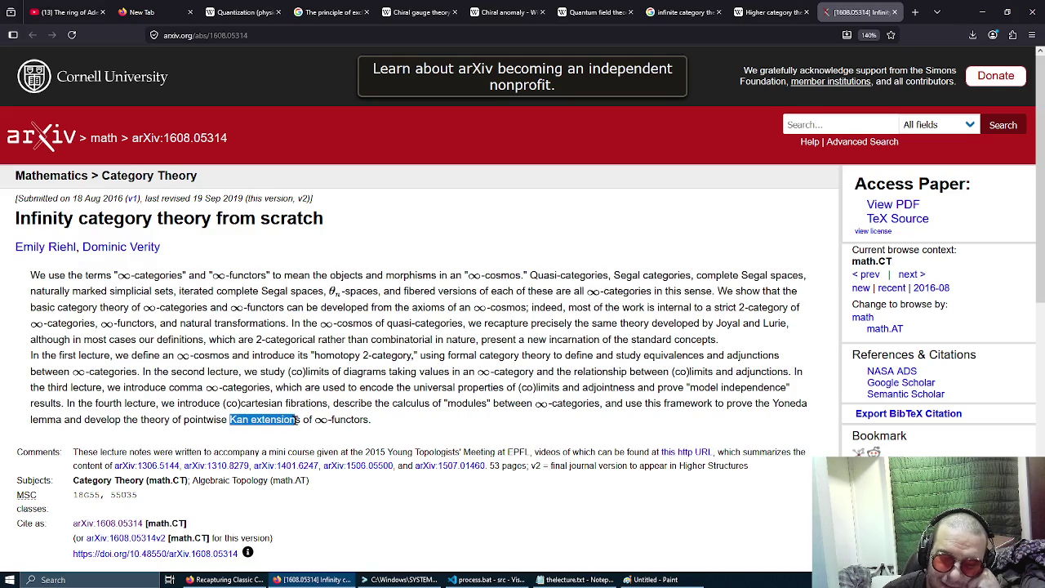
click(296, 420)
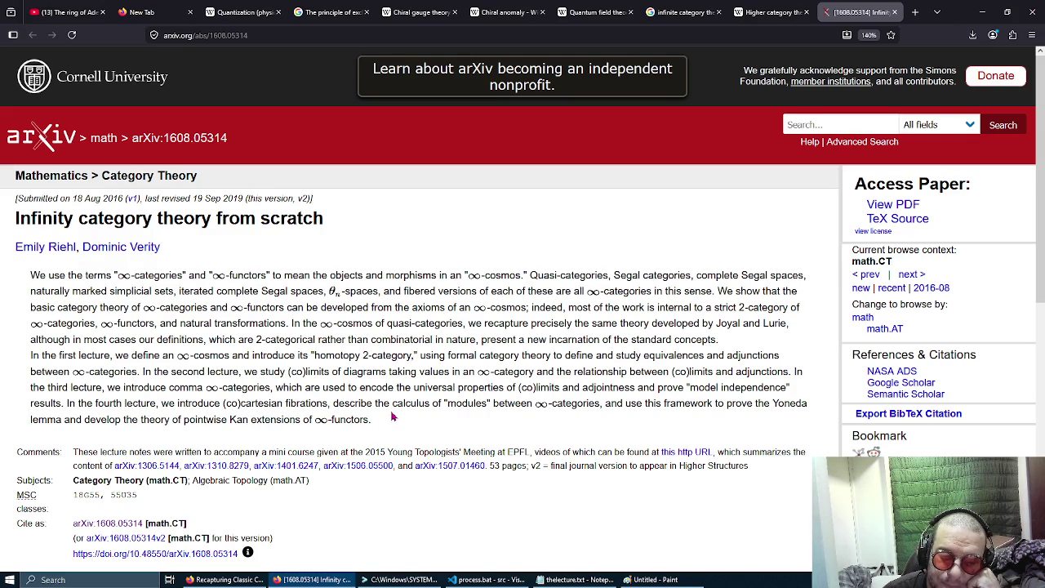
scroll(391, 416, down, 3)
scroll(392, 416, up, 3)
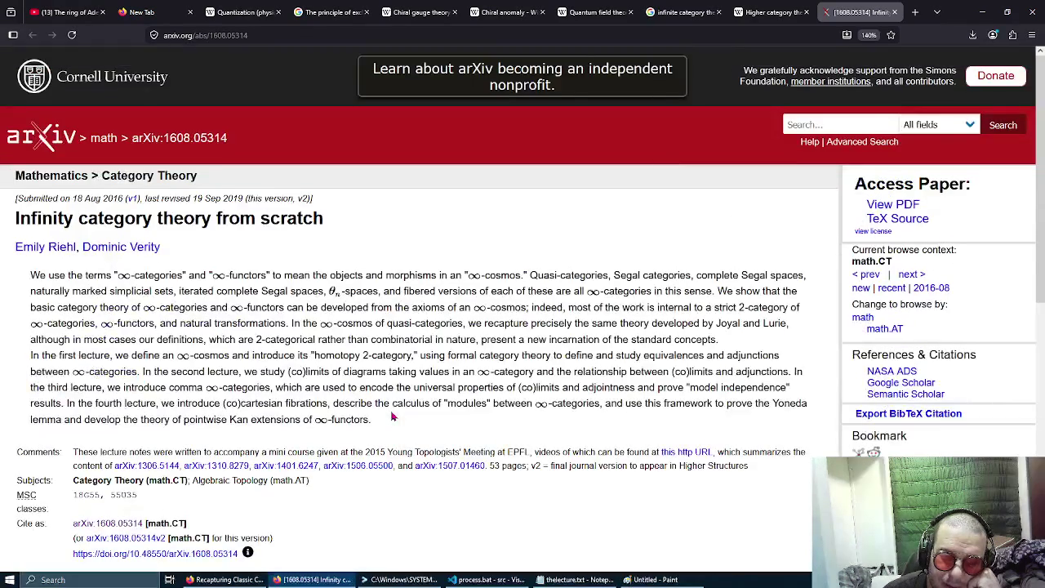
Select the phrase 'Yoneda lemma' in the fourth-lecture sentence and copy it.
mouse_move(758, 403)
mouse_down()
mouse_move(792, 412)
mouse_move(767, 421)
mouse_up()
drag(32, 275, 188, 279)
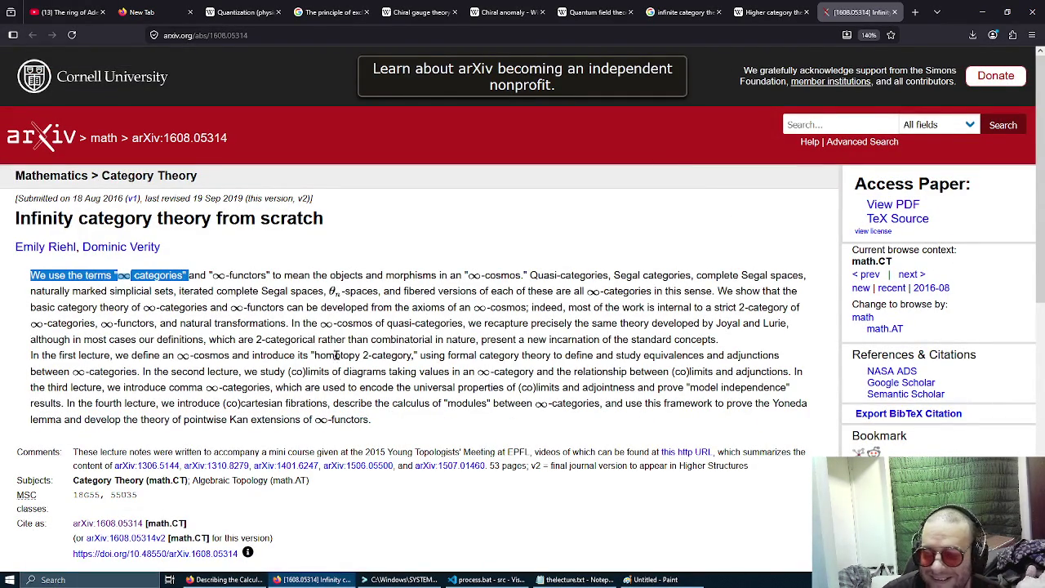
drag(772, 404, 62, 419)
right_click(58, 421)
click(105, 208)
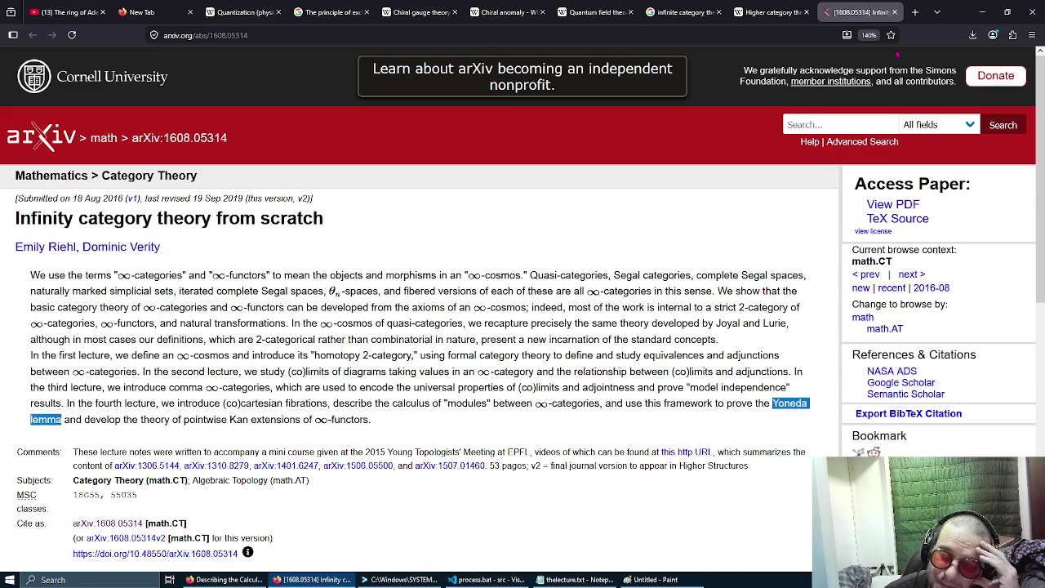
click(915, 11)
Search the pasted phrase 'Yoneda lemma' and open the Wikipedia result.
right_click(493, 30)
click(544, 112)
key(Return)
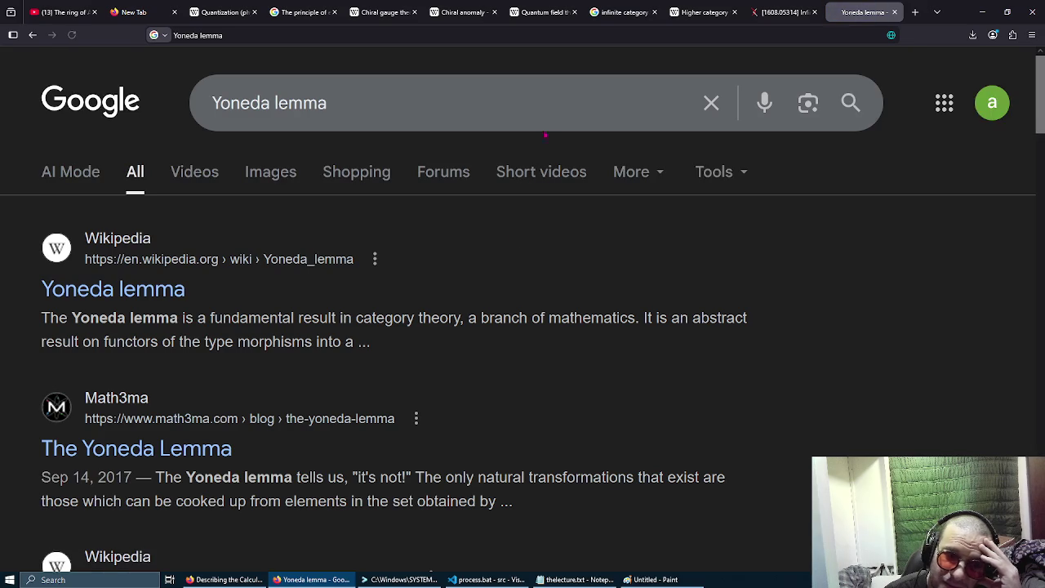
click(131, 290)
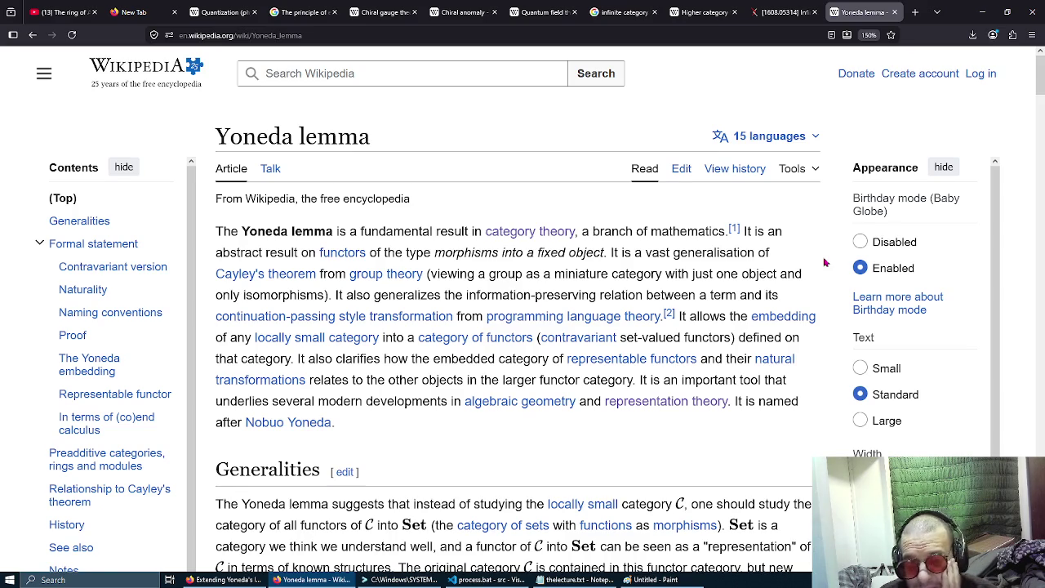
Open the Cayley's theorem link in a new tab, then highlight most of the arXiv abstract.
right_click(291, 277)
click(326, 294)
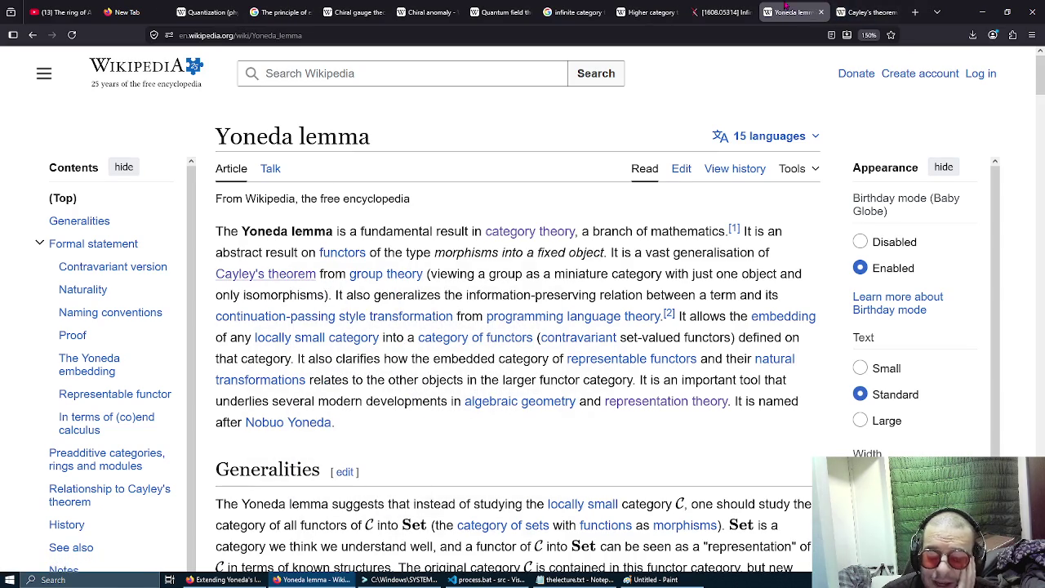
key(ctrl+shift+Tab)
mouse_move(273, 275)
mouse_down()
mouse_move(443, 449)
mouse_move(441, 421)
mouse_up()
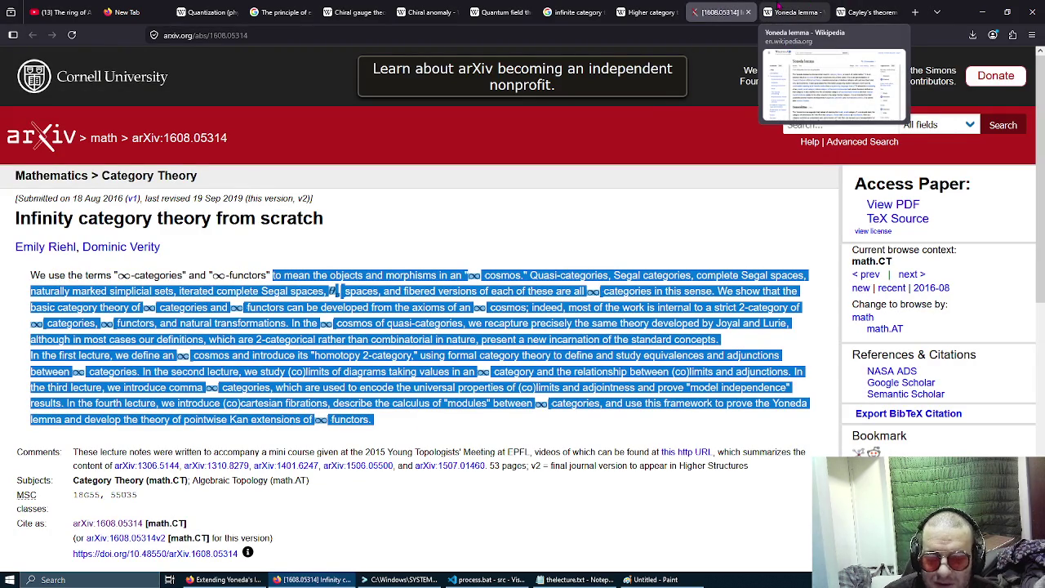
Flip between the Yoneda lemma, arXiv and Cayley's theorem tabs, ending on Yoneda lemma.
click(779, 8)
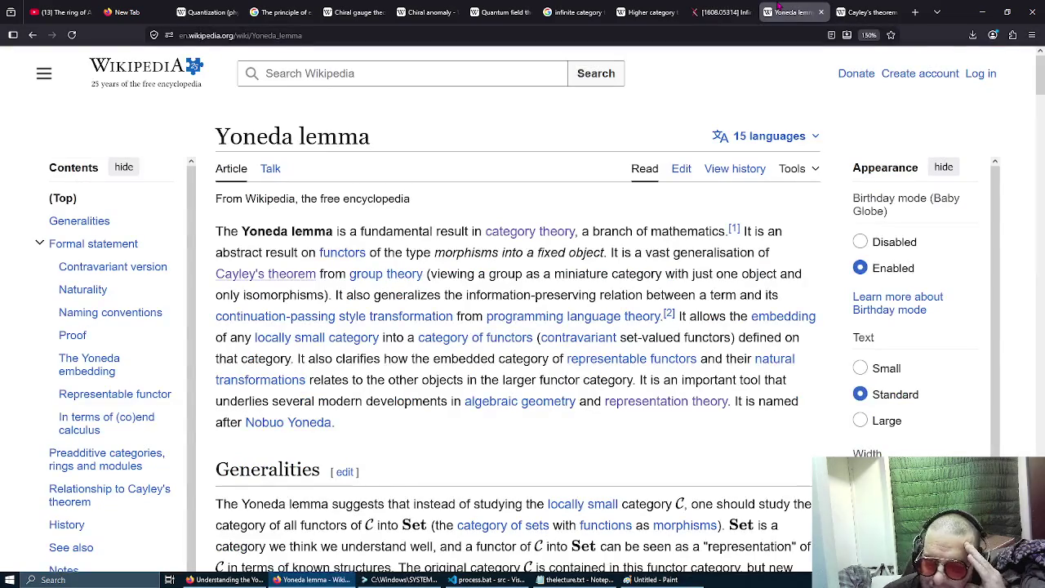
click(718, 11)
click(422, 424)
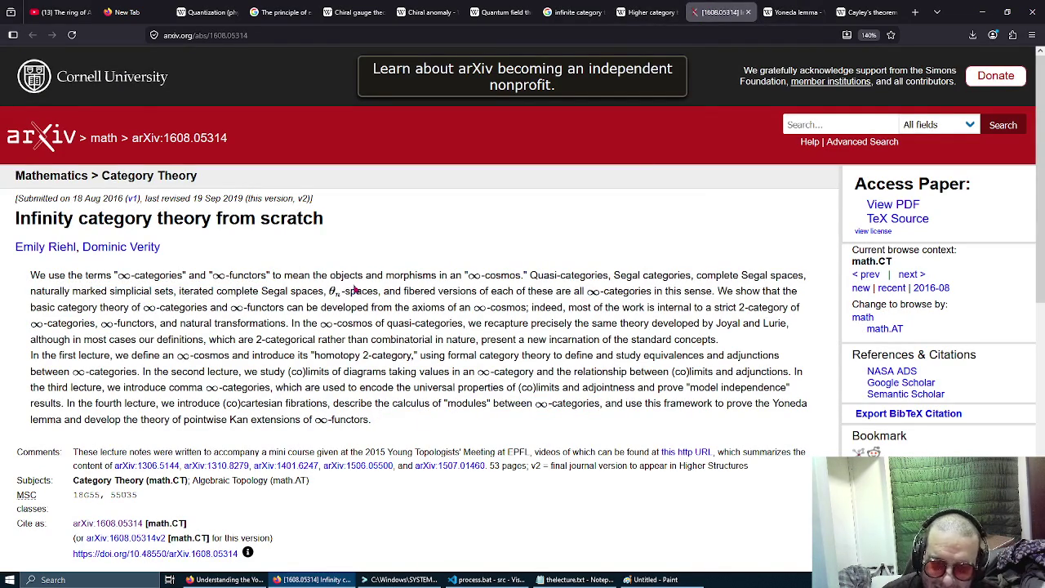
click(788, 12)
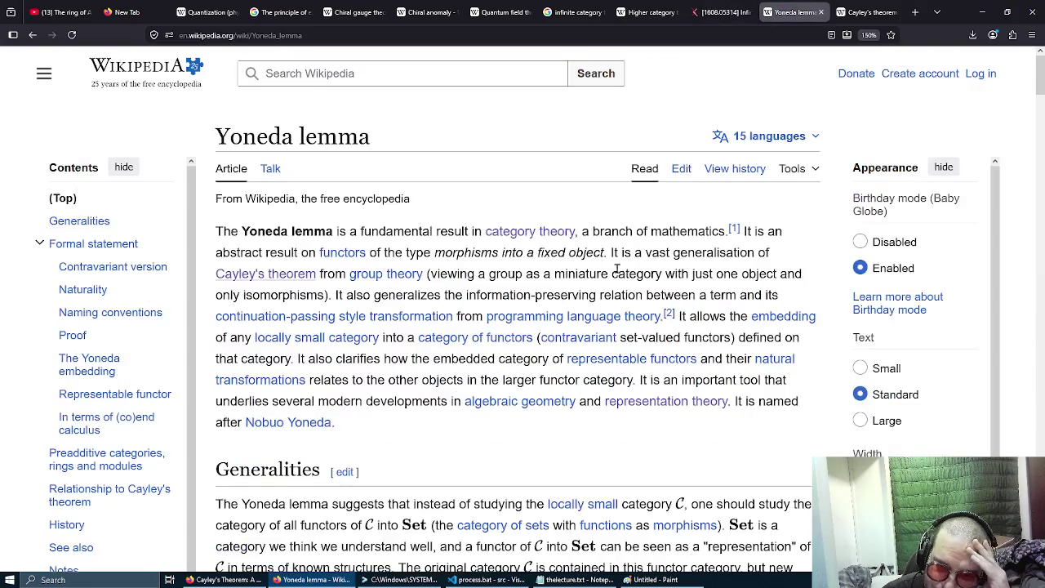
click(865, 12)
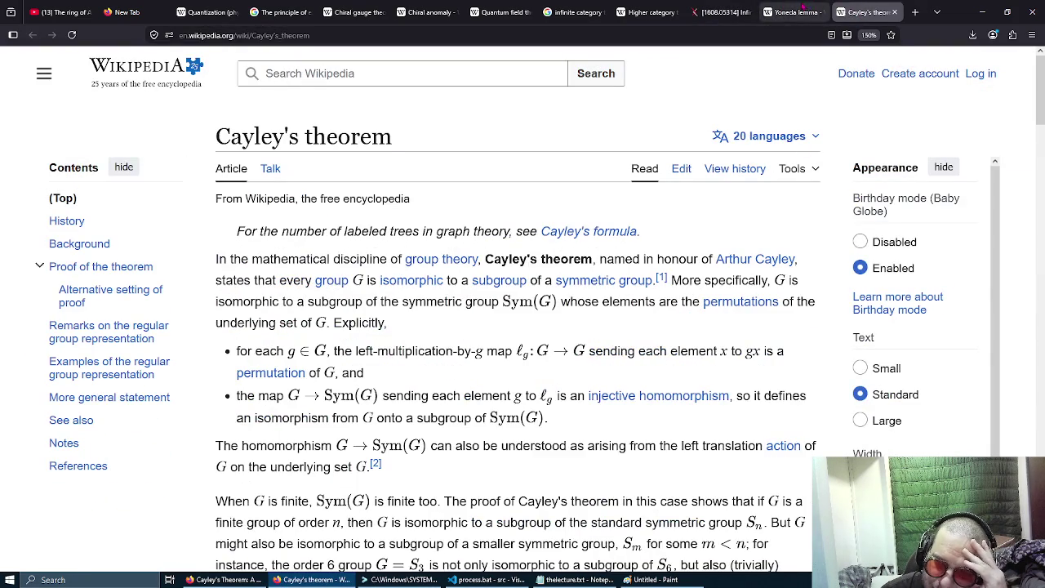
click(804, 8)
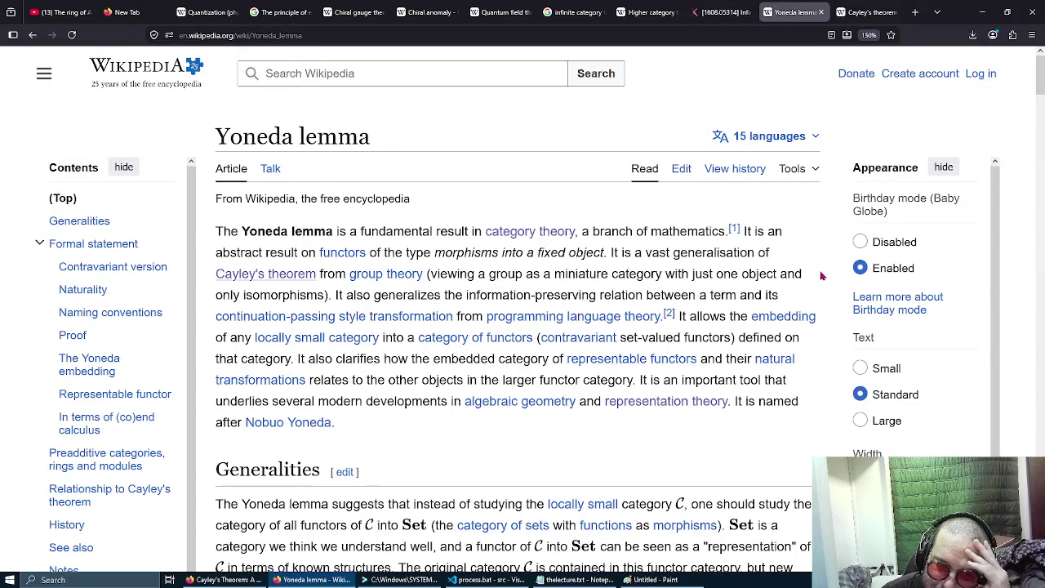
scroll(821, 276, down, 1)
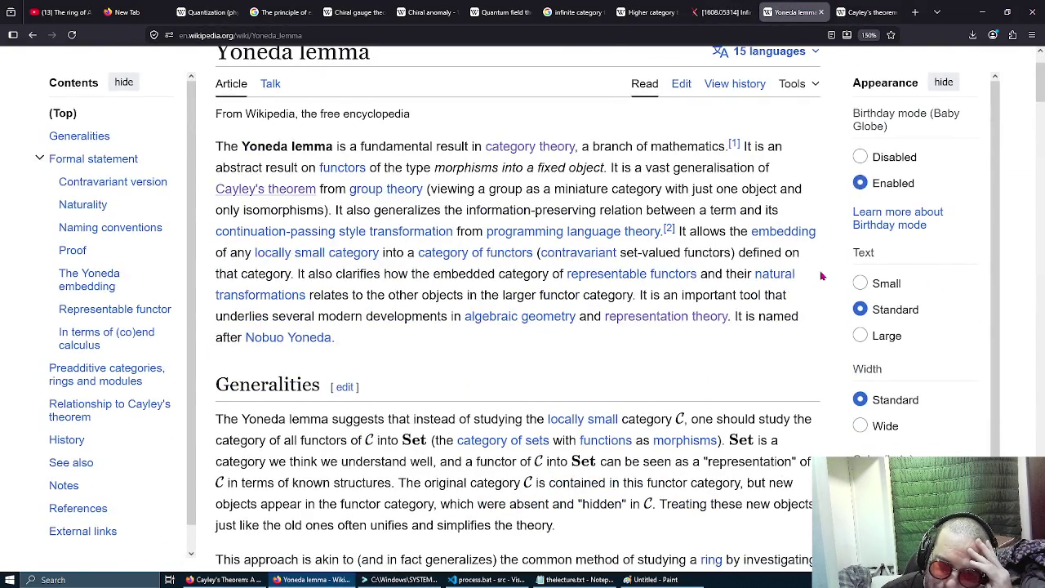
Select the intro sentence 'It also generalizes… continuation-passing style transformation' in the Yoneda lemma article.
scroll(821, 276, up, 1)
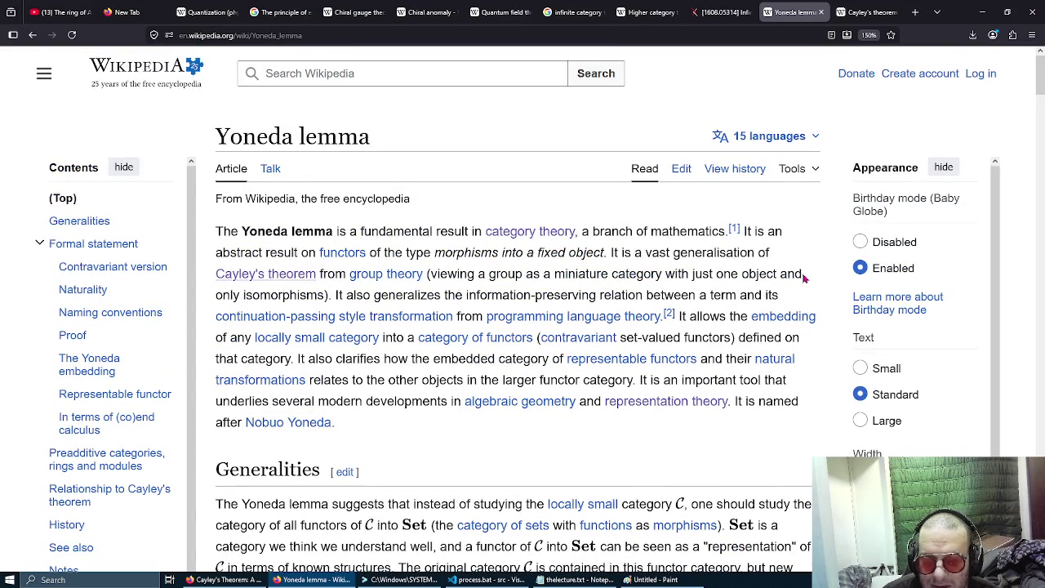
mouse_move(390, 320)
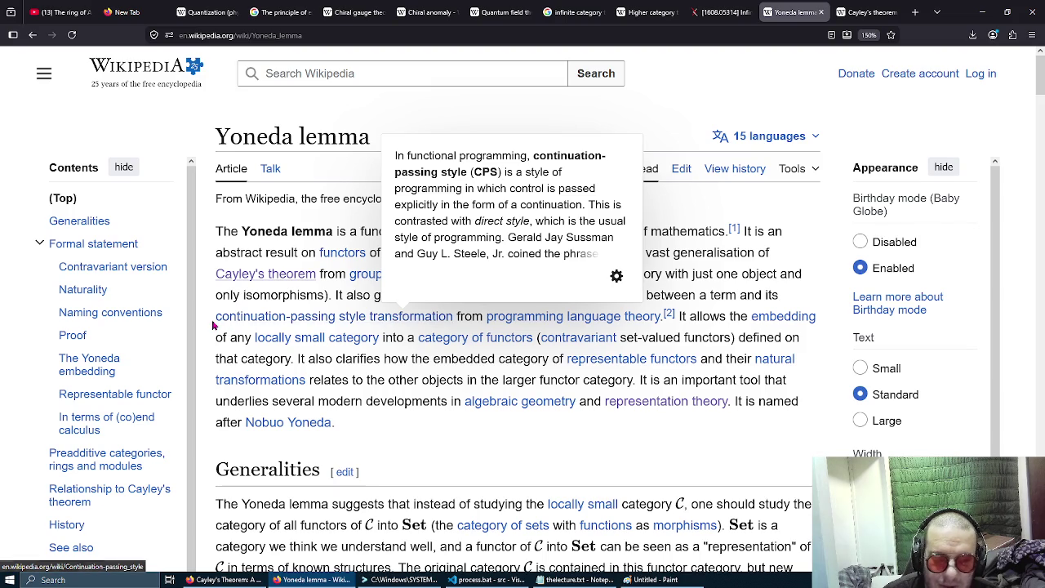
drag(280, 316, 808, 571)
click(503, 298)
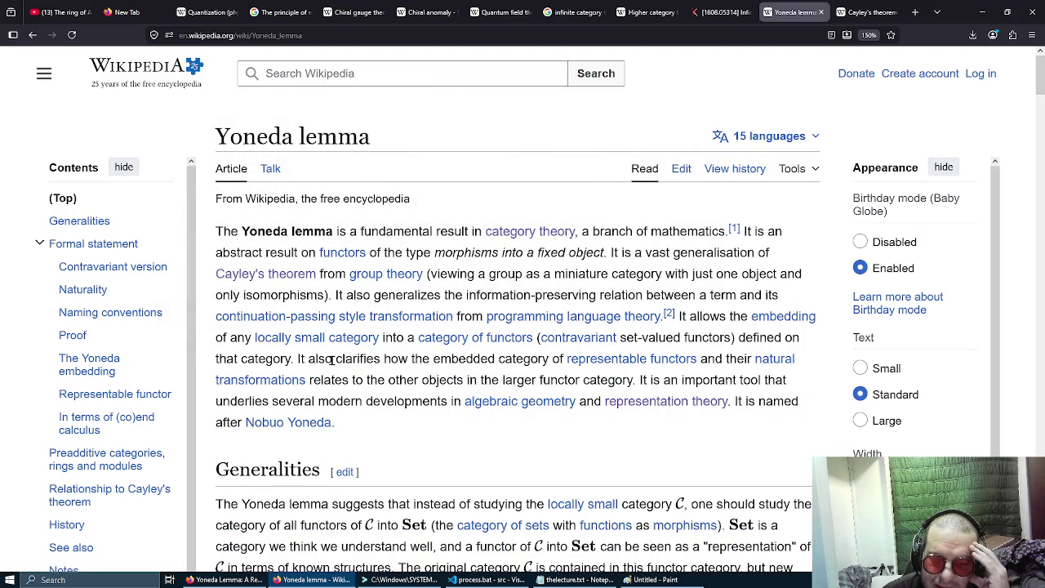
mouse_move(350, 340)
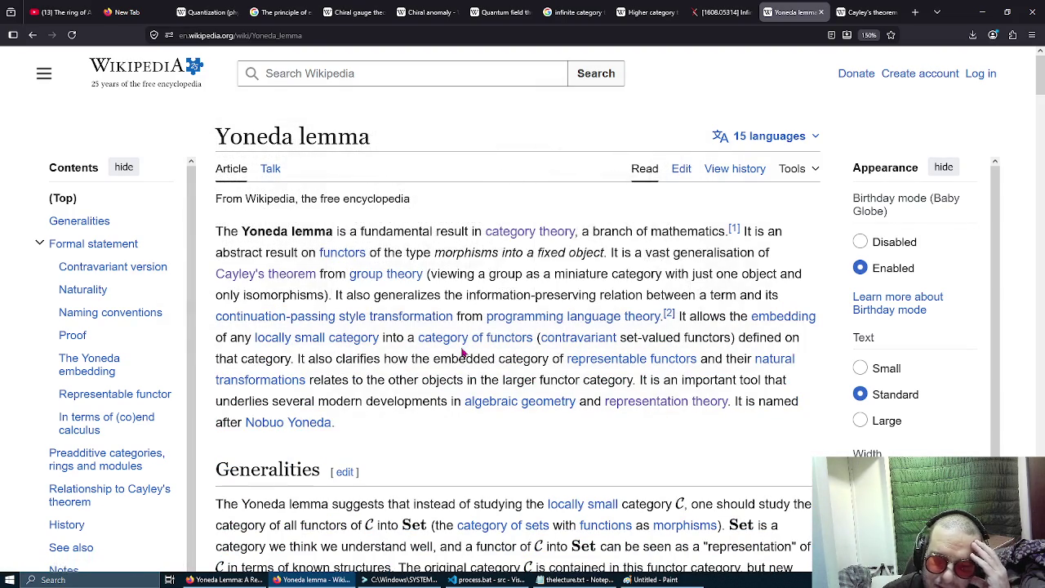
mouse_move(464, 341)
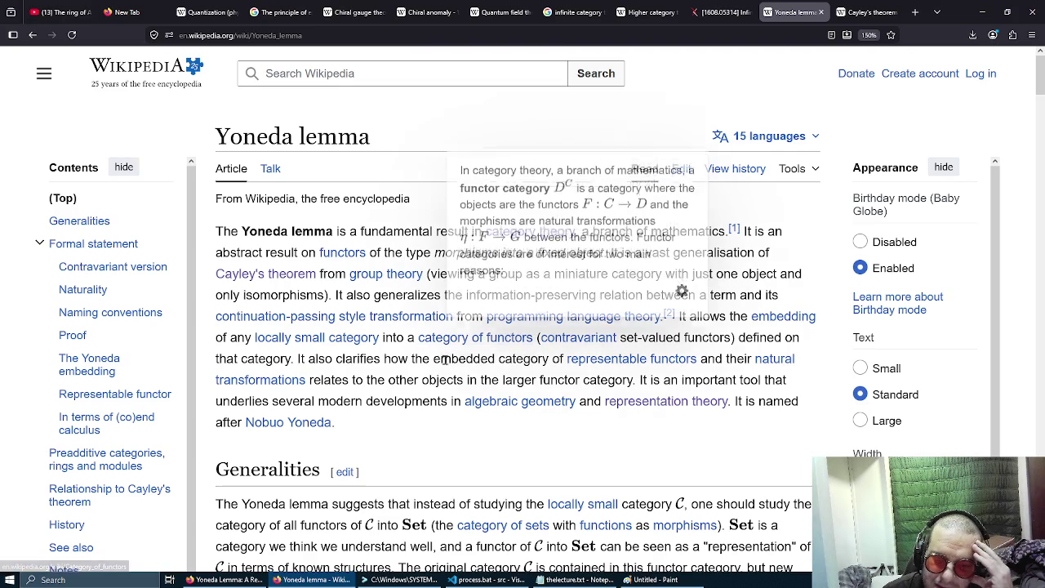
mouse_move(598, 366)
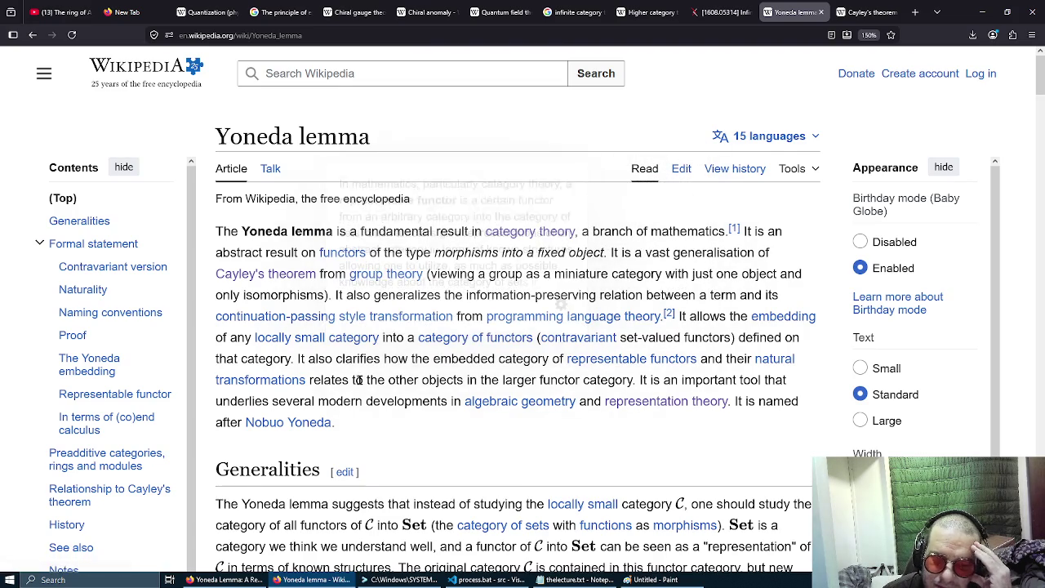
mouse_move(536, 411)
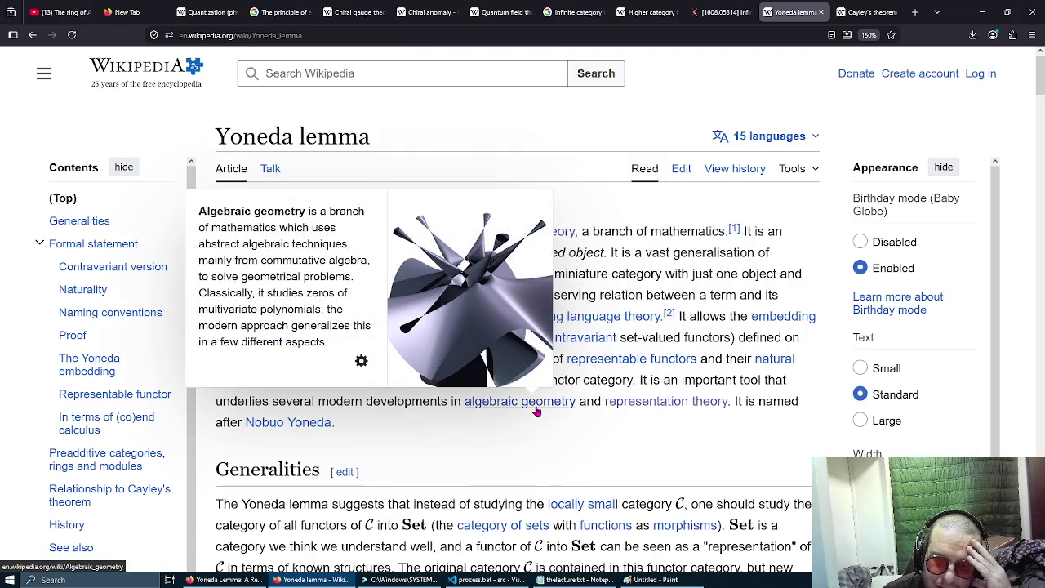
mouse_move(616, 402)
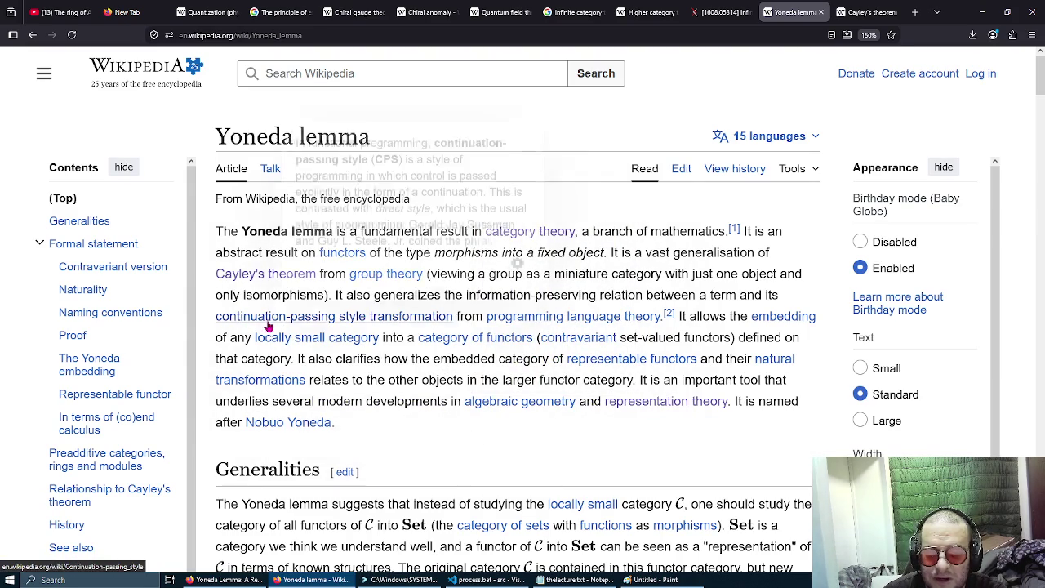
mouse_move(274, 326)
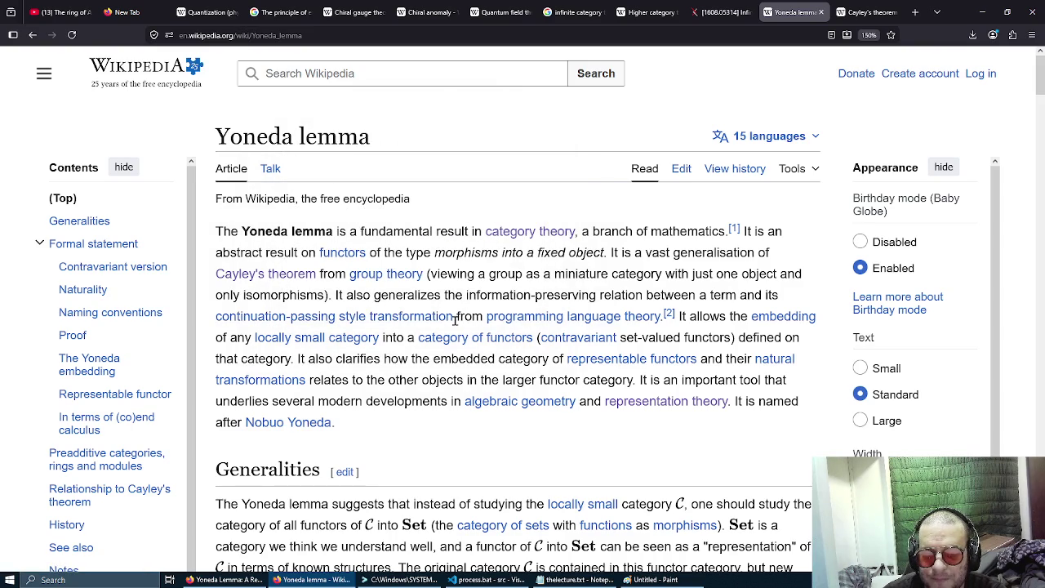
drag(455, 320, 329, 292)
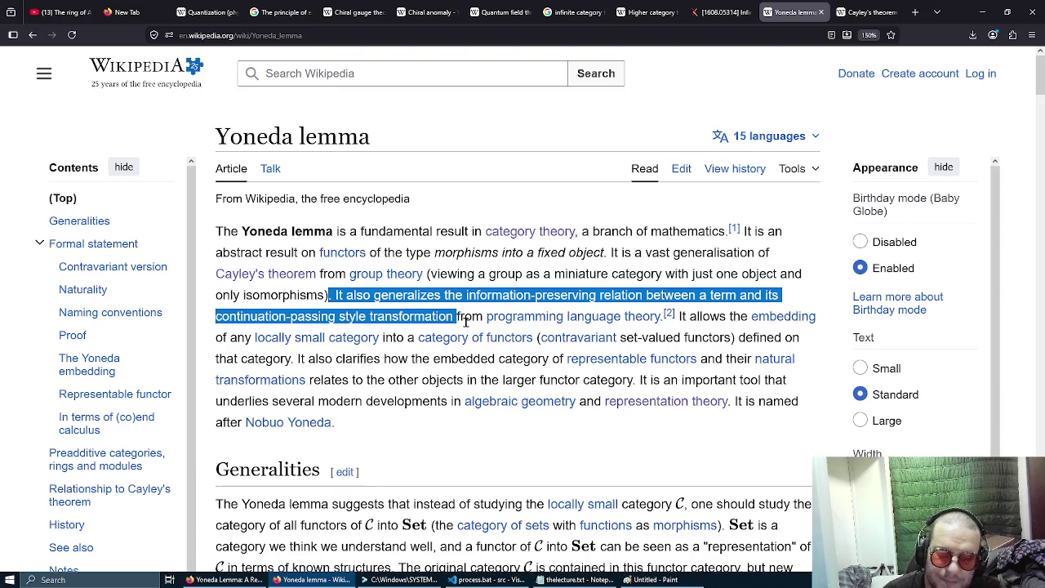
scroll(466, 321, down, 5)
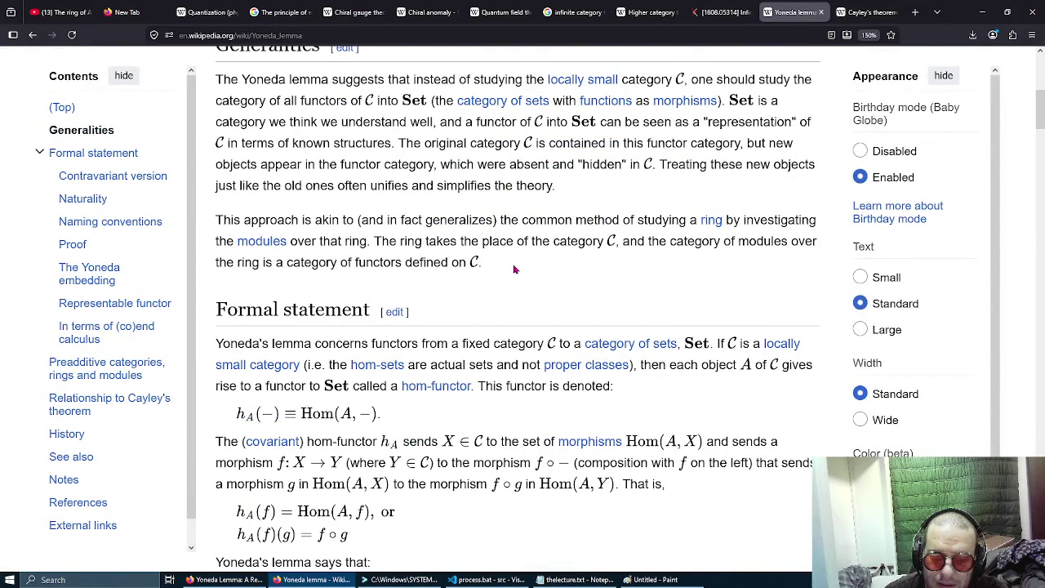
Scroll down to the Formal statement section showing the boxed lemma Nat(h_A, F) ≅ F(A).
scroll(587, 253, down, 2)
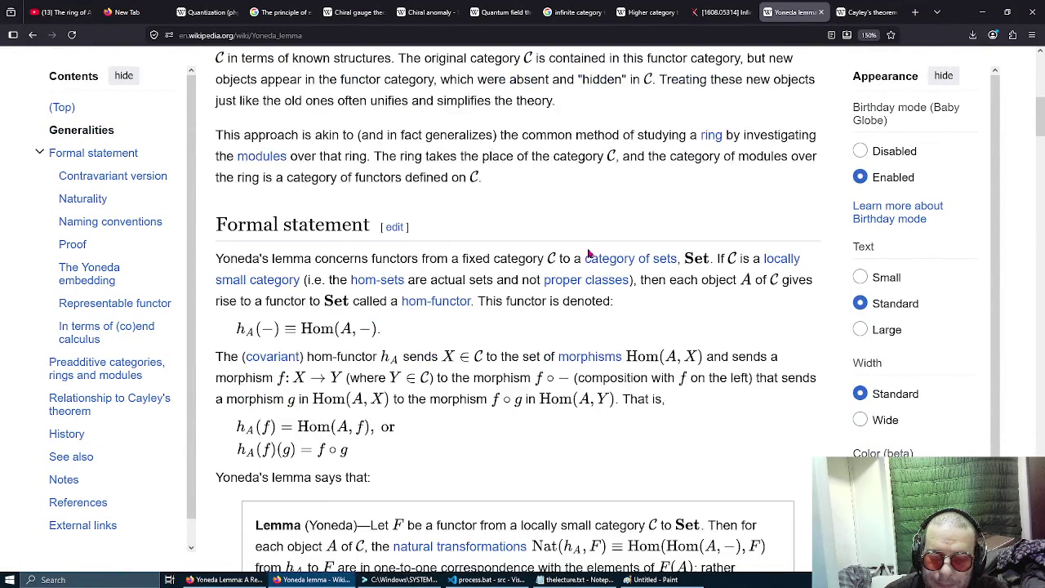
scroll(587, 253, down, 1)
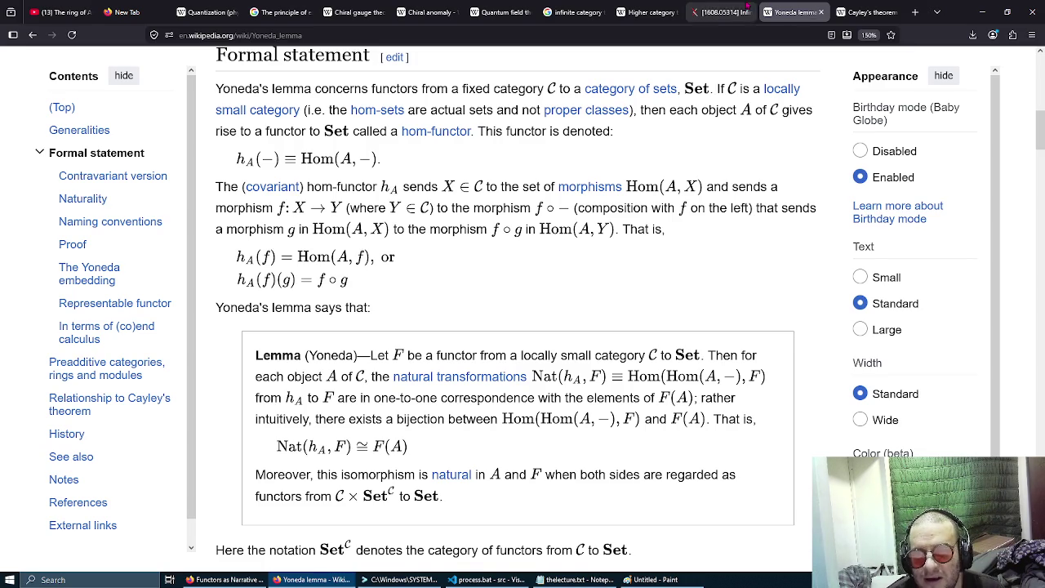
Read the arXiv 1608.05314 abstract, highlighting its text, and open the paper's full PDF.
click(718, 11)
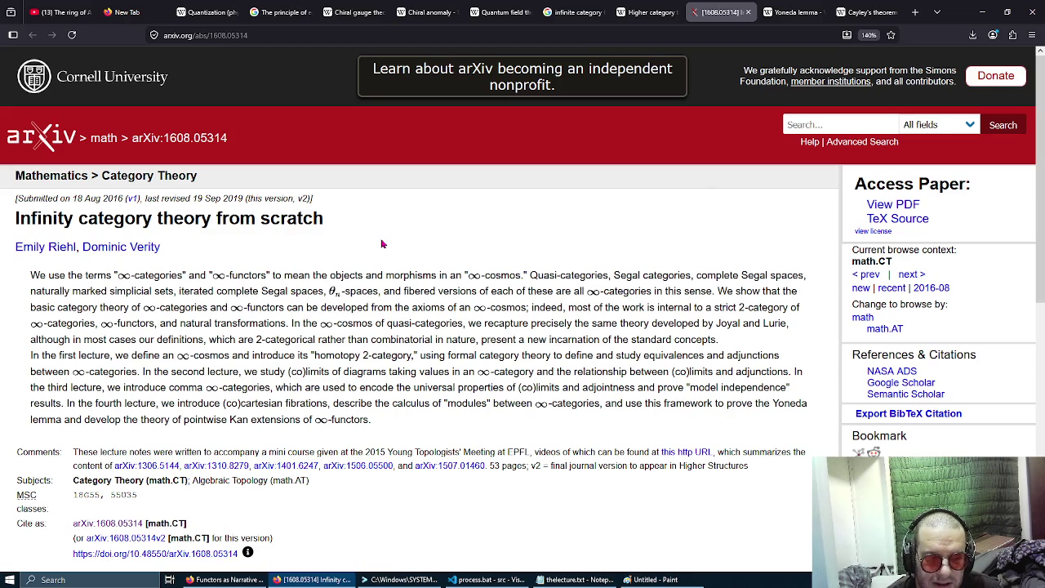
triple_click(400, 309)
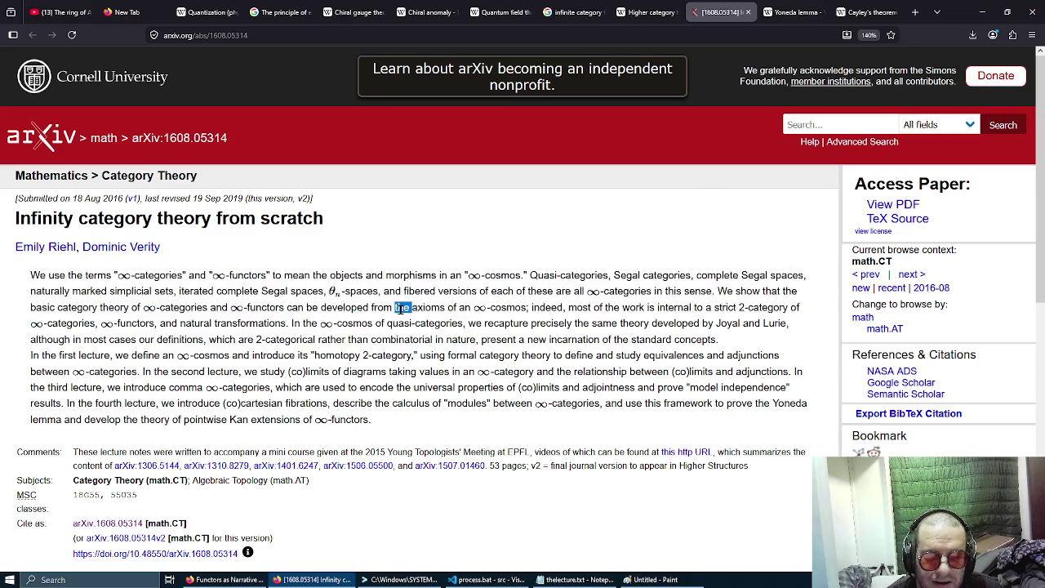
click(400, 308)
mouse_move(356, 254)
mouse_down()
mouse_move(412, 452)
mouse_move(428, 421)
mouse_up()
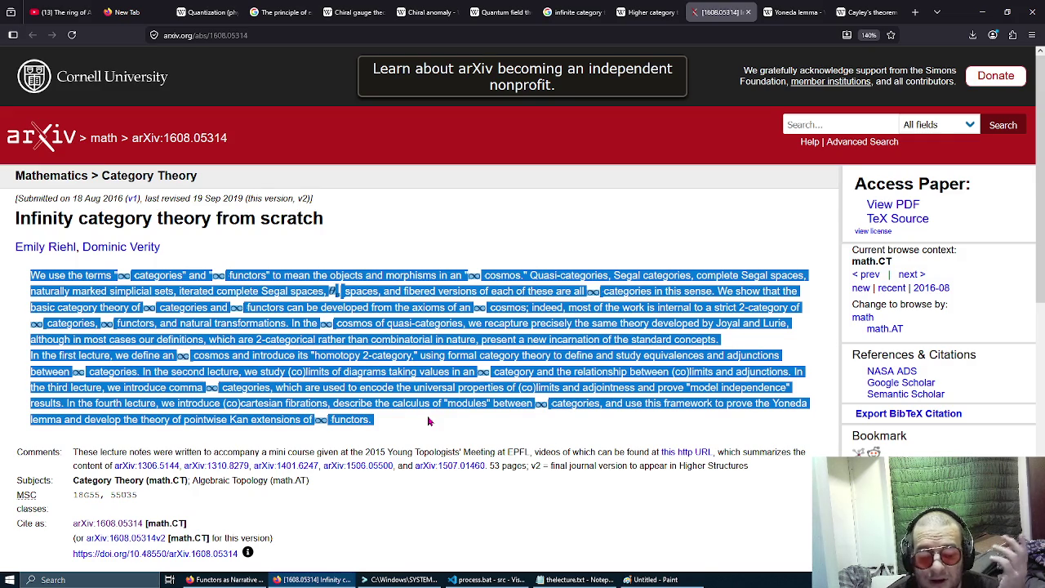
click(429, 421)
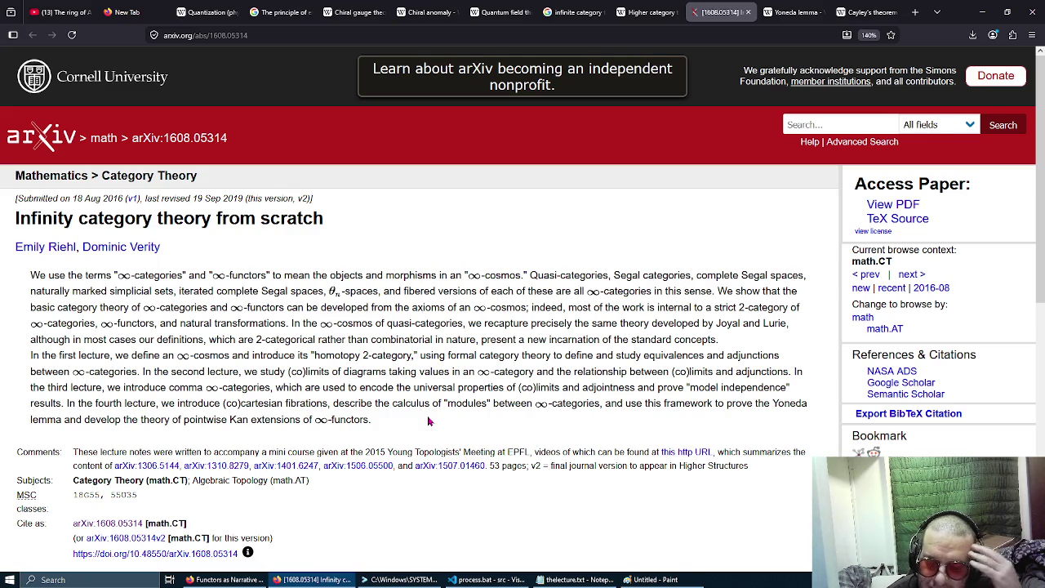
click(885, 206)
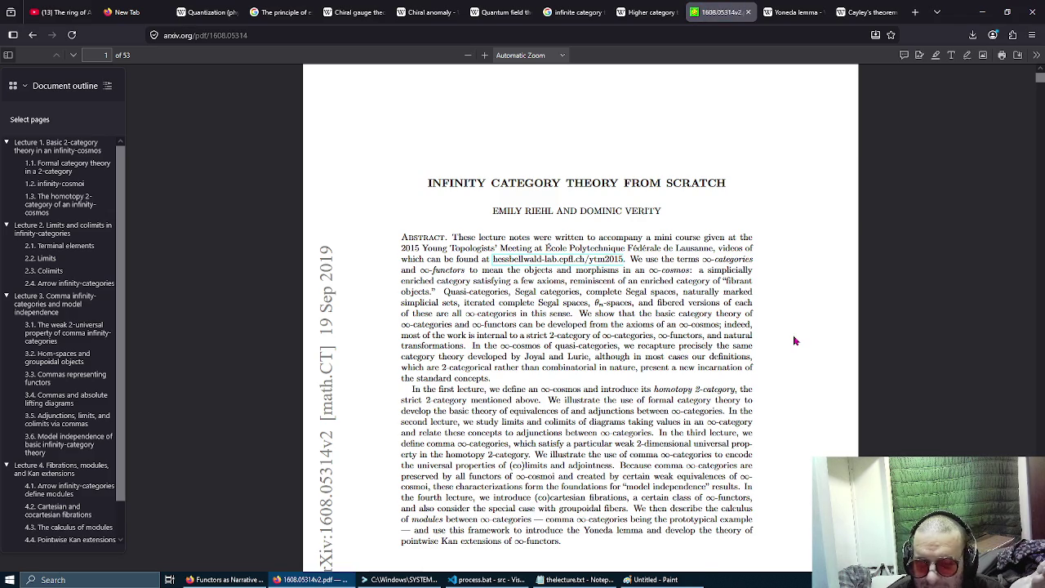
Open the abstract's hessbellwald-lab conference video link in a new tab and switch to it.
scroll(795, 340, down, 1)
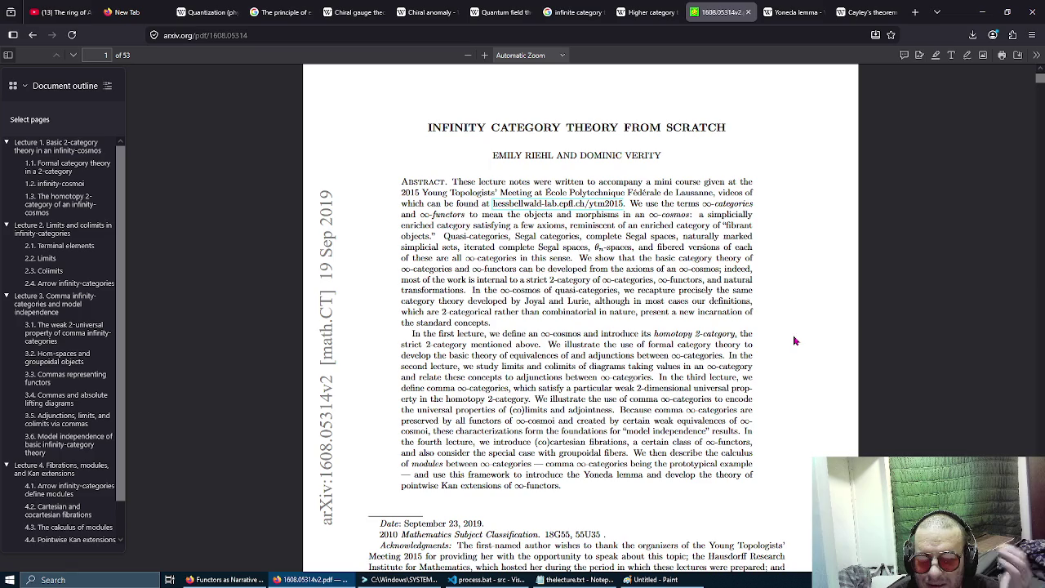
right_click(605, 206)
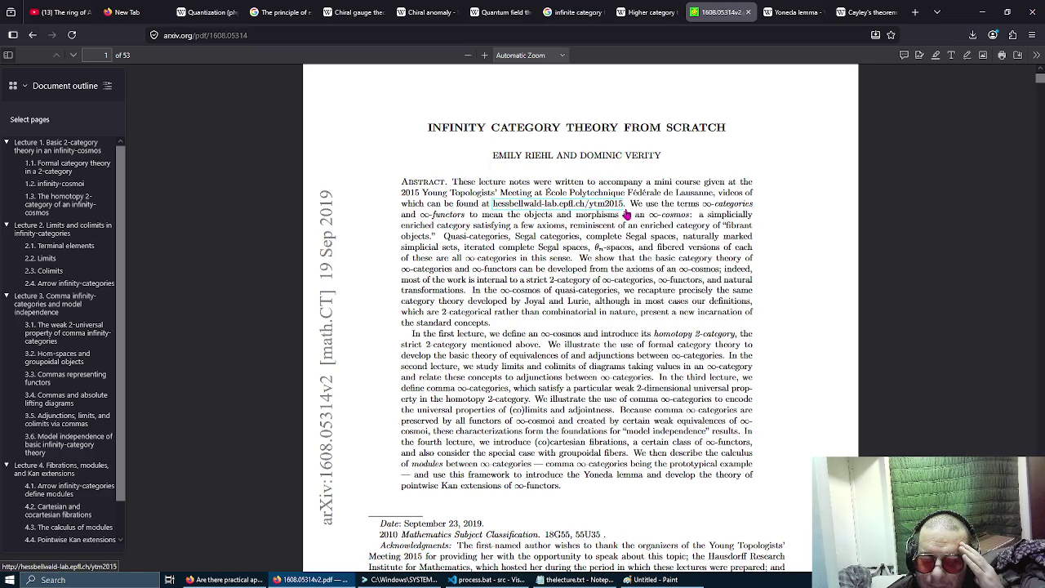
click(627, 214)
click(729, 12)
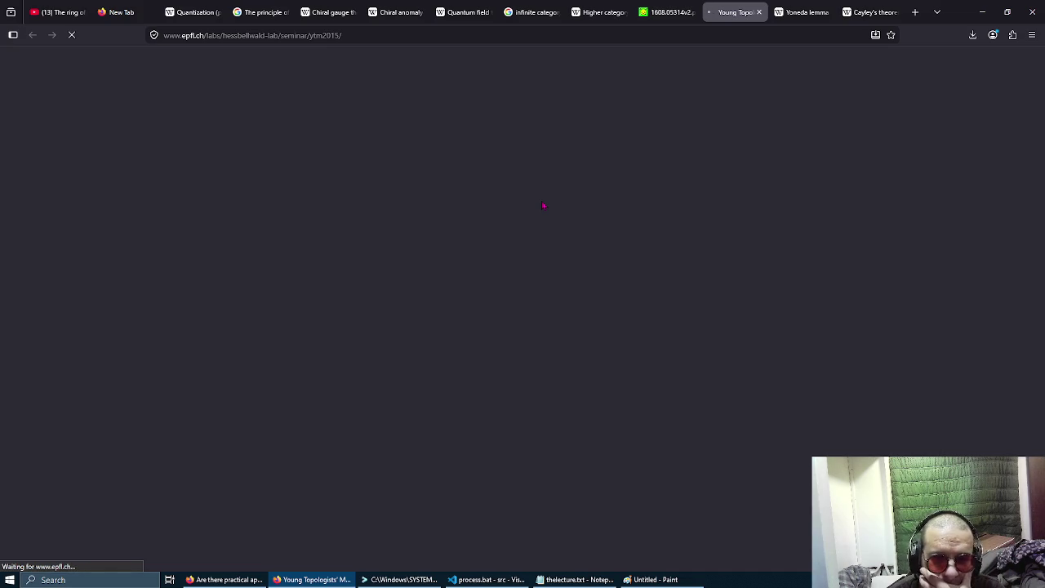
Scroll down to the Invited Lecturers minicourse videos and open Lecture 1 in a background tab.
scroll(514, 243, down, 2)
scroll(515, 242, down, 2)
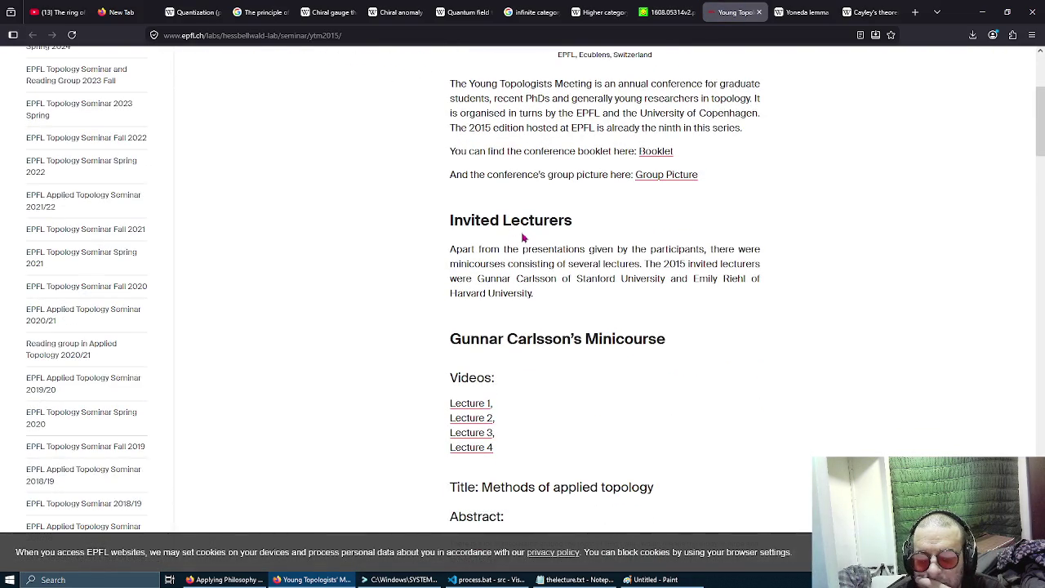
scroll(523, 239, down, 3)
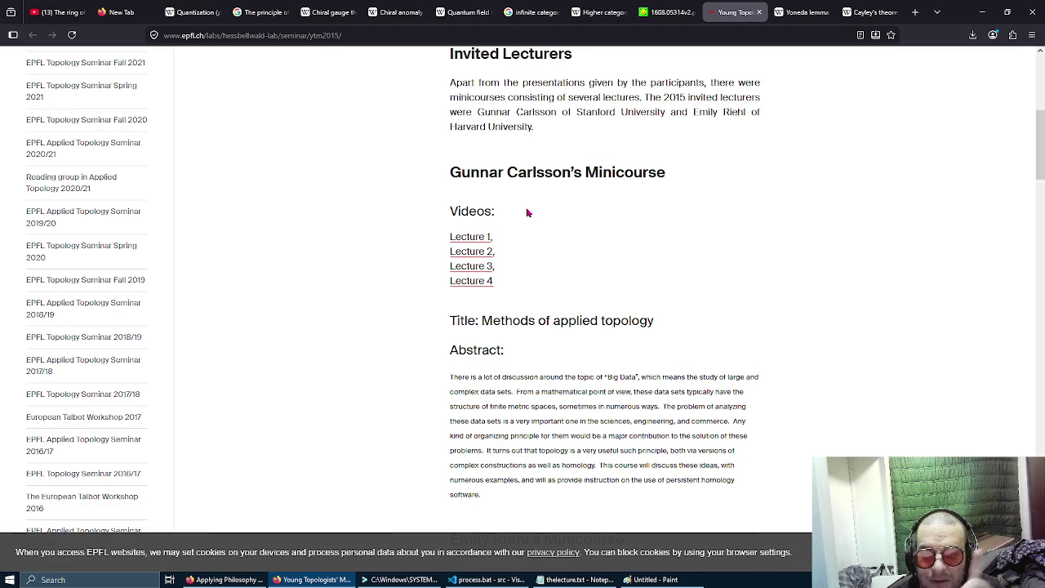
drag(492, 206, 514, 301)
click(514, 301)
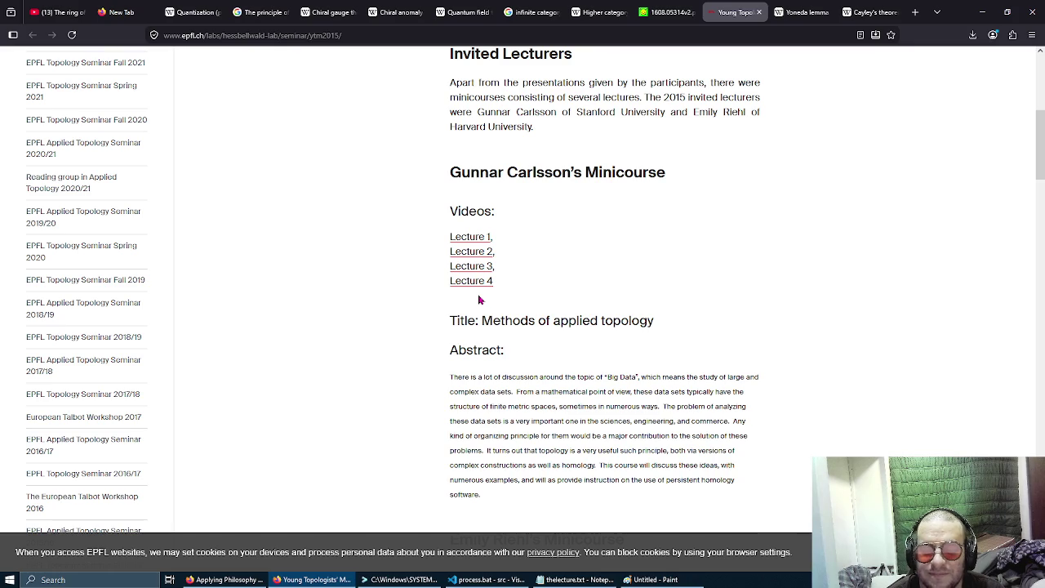
right_click(480, 236)
click(500, 245)
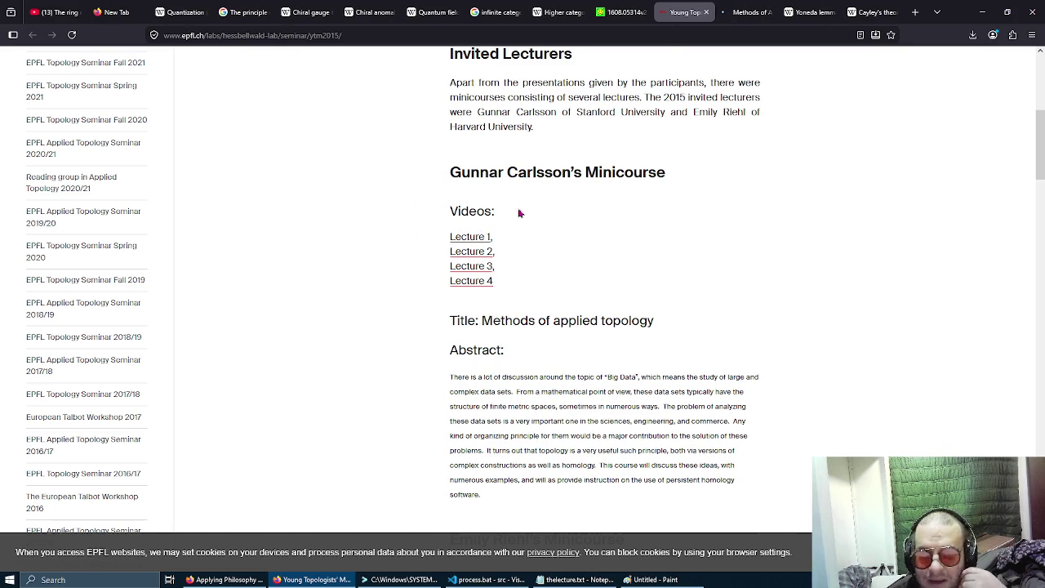
Check the page's web address, then open the Lecture 1 video page.
click(406, 33)
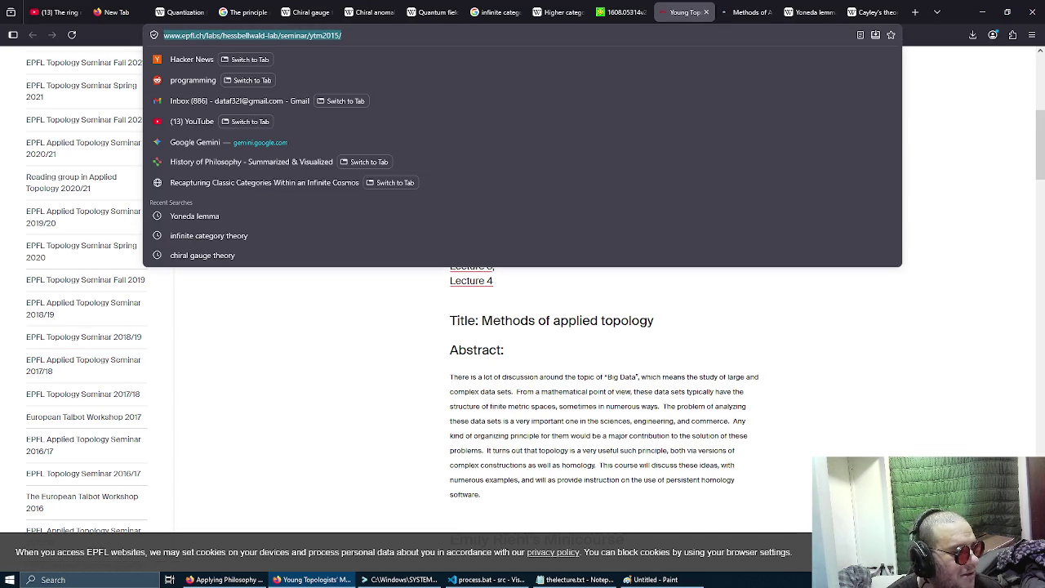
key(Escape)
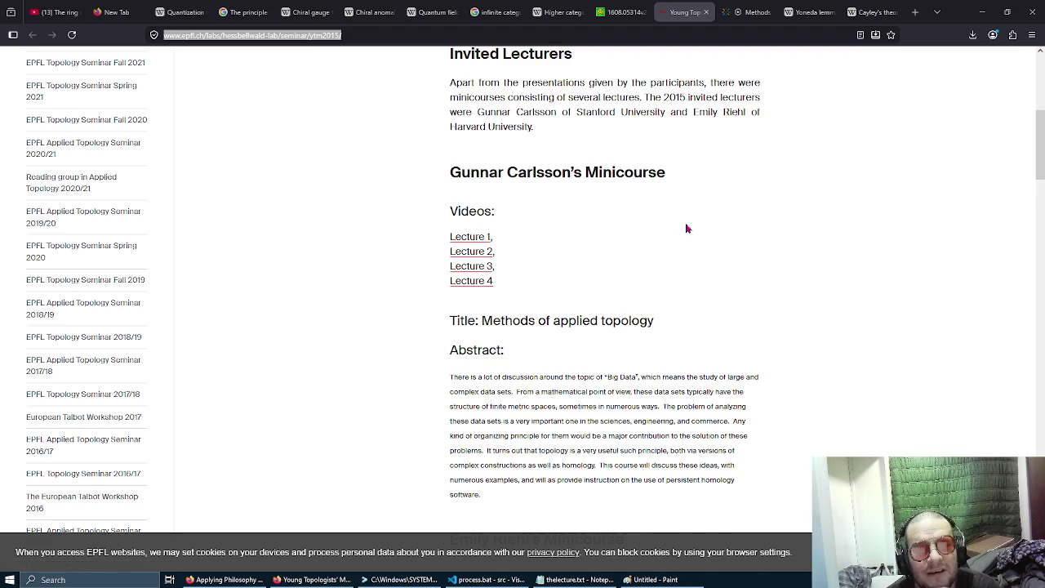
click(705, 197)
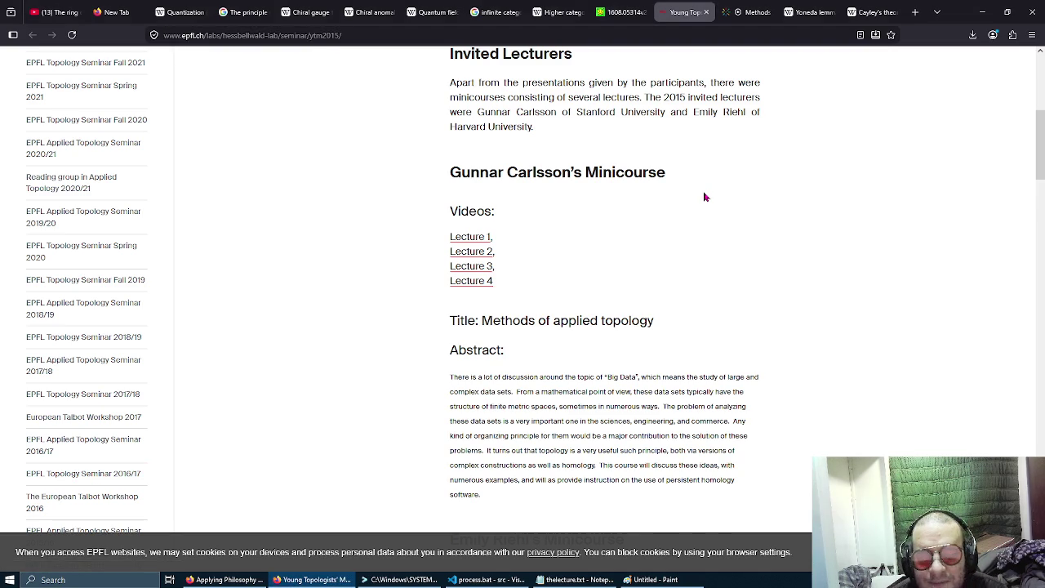
click(477, 238)
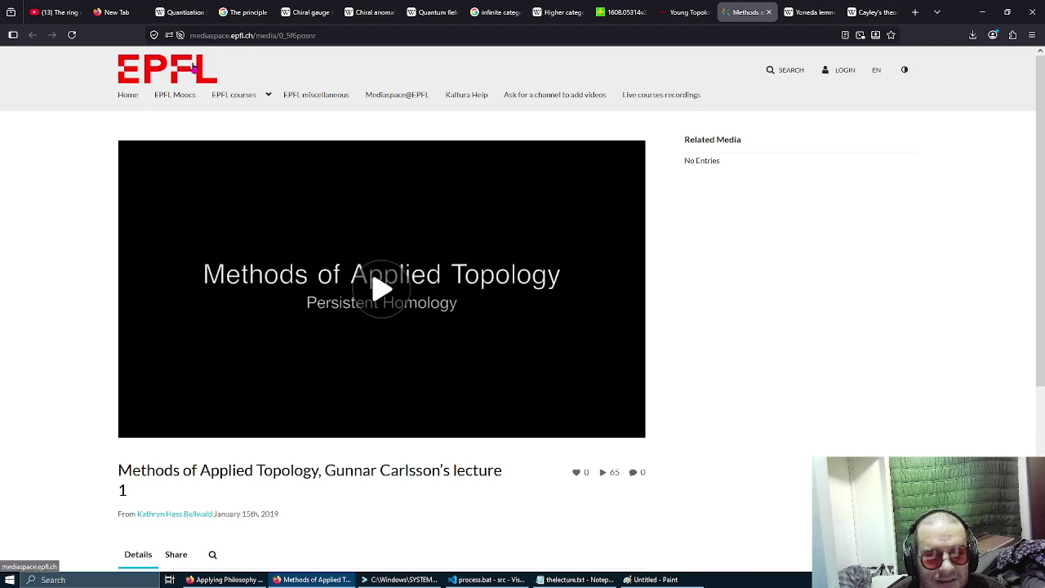
Start the Methods of Applied Topology lecture 1 video, mute it, and pause at 02:34.
mouse_move(280, 97)
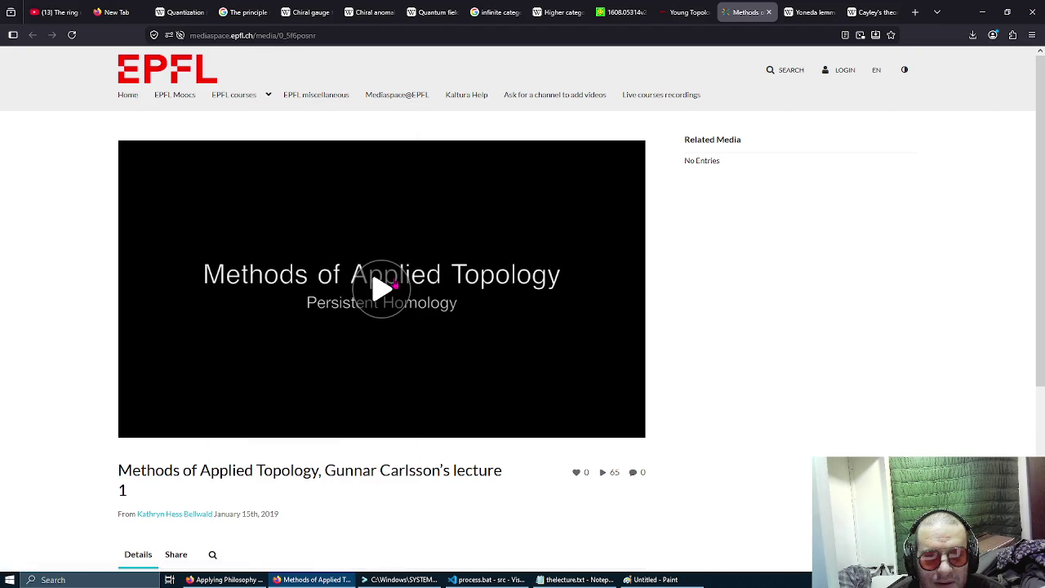
scroll(394, 285, down, 3)
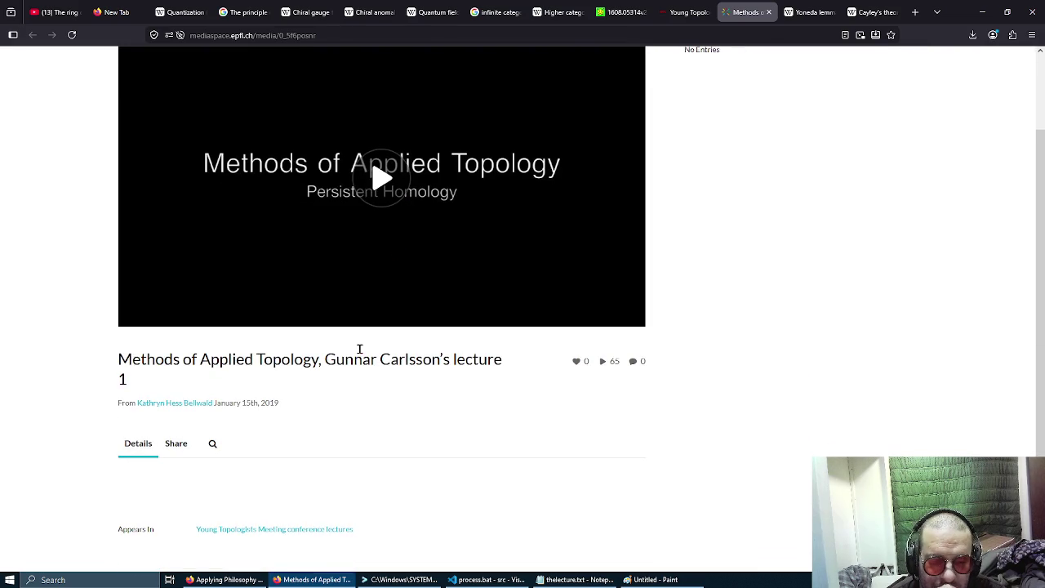
scroll(360, 349, up, 3)
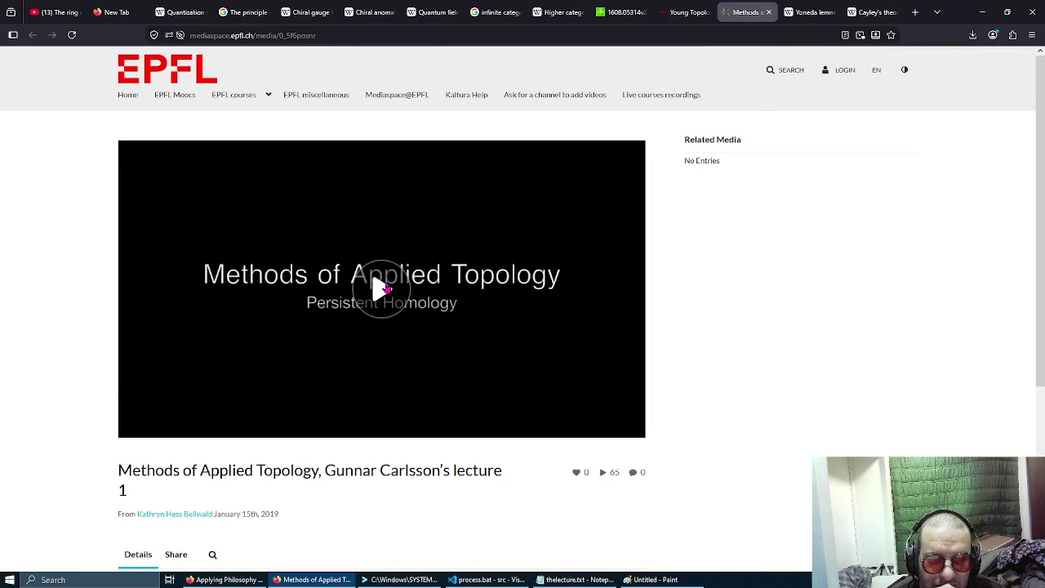
click(381, 288)
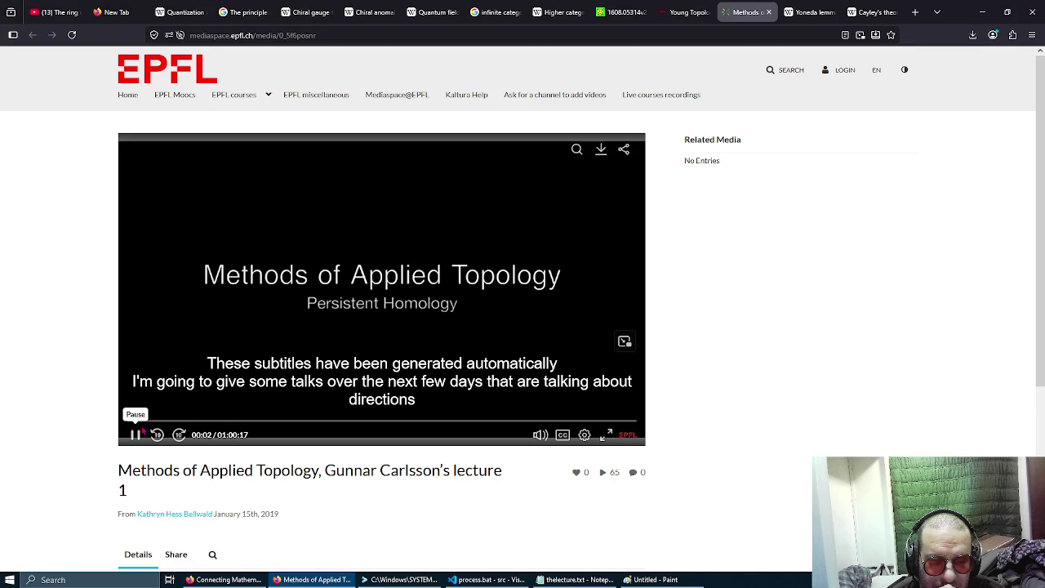
click(539, 434)
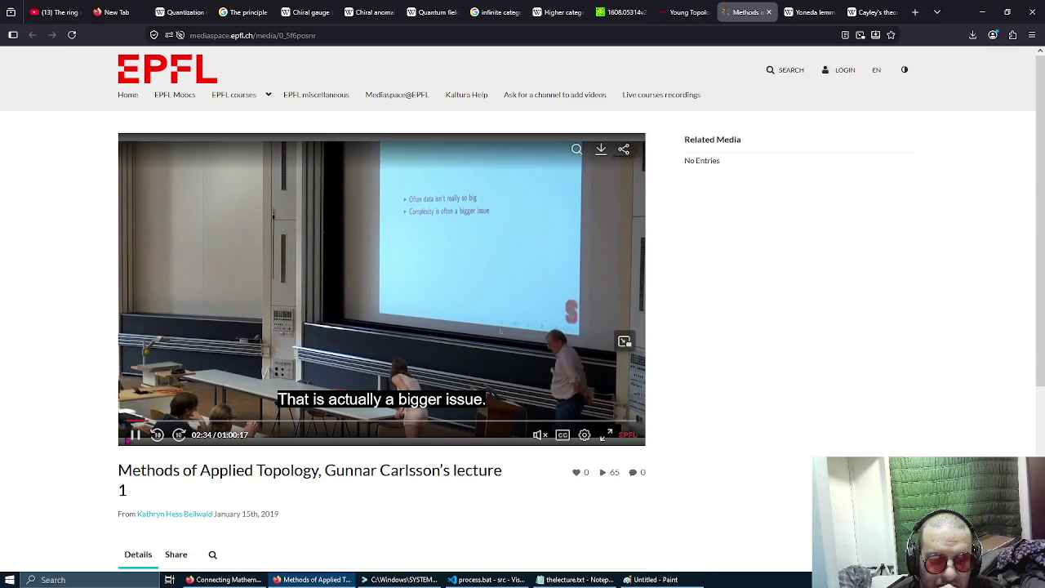
click(366, 226)
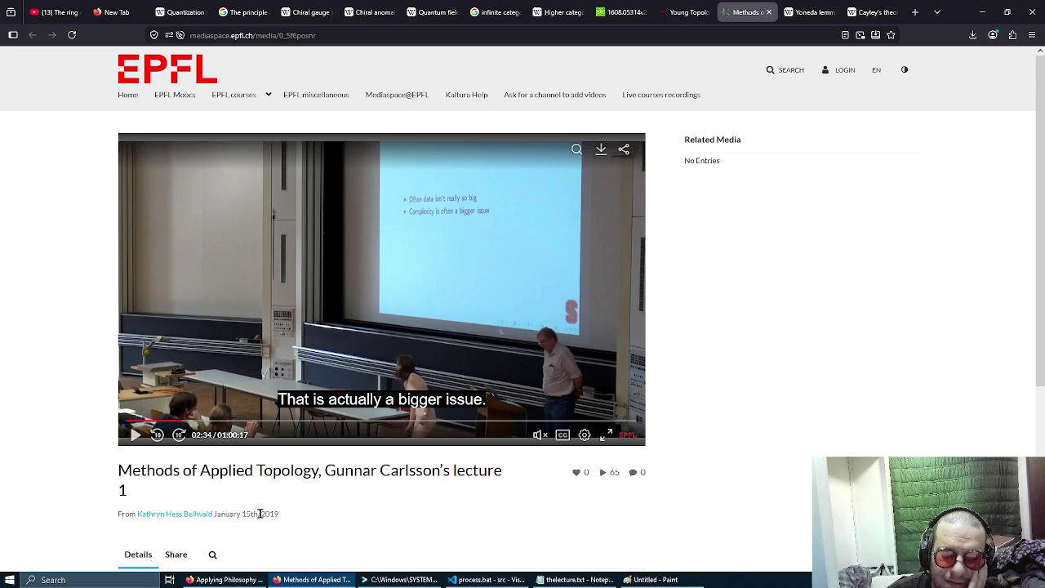
Seek the lecture through 10:49, 23:10, 26:34 and 29:59 to 33:07, then play and pause.
drag(261, 513, 284, 520)
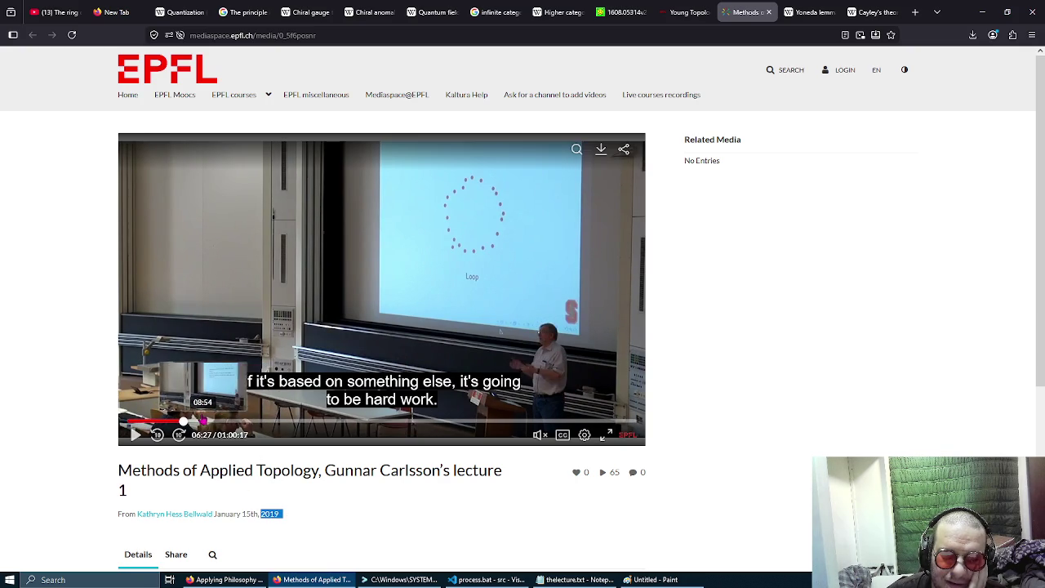
click(220, 420)
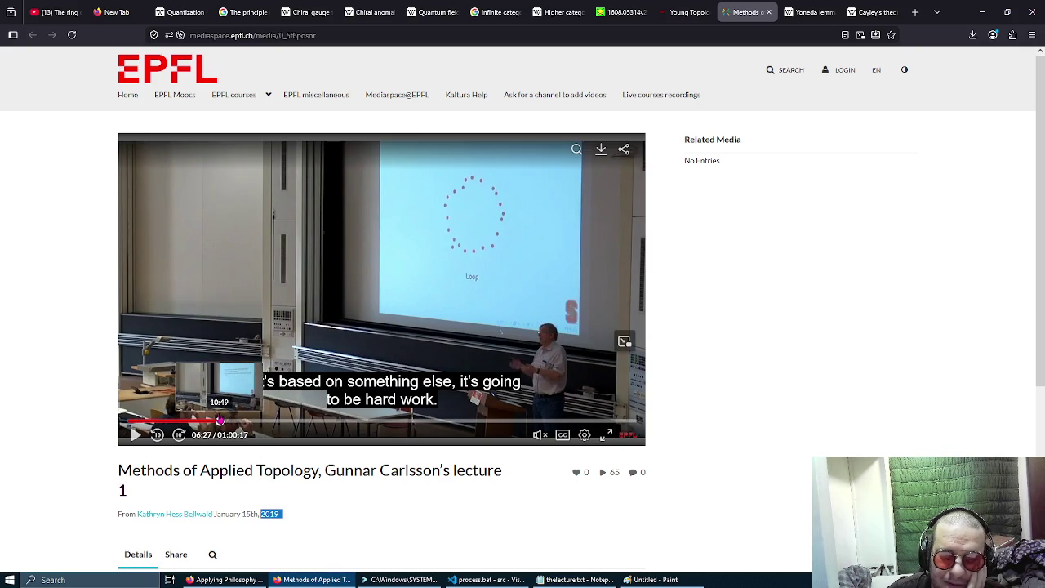
click(259, 421)
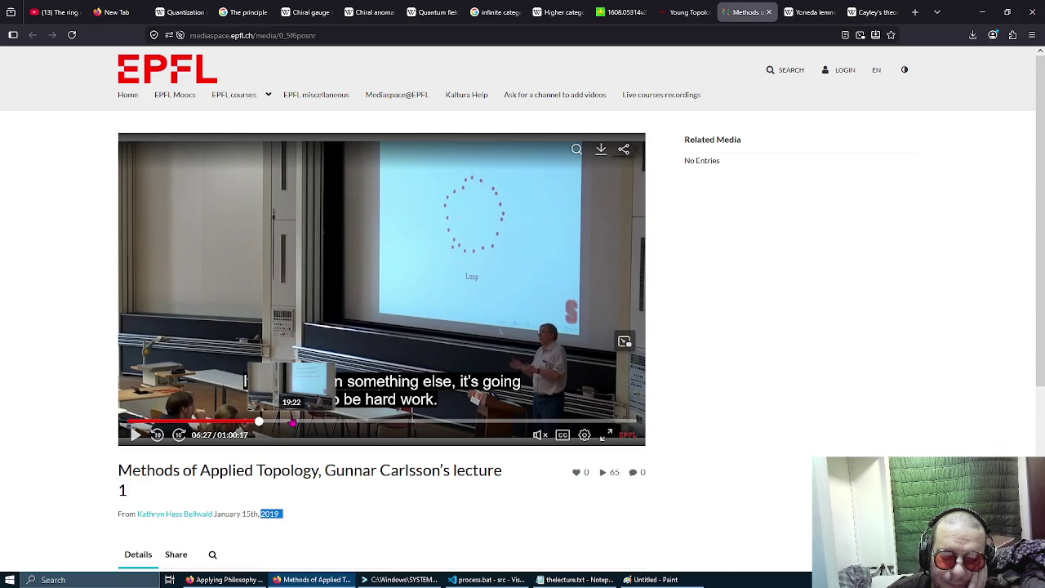
click(293, 421)
click(324, 421)
click(351, 421)
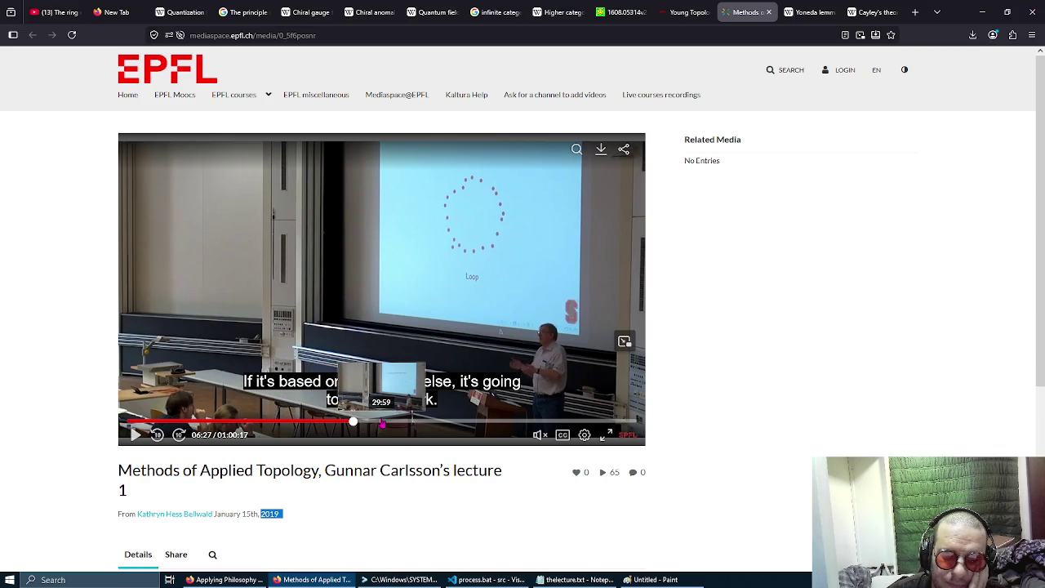
click(382, 422)
click(408, 422)
click(136, 434)
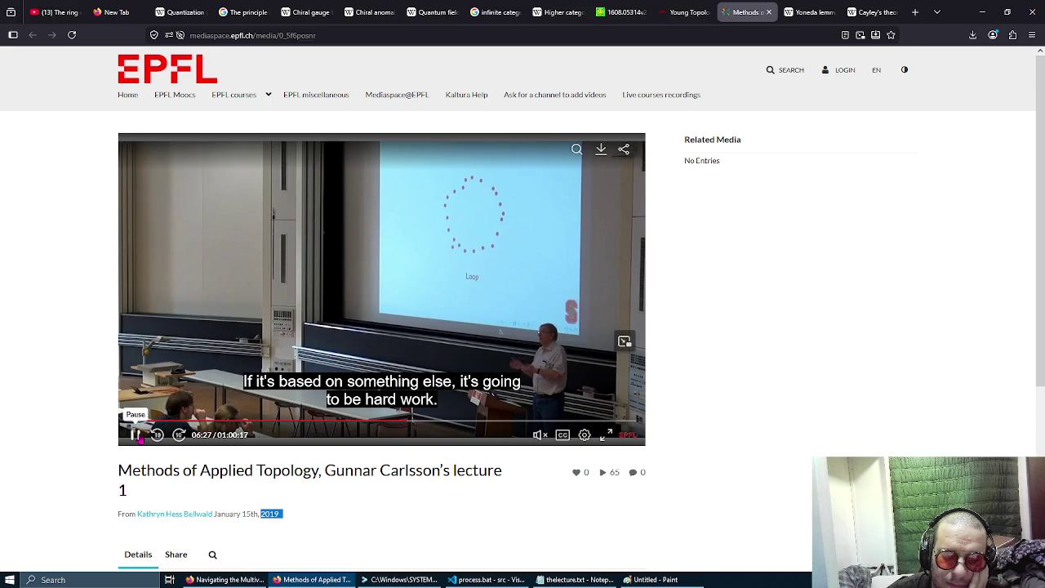
click(136, 434)
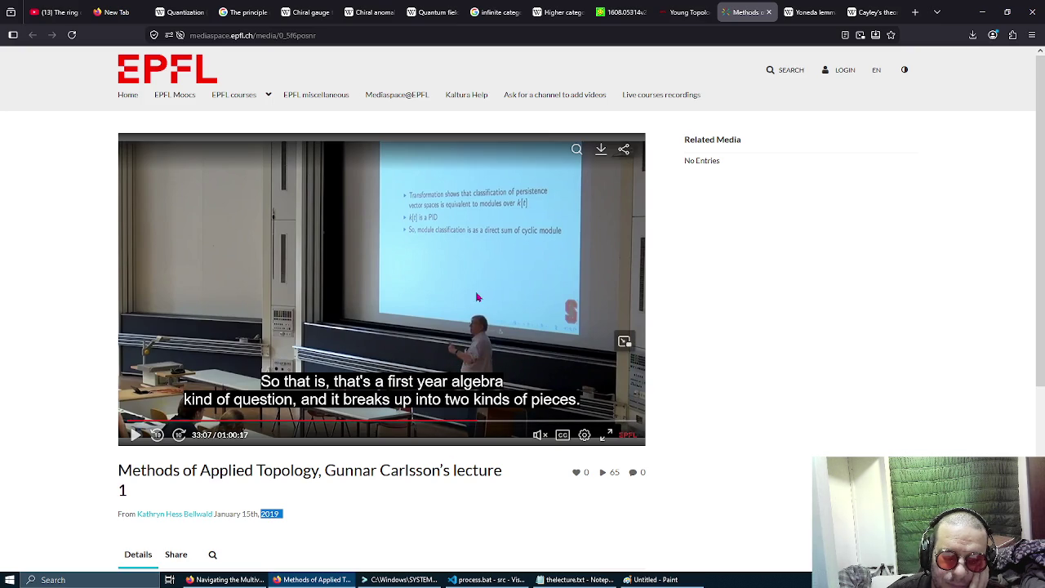
Restore the window, then mute the YouTube infinity-categories talk and pause it at 44:21.
mouse_move(950, 11)
mouse_down()
mouse_move(961, 86)
mouse_move(937, 88)
mouse_up()
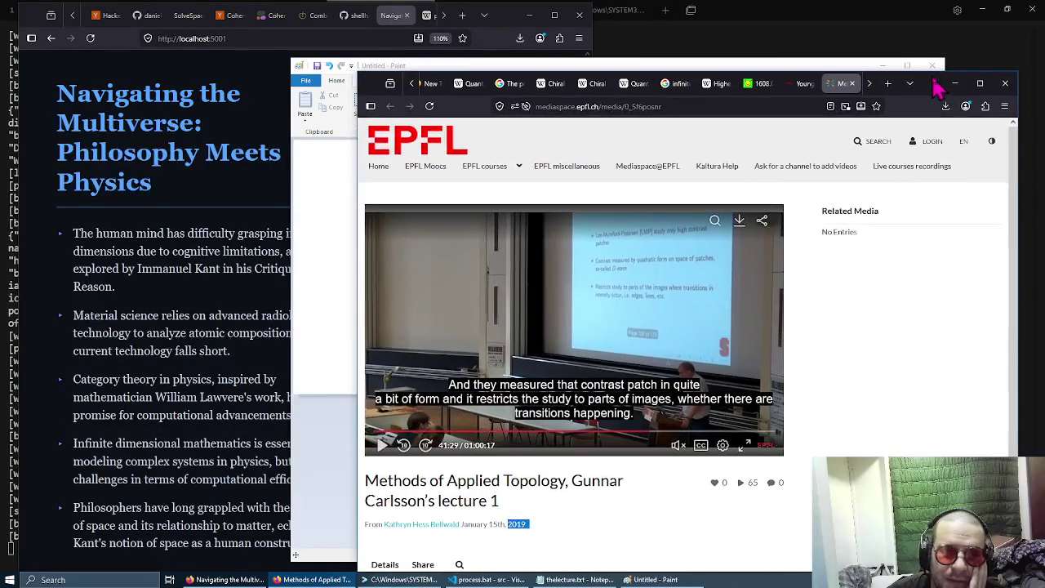
click(217, 331)
scroll(287, 307, down, 1)
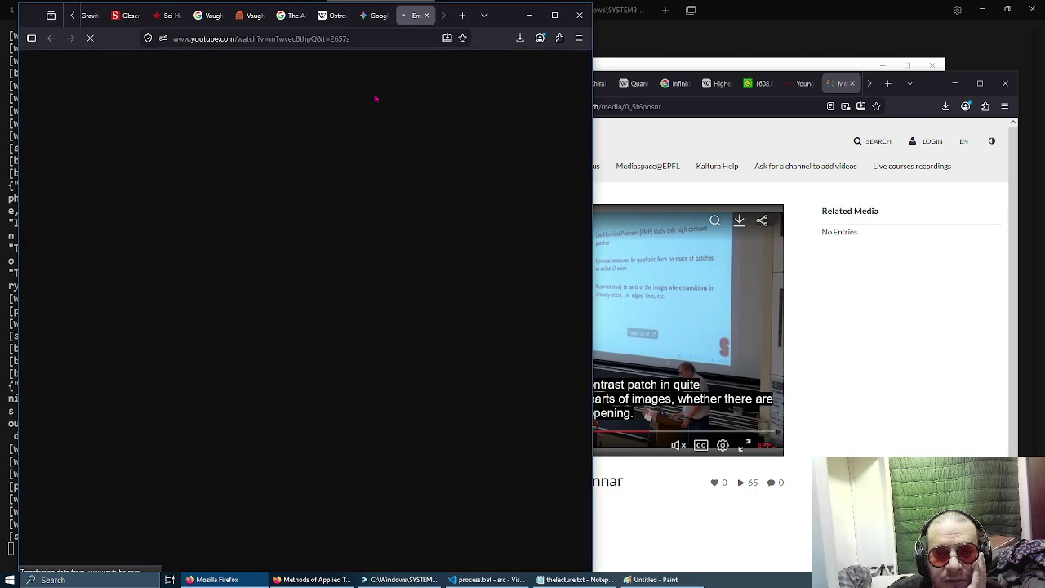
scroll(861, 85, down, 2)
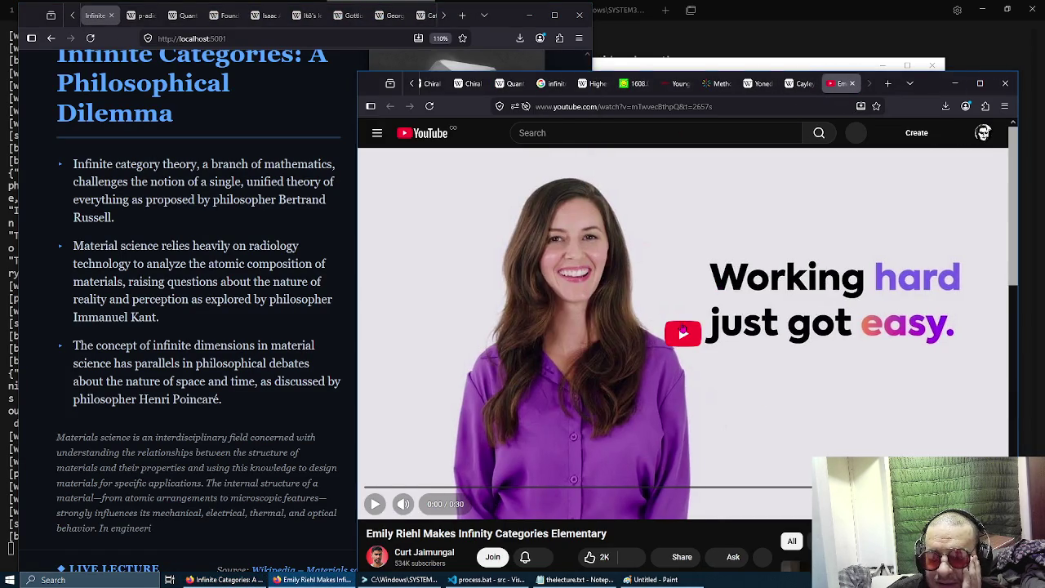
click(404, 504)
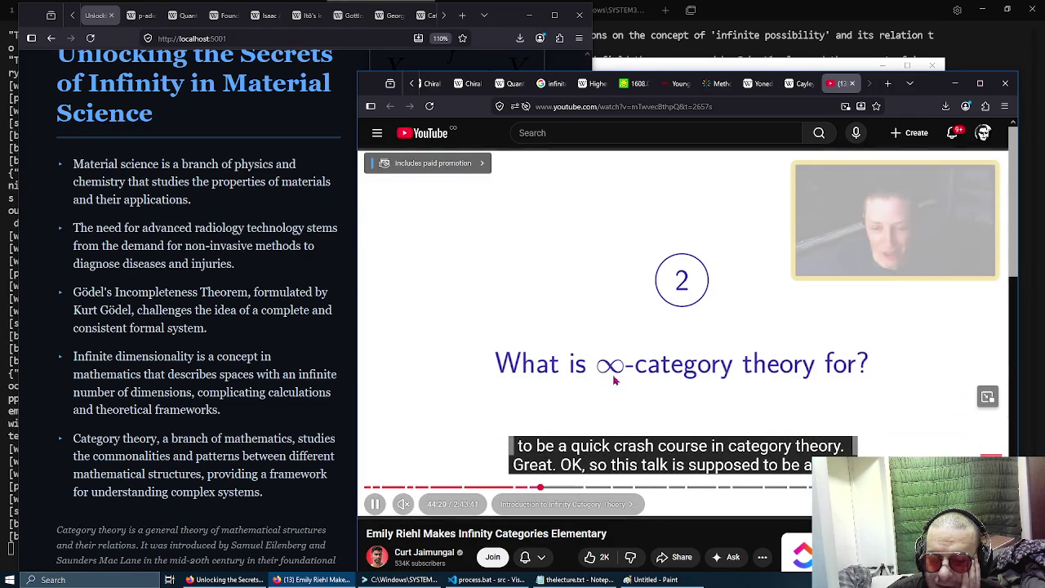
click(571, 276)
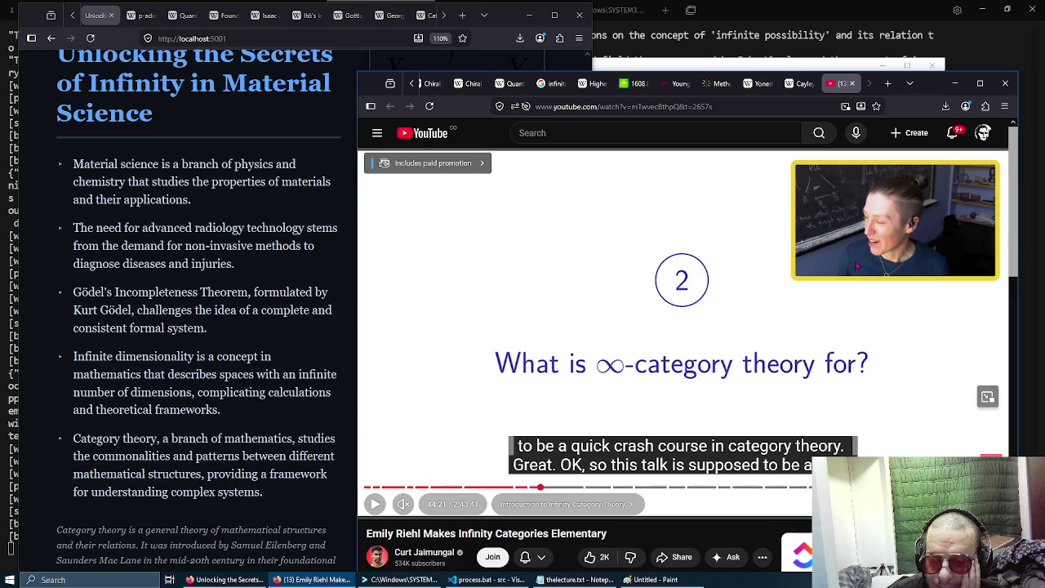
Select the speaker's name in the YouTube video title.
scroll(571, 275, down, 2)
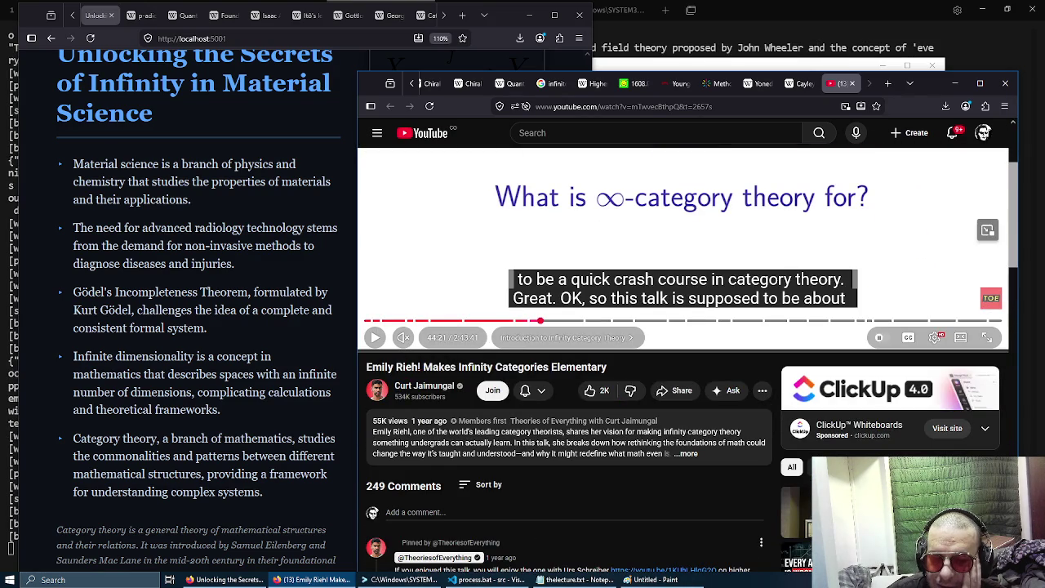
mouse_move(420, 367)
mouse_down()
mouse_move(607, 366)
mouse_move(364, 369)
mouse_up()
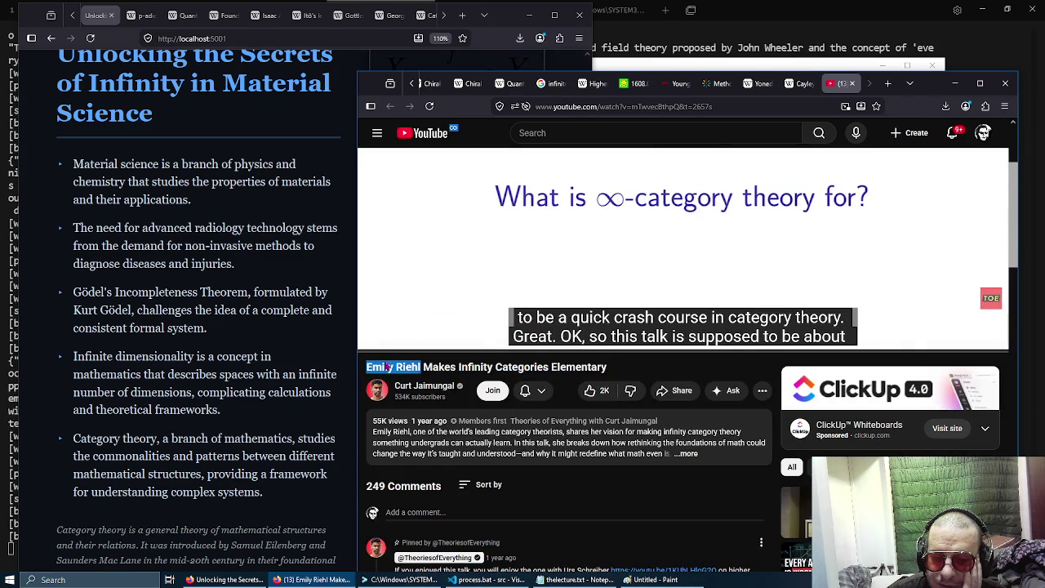
right_click(385, 364)
click(556, 367)
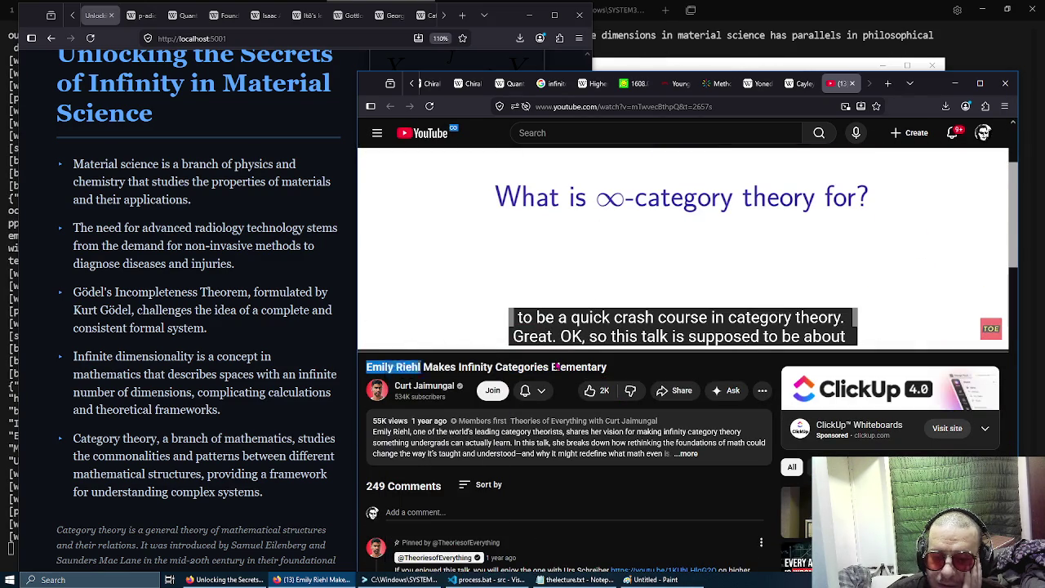
click(424, 367)
drag(424, 367, 367, 369)
right_click(390, 367)
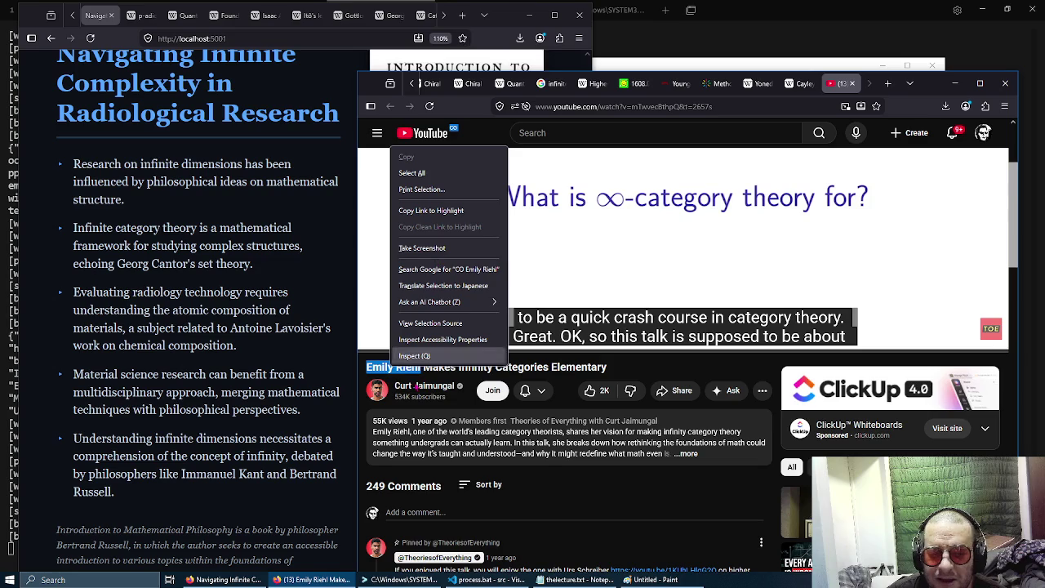
click(571, 270)
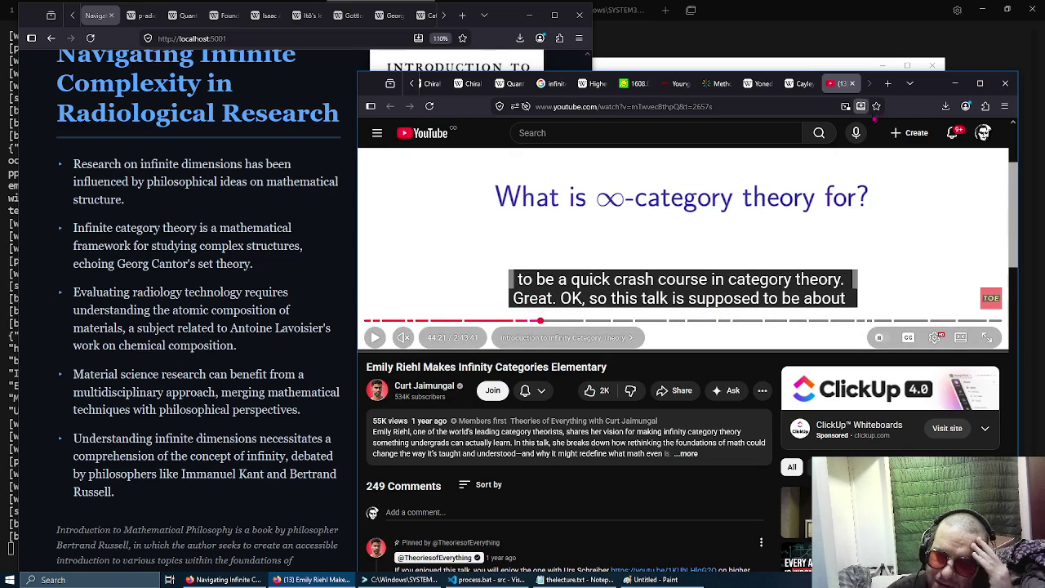
Search Google for the speaker's name in a new tab.
click(887, 84)
text(emily rhiel)
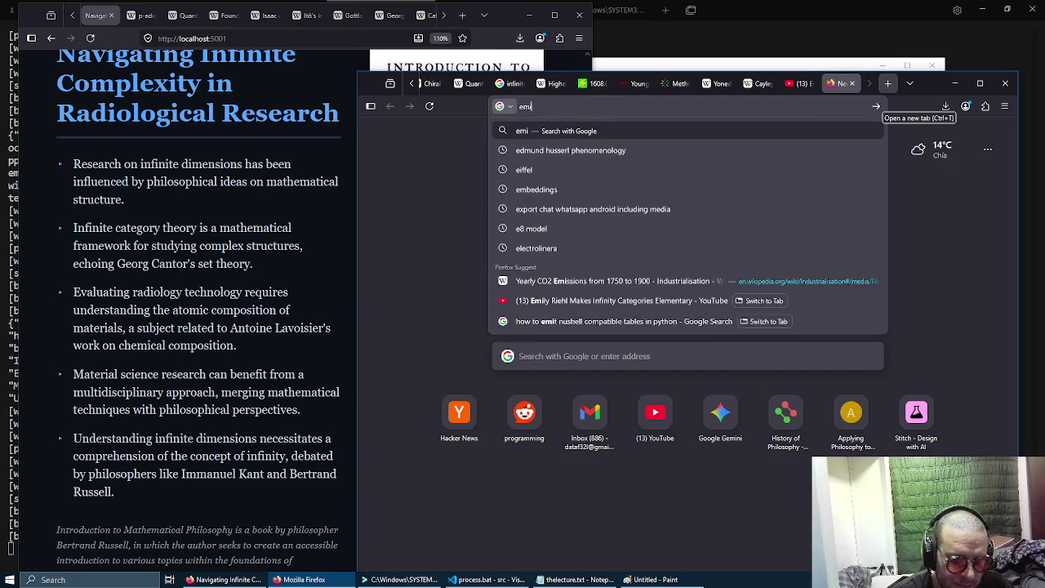
key(Return)
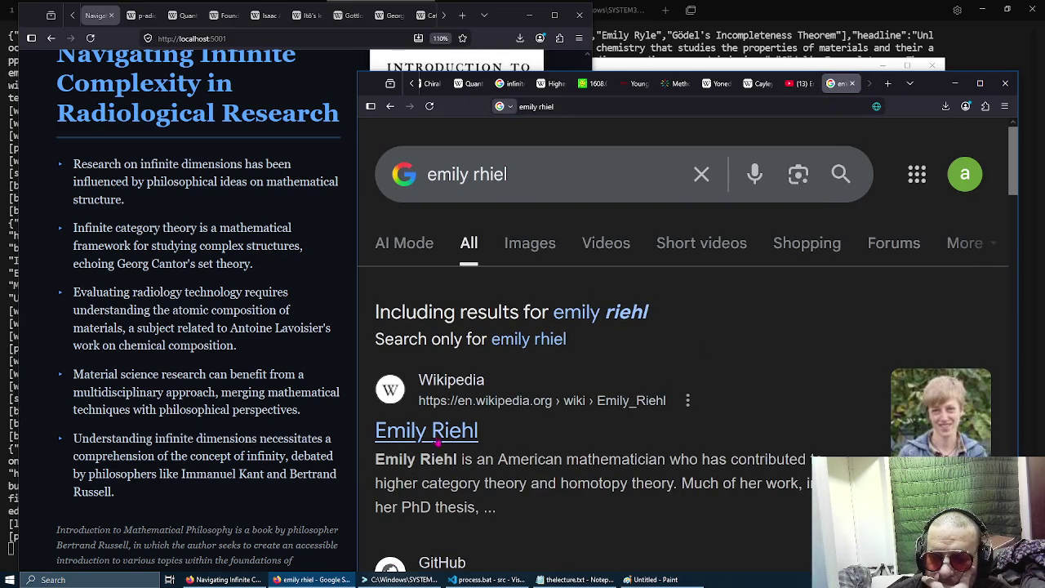
Open the speaker's Wikipedia article and scroll through her education and career to Honors and awards.
click(445, 434)
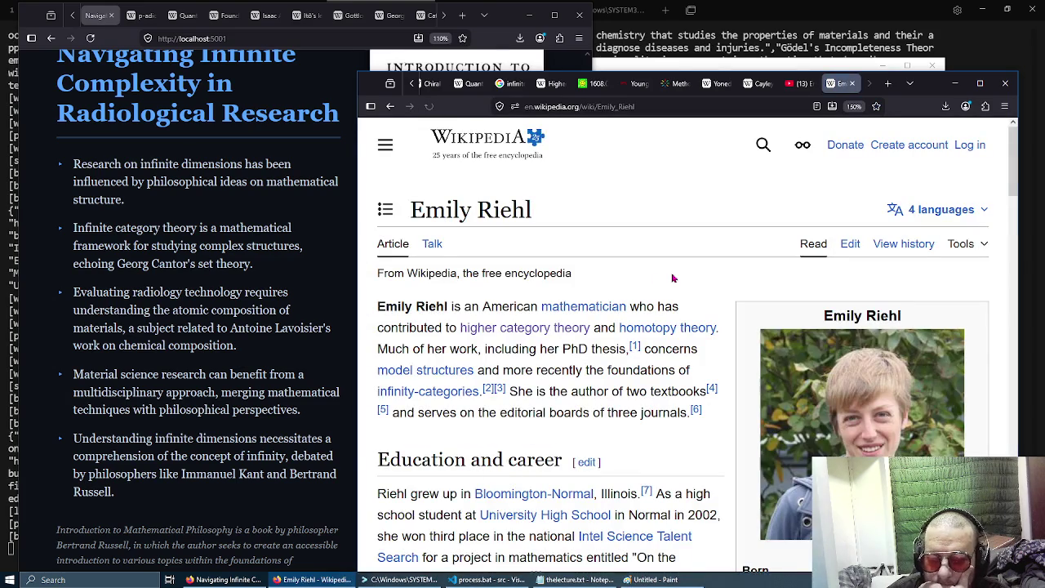
scroll(740, 302, down, 1)
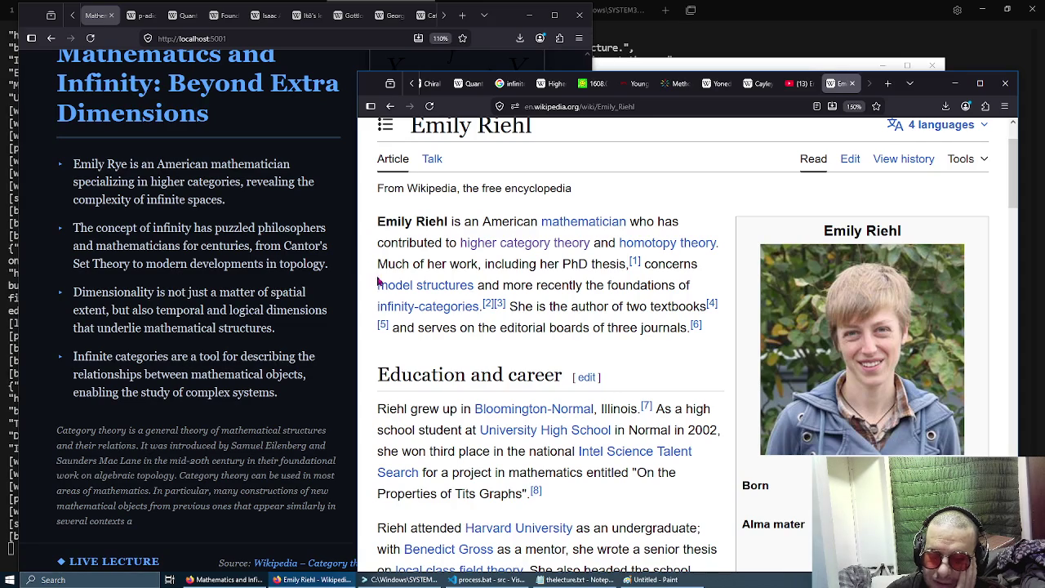
mouse_move(402, 285)
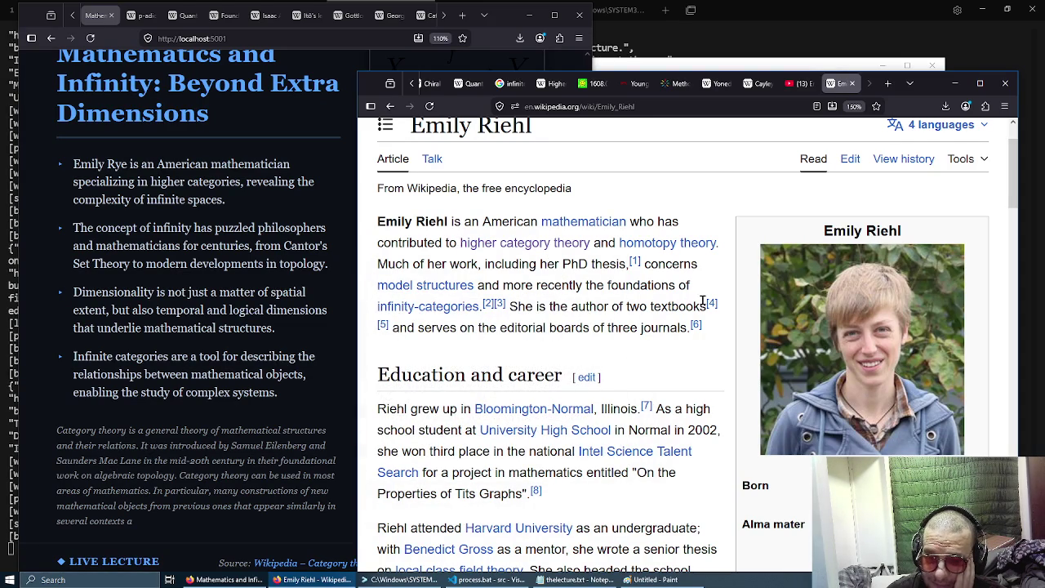
scroll(595, 310, down, 3)
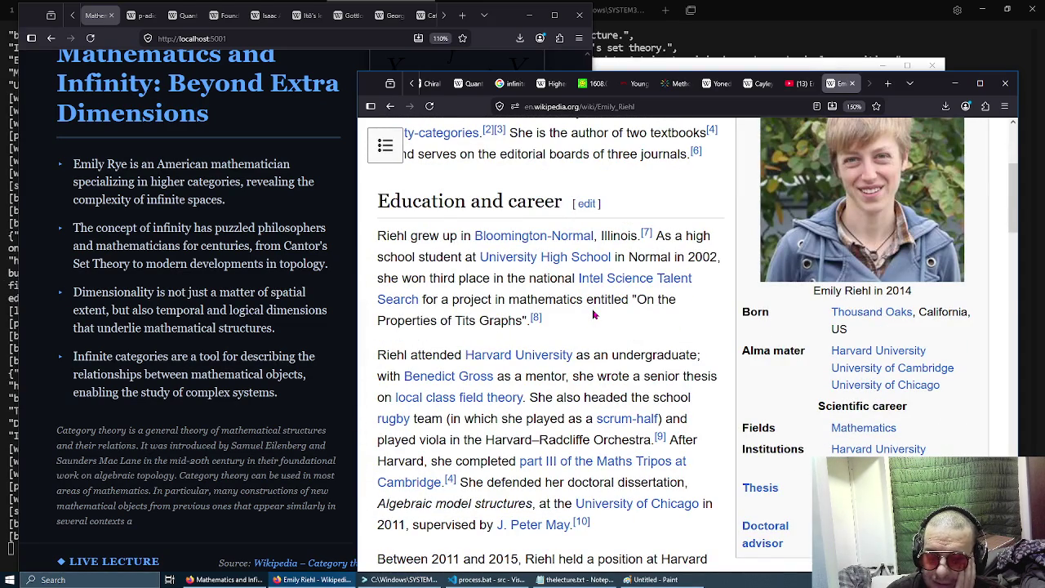
scroll(594, 314, down, 2)
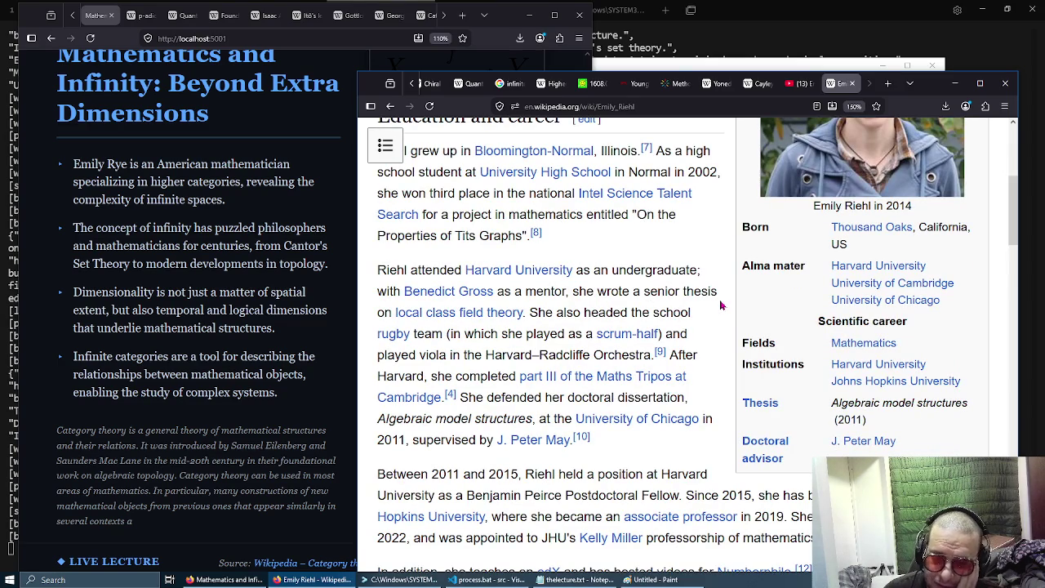
scroll(721, 305, down, 2)
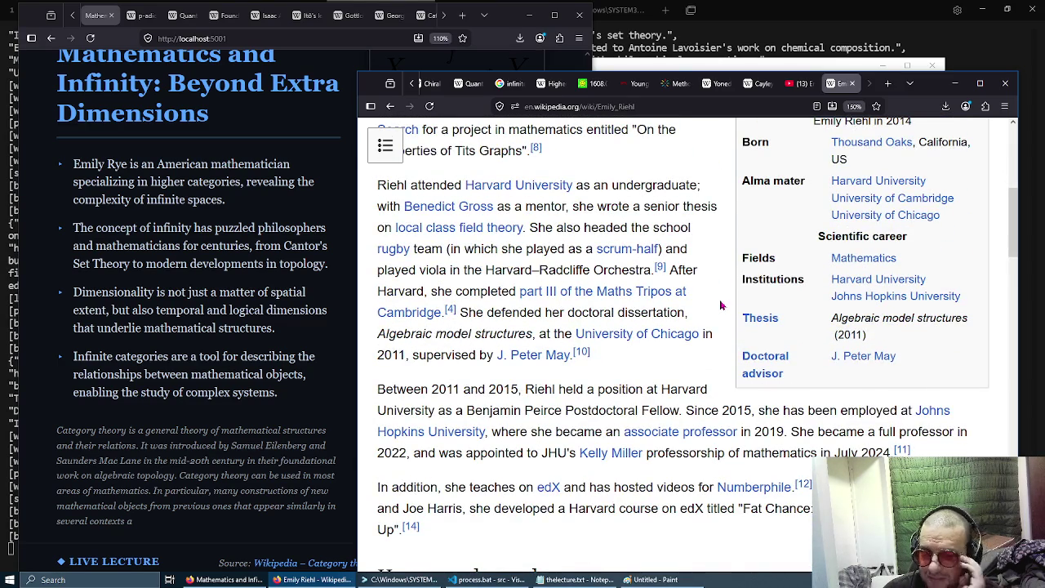
scroll(721, 305, down, 4)
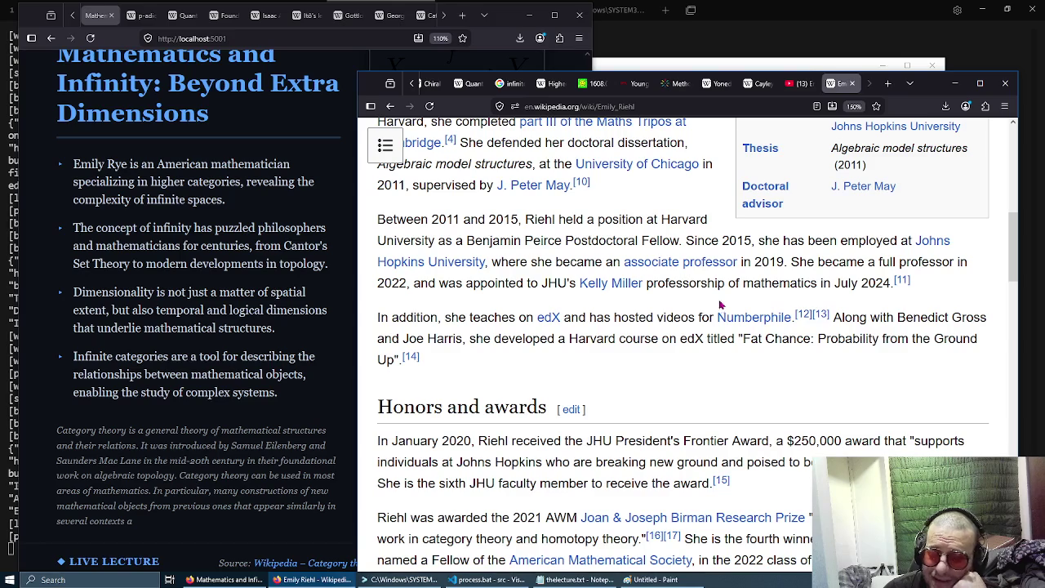
Return to the arXiv notes PDF, maximize the window, and select bits of the abstract text.
mouse_move(671, 85)
click(594, 83)
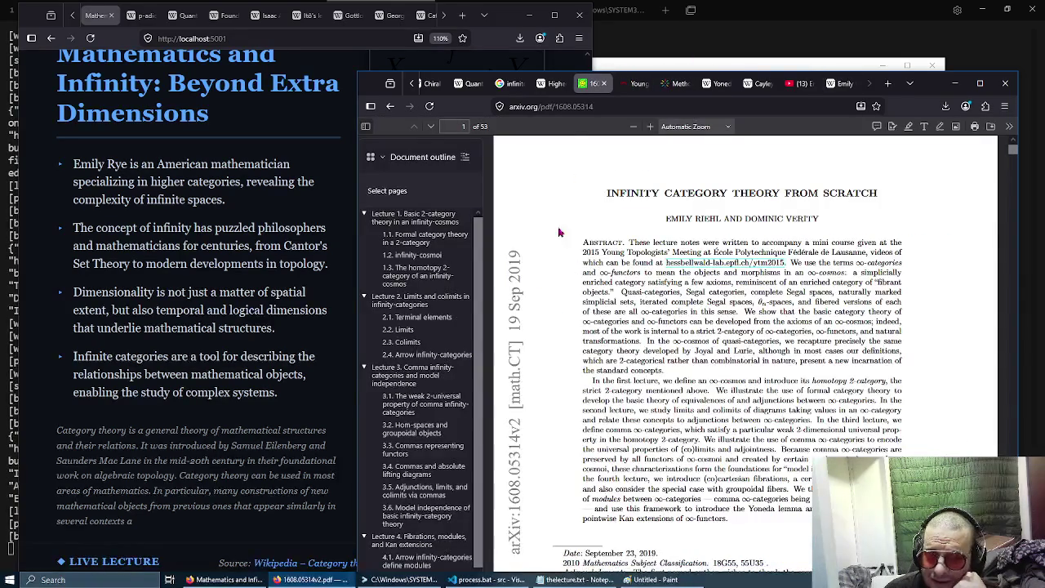
drag(665, 219, 721, 218)
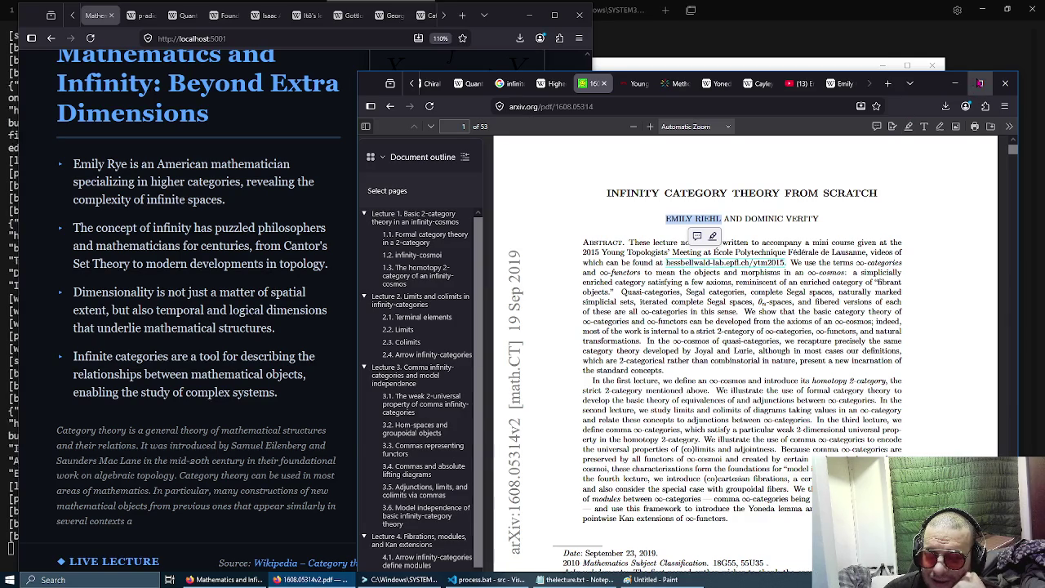
click(980, 83)
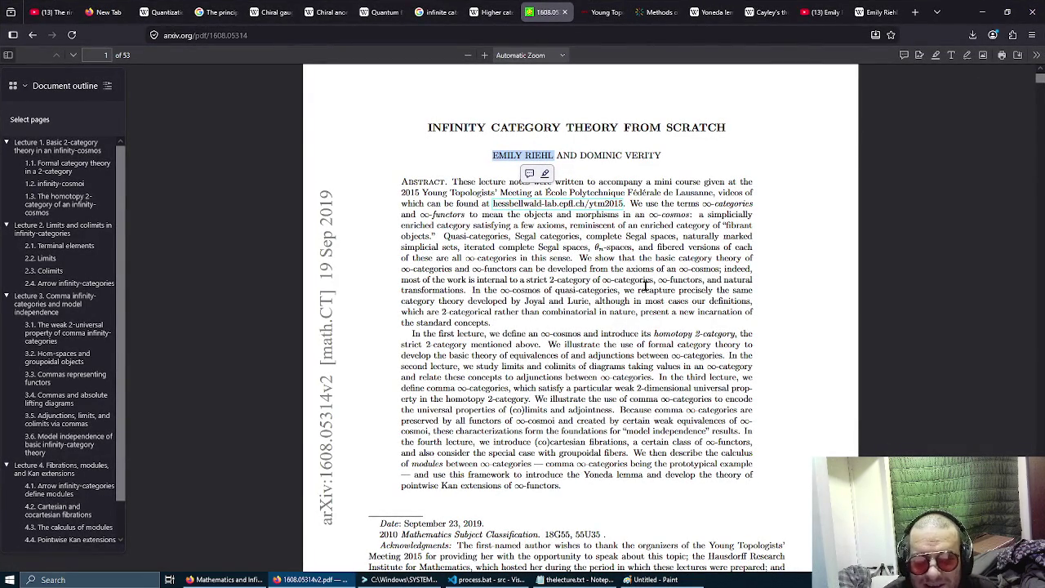
ctrl+scroll(610, 280, up, 5)
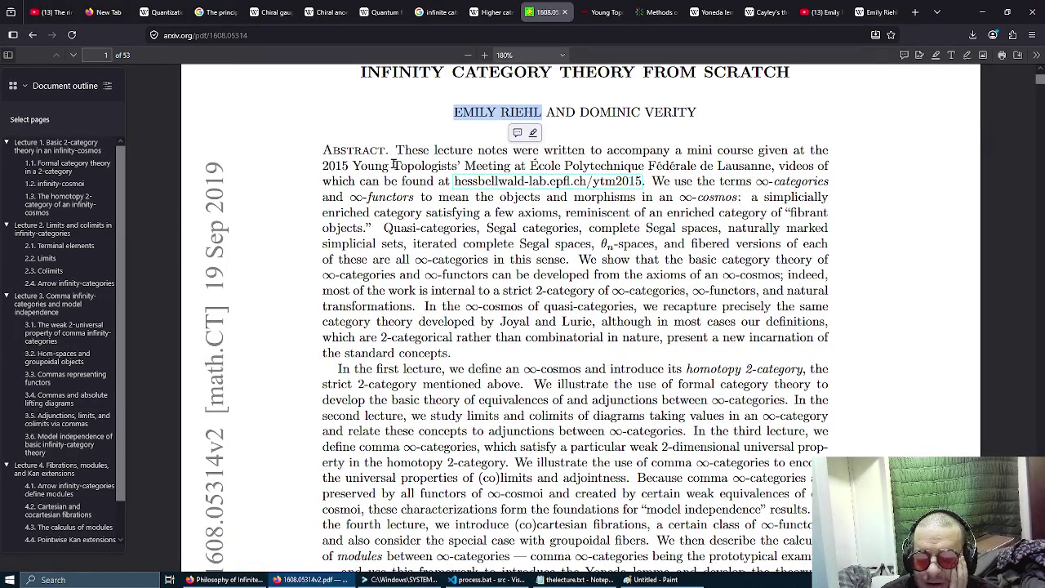
drag(392, 166, 430, 166)
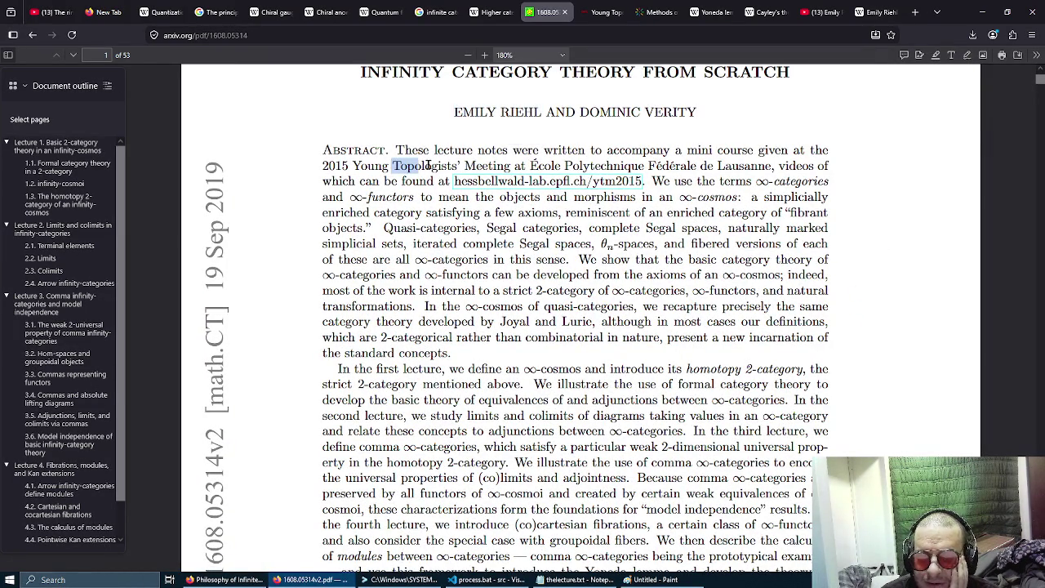
click(864, 200)
Scroll to the foot of page 1 and select 'Mathematics Subject Classification. 18G55, 55U35'.
scroll(878, 179, down, 1)
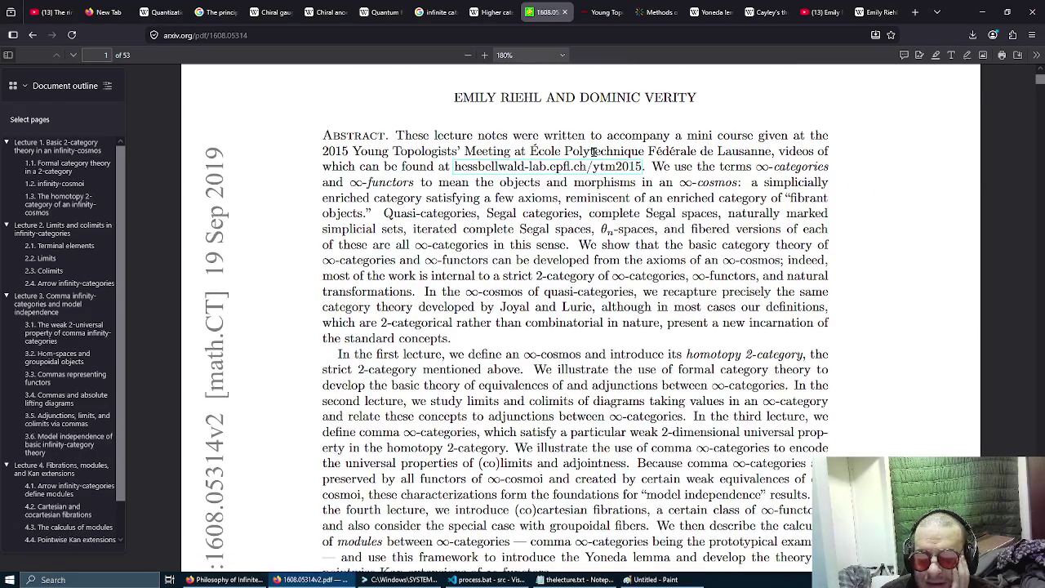
drag(530, 151, 773, 154)
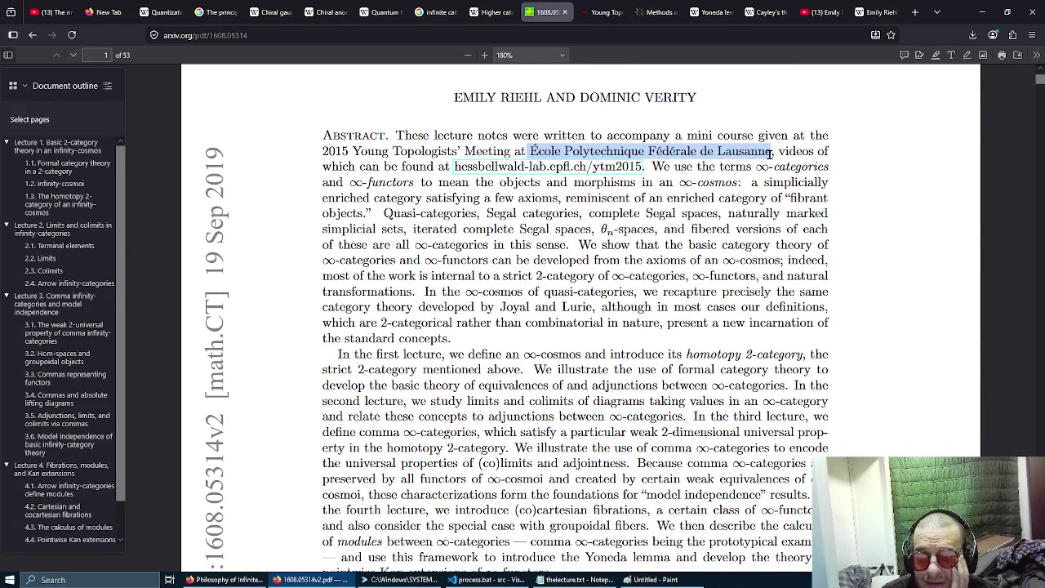
middle_click(883, 182)
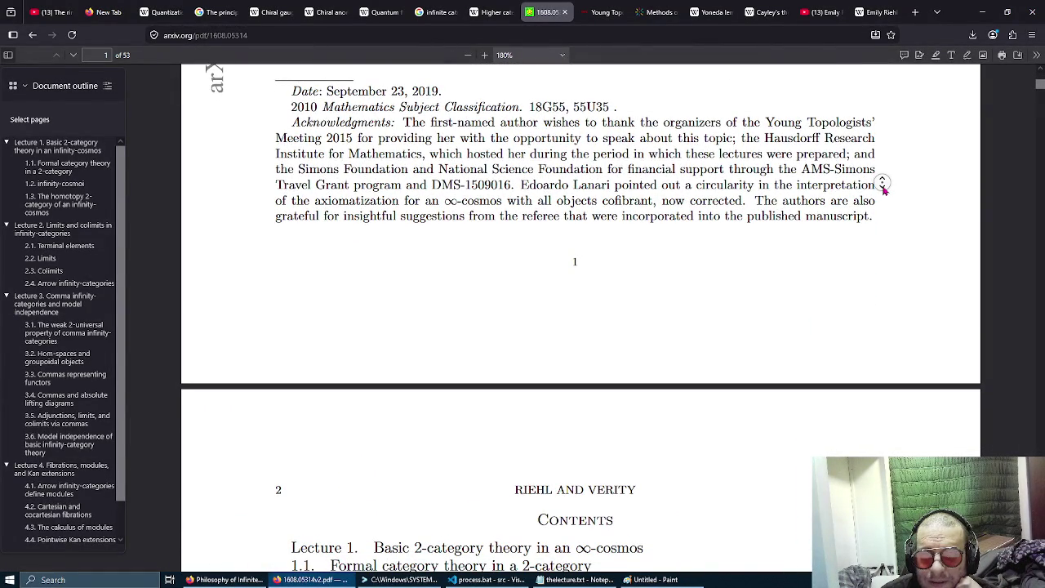
middle_click(884, 189)
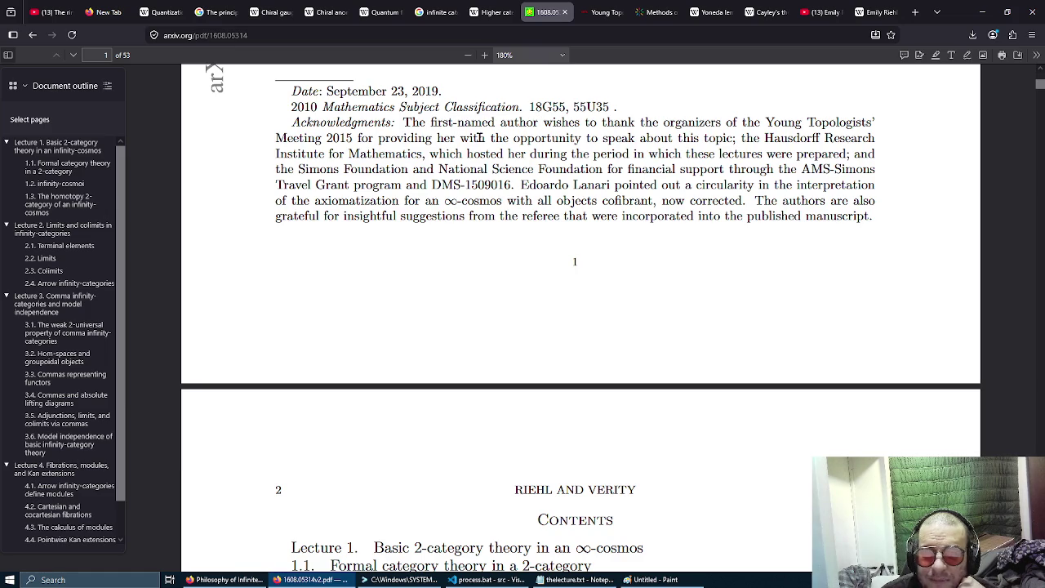
drag(395, 106, 620, 110)
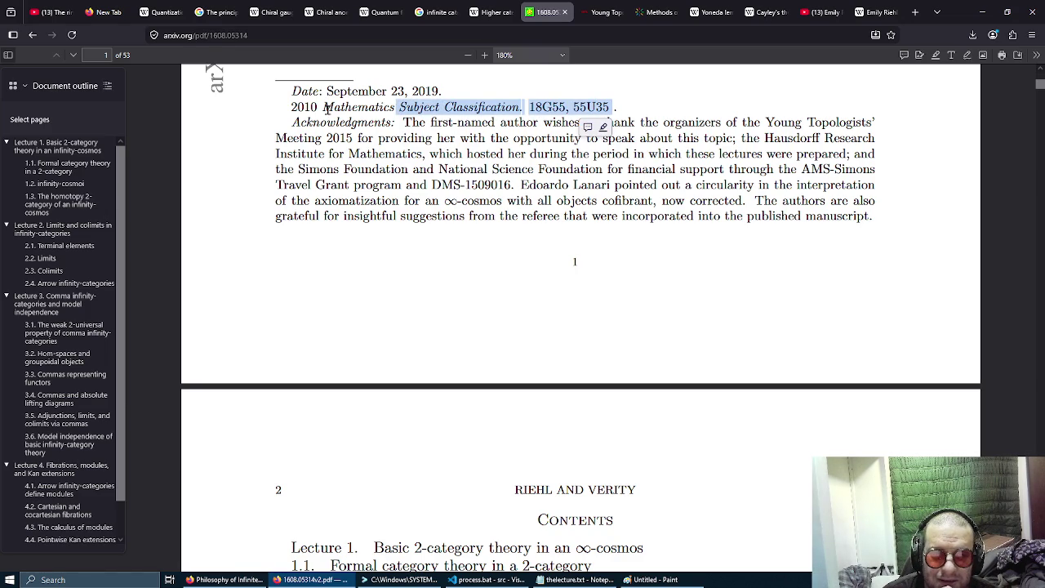
drag(321, 108, 612, 100)
key(ctrl+c)
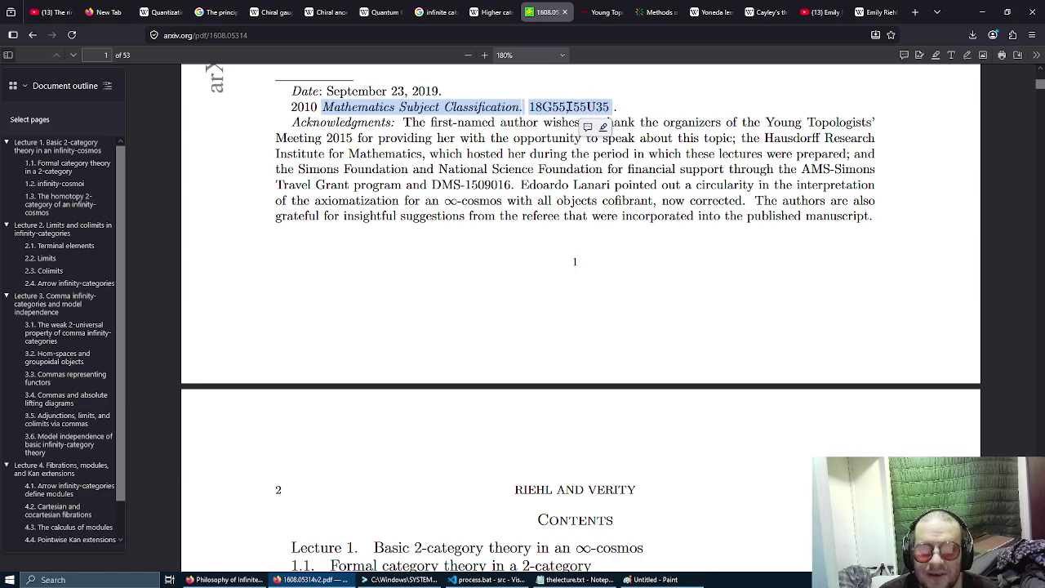
click(915, 12)
On gemini.google.com, ask 'huh?' followed by the pasted codes 18G55, 55U35.
text(gemini.google.com/)
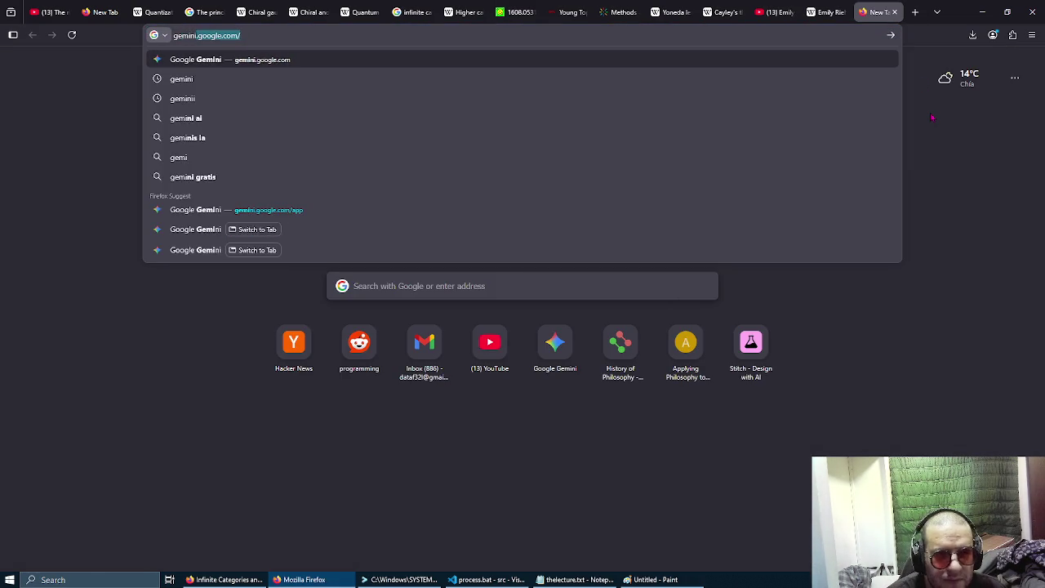
key(Return)
text(huh?)
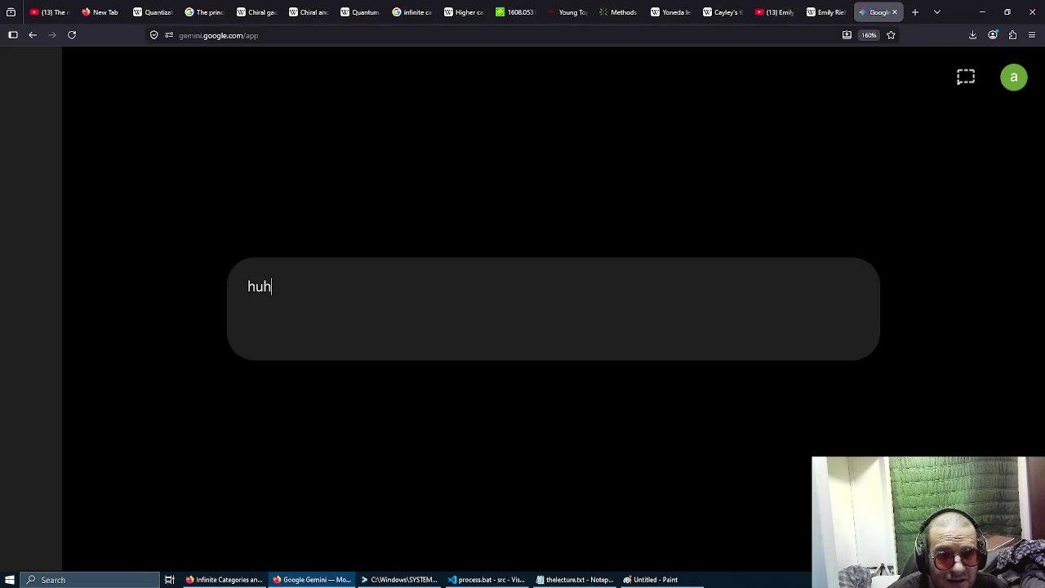
key(shift+Return)
key(ctrl+v)
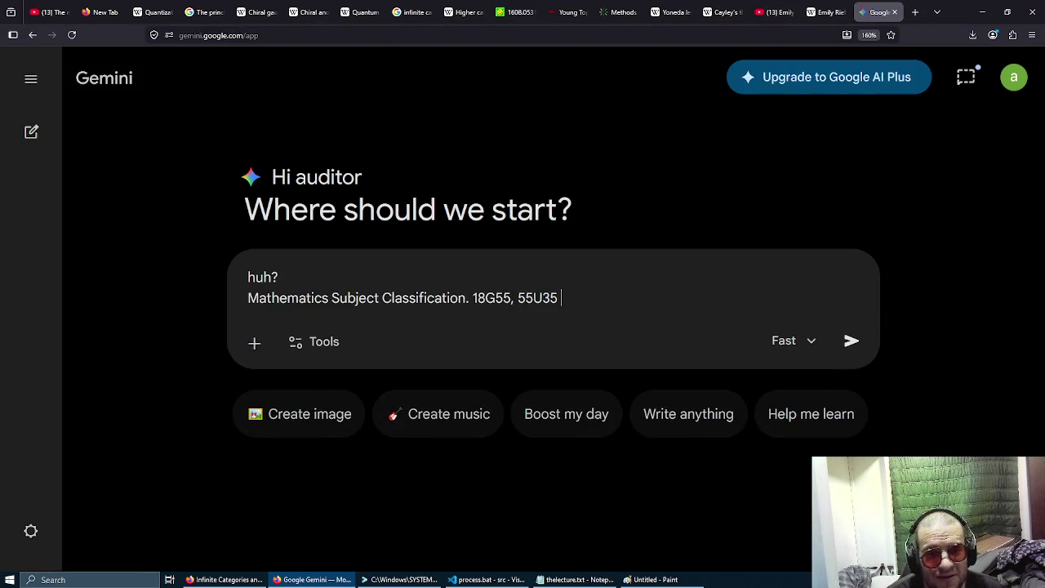
key(Return)
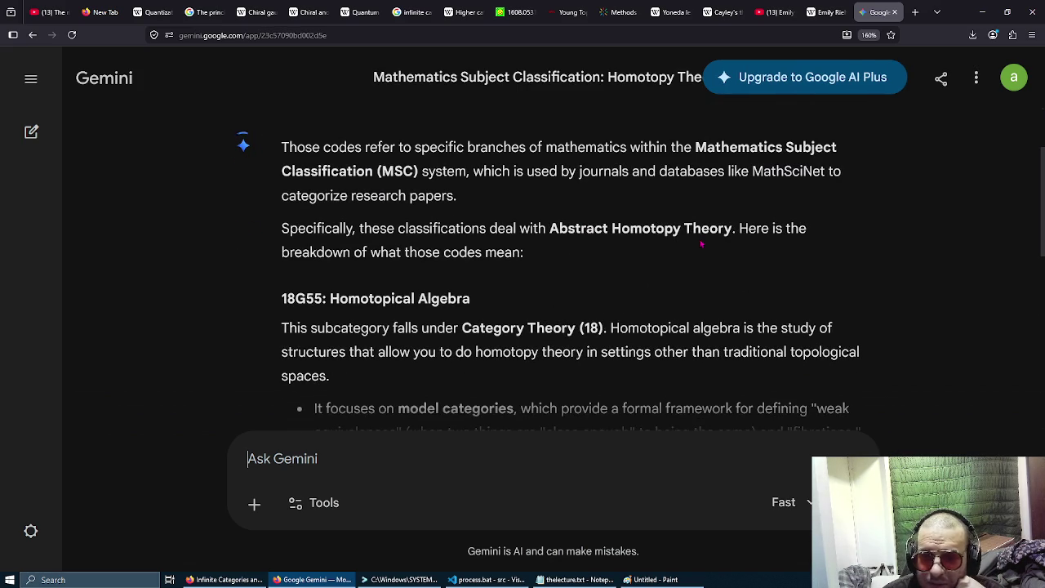
Read Gemini's explanation of homotopical algebra, then go back through the tabs to the notes PDF.
scroll(620, 232, down, 3)
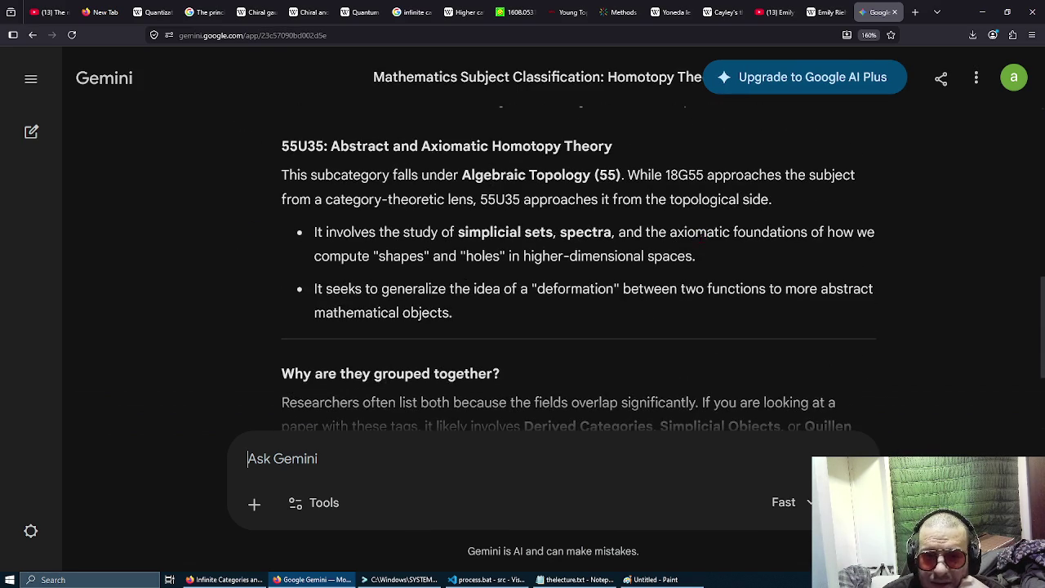
scroll(702, 239, down, 1)
scroll(703, 243, up, 4)
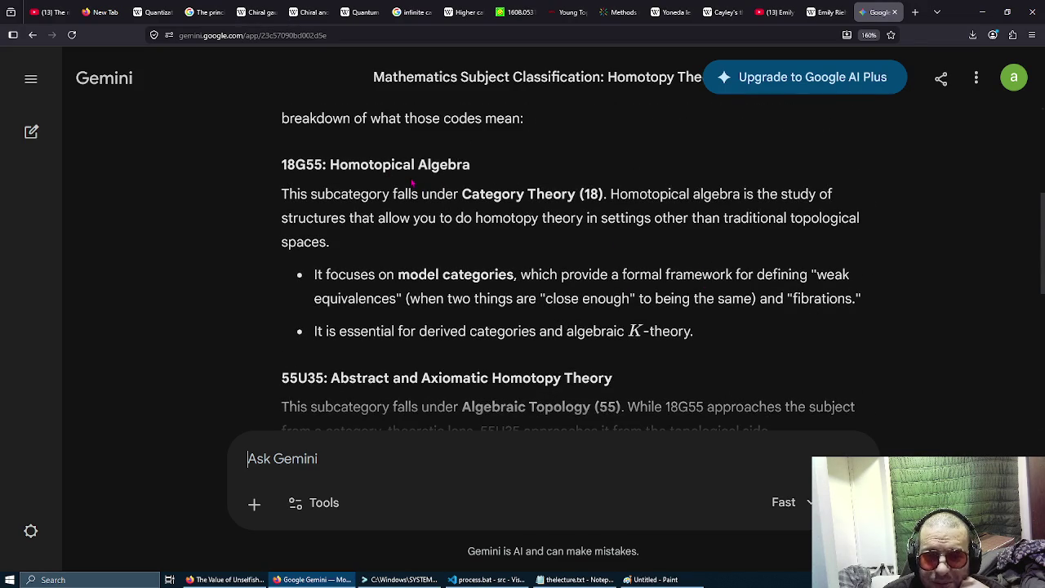
scroll(413, 184, down, 1)
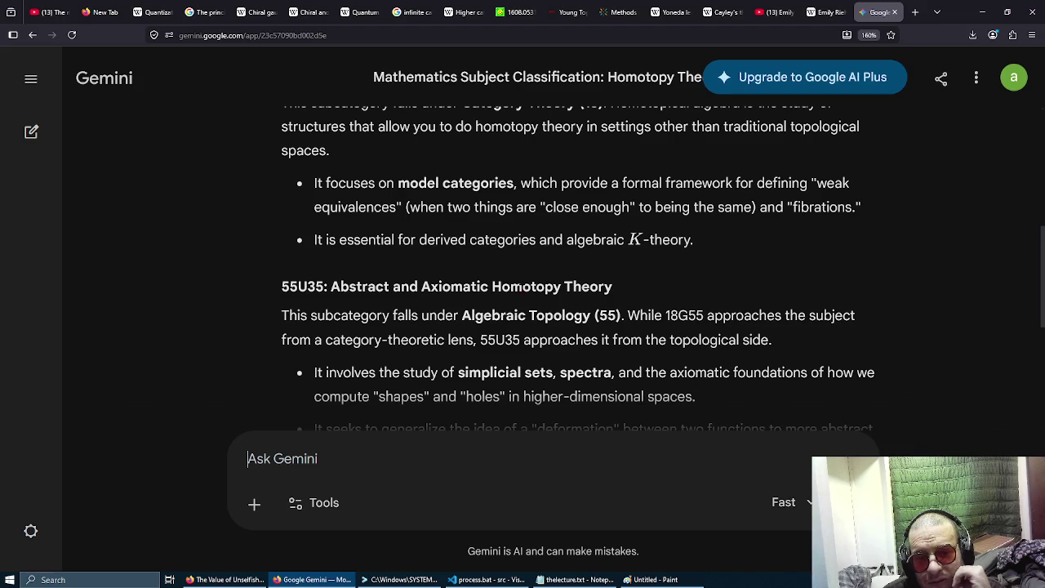
click(824, 11)
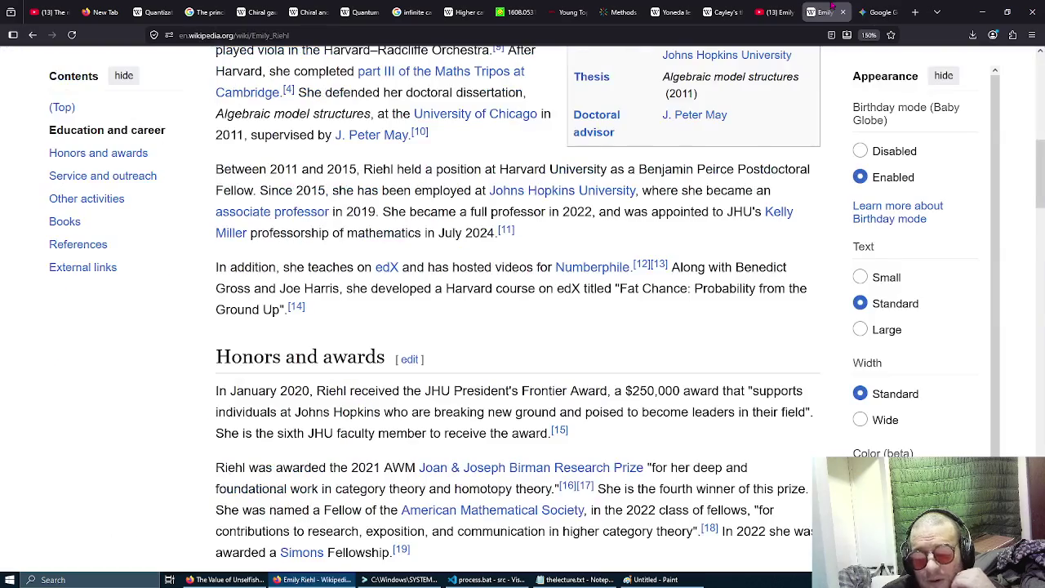
click(731, 10)
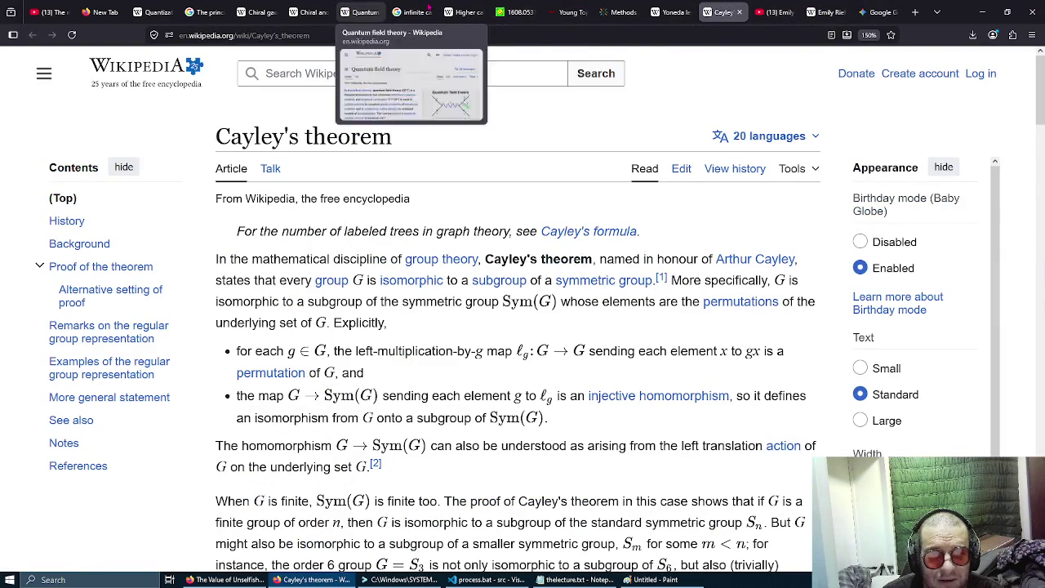
click(514, 12)
scroll(630, 324, down, 5)
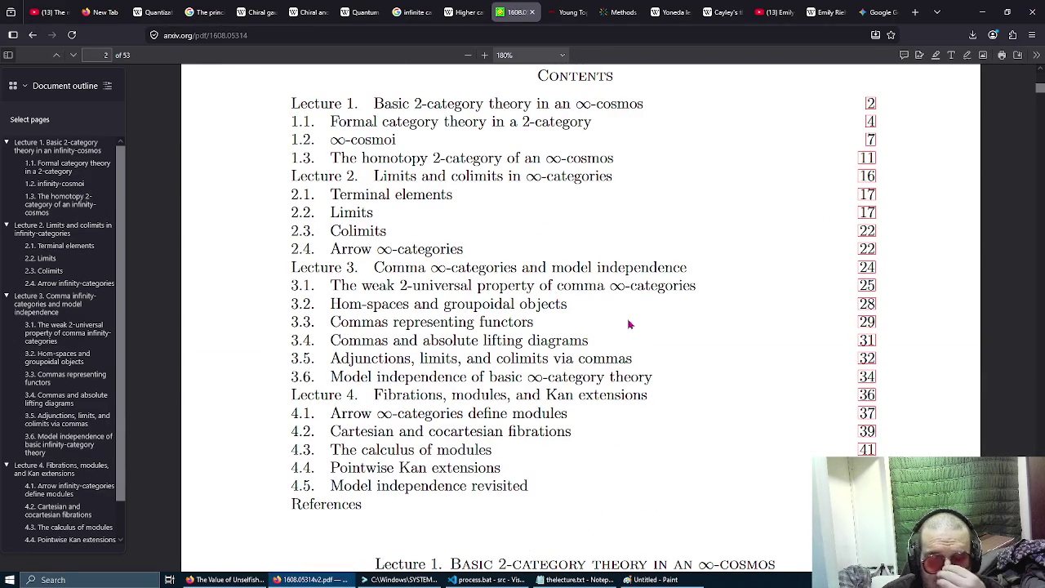
Scroll the notes PDF down from the Contents on page 2.
scroll(628, 324, down, 7)
scroll(628, 324, down, 5)
scroll(628, 321, down, 3)
scroll(628, 321, down, 10)
scroll(629, 322, down, 4)
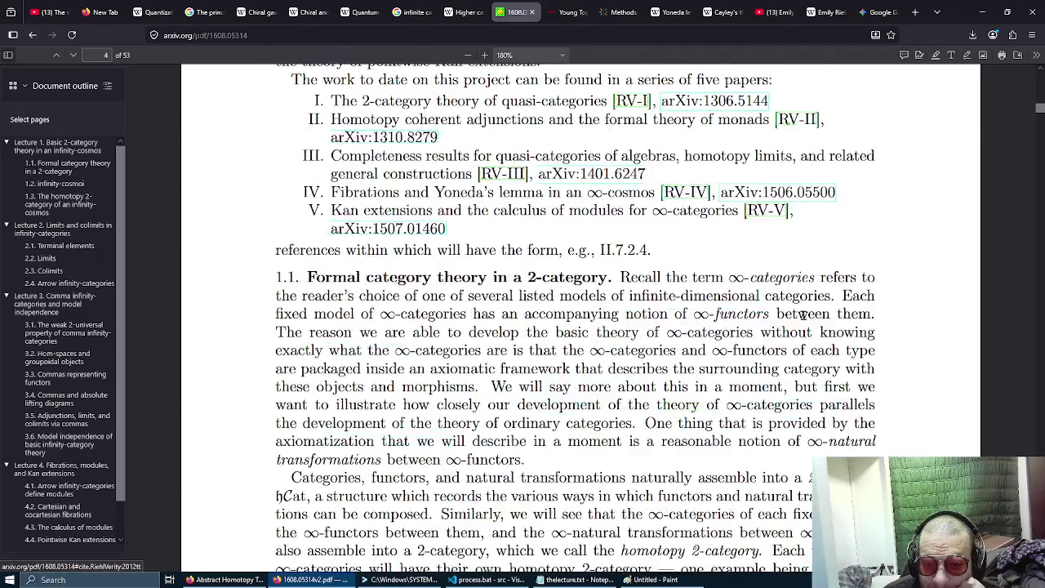
scroll(930, 306, down, 10)
scroll(932, 302, up, 2)
scroll(932, 302, down, 3)
scroll(933, 304, up, 2)
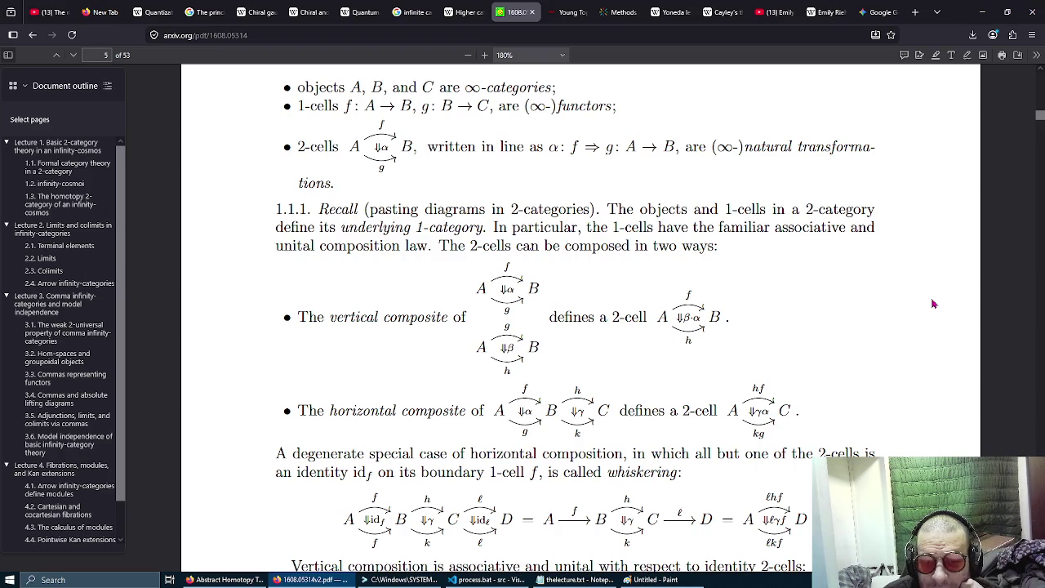
Highlight the first bullet about objects, autoscroll to section 1.1.1 'Recall' on page 5, then switch to the Yoneda lemma article.
drag(318, 89, 519, 91)
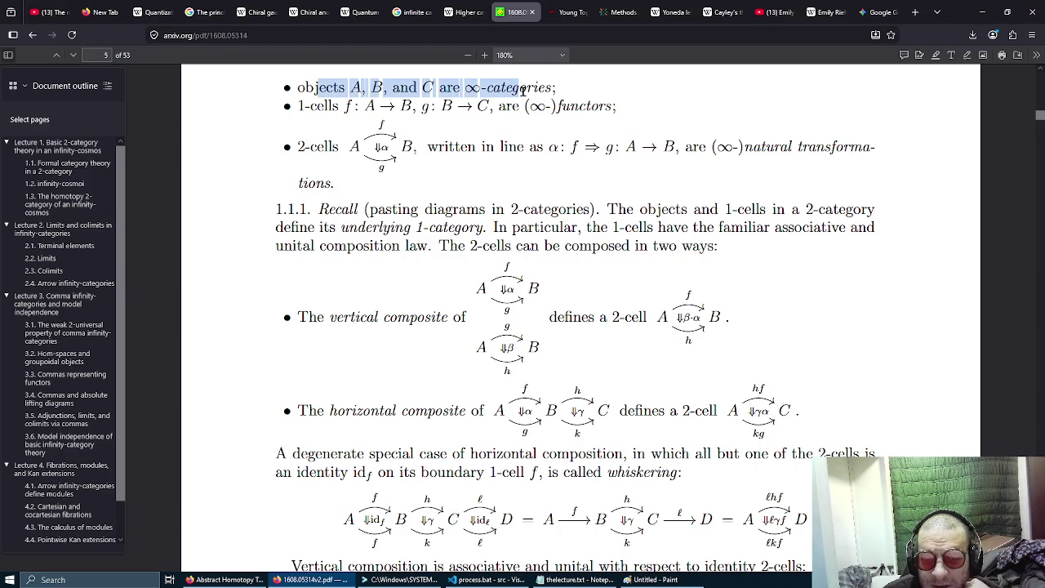
click(520, 91)
drag(316, 87, 520, 88)
click(519, 88)
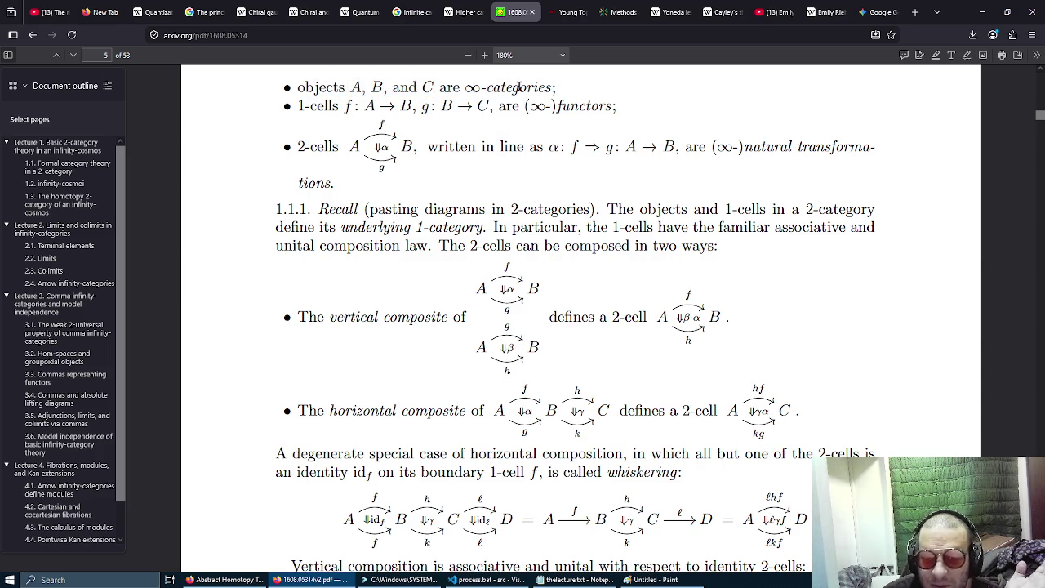
middle_click(928, 215)
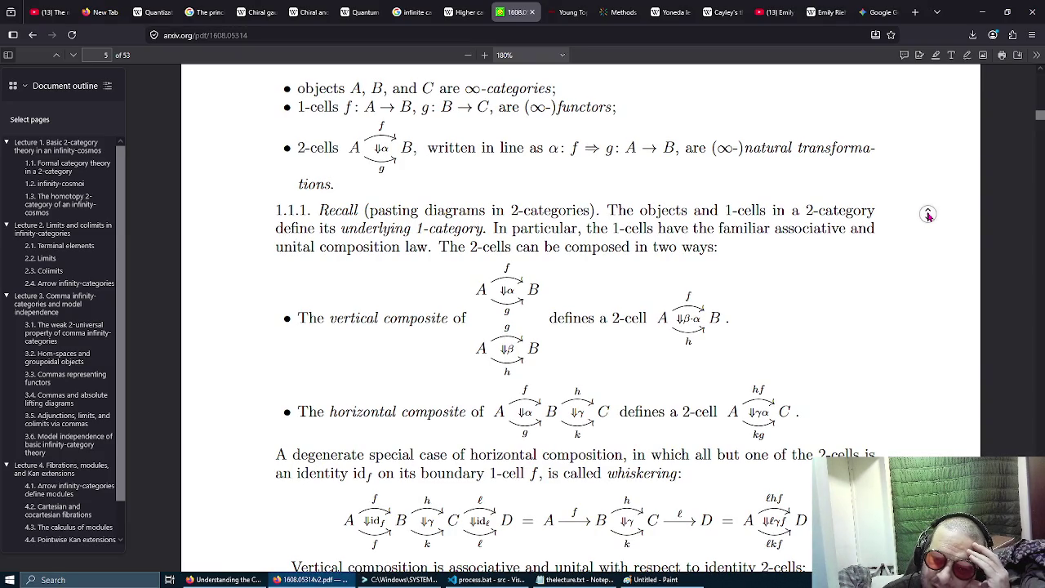
middle_click(928, 216)
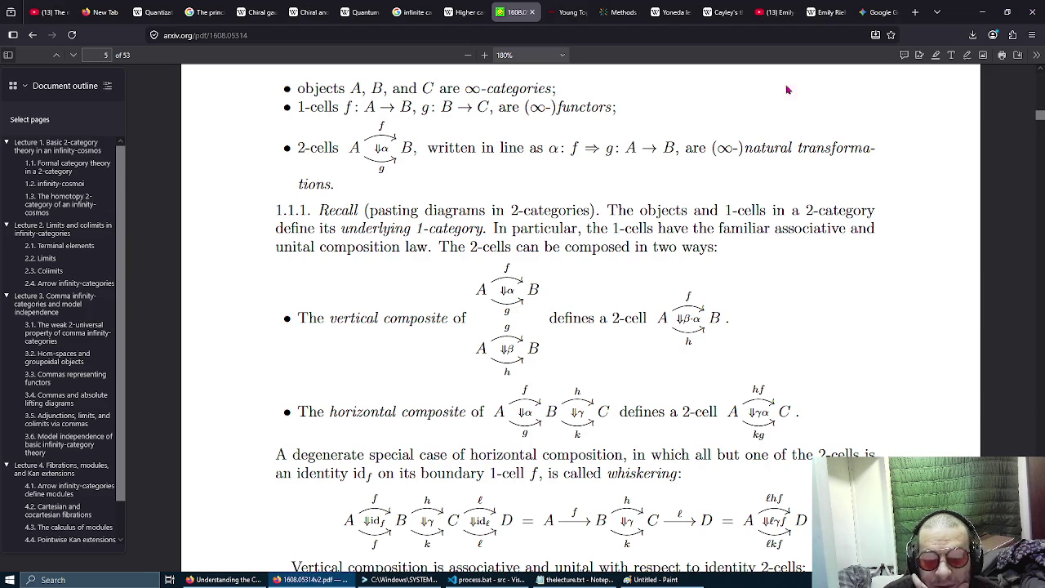
click(667, 11)
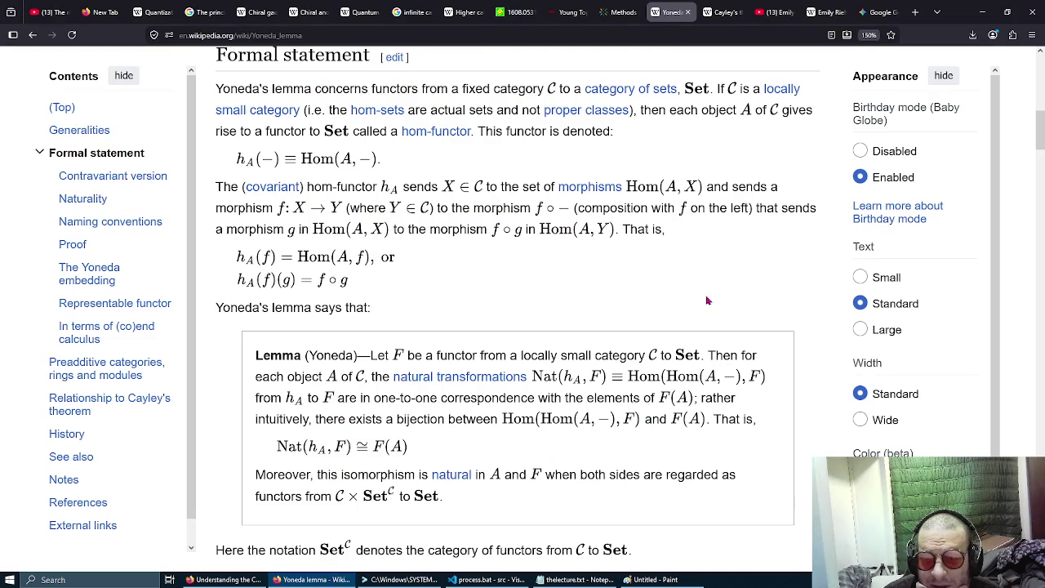
Find 'transf' on the Yoneda lemma page and open its 'natural transformations' link in a new tab.
key(ctrl+f)
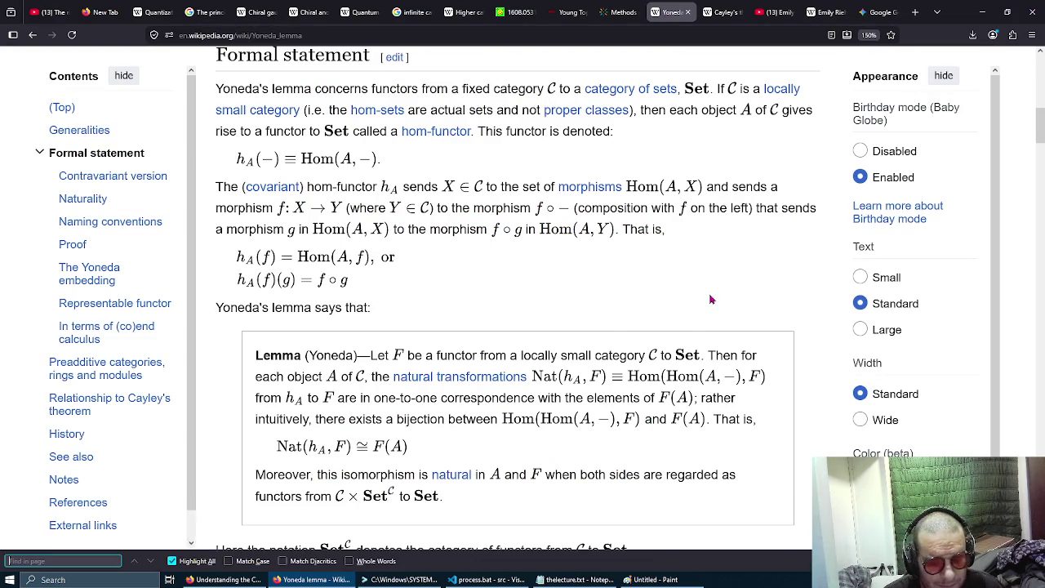
text(transf)
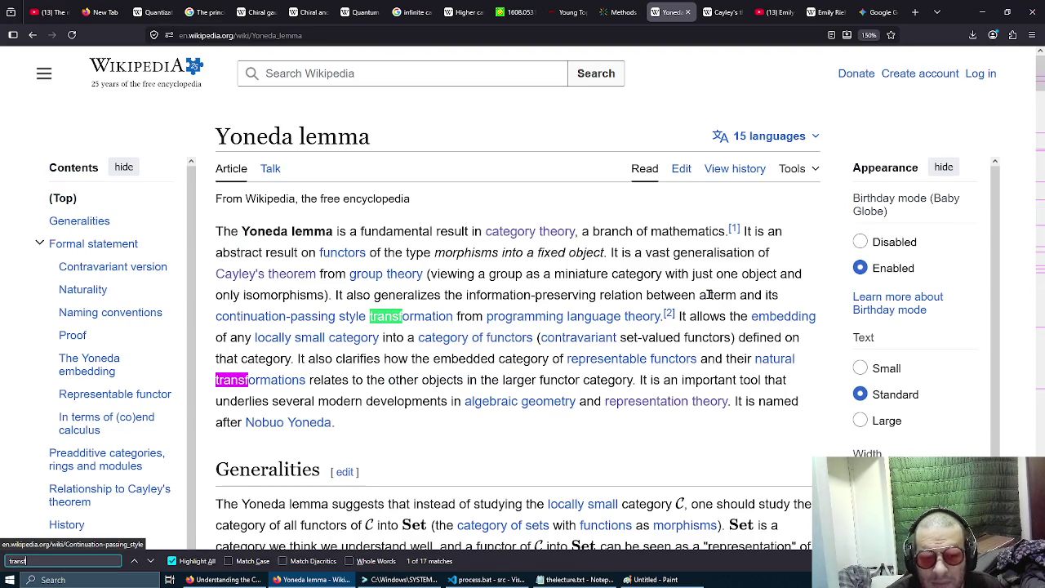
key(Return)
key(Return)
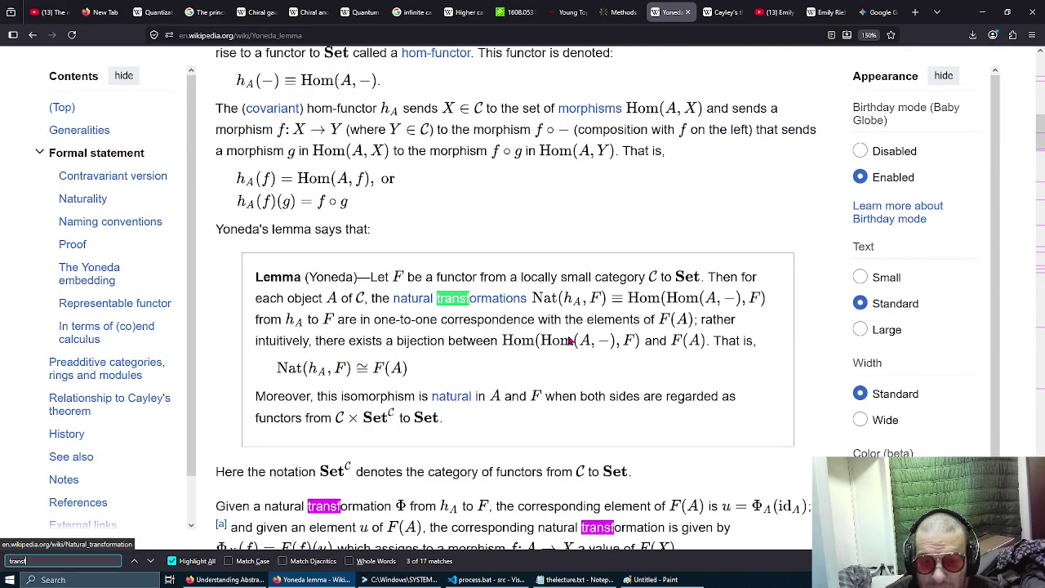
mouse_move(500, 309)
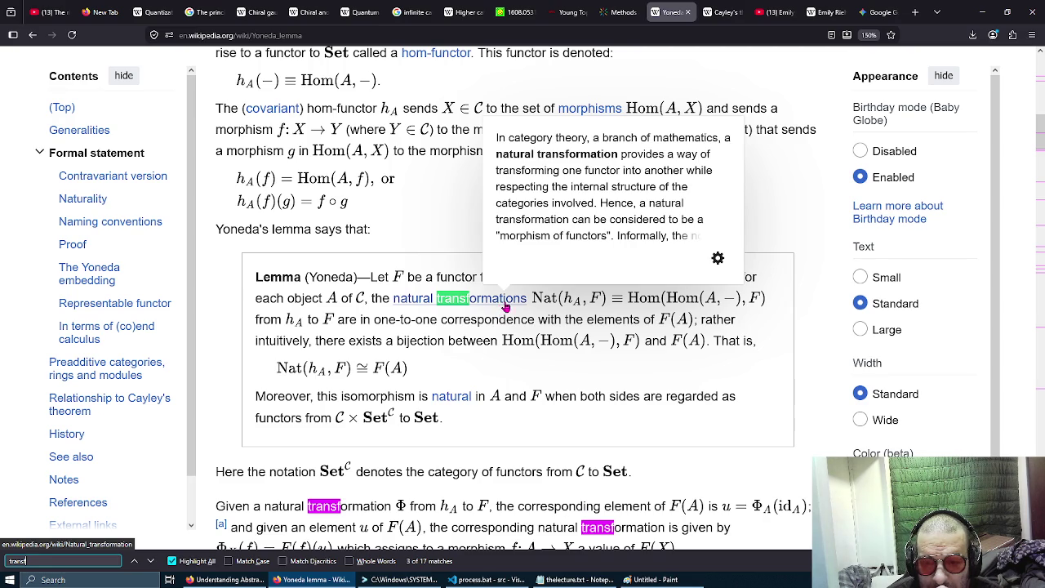
right_click(501, 305)
click(545, 11)
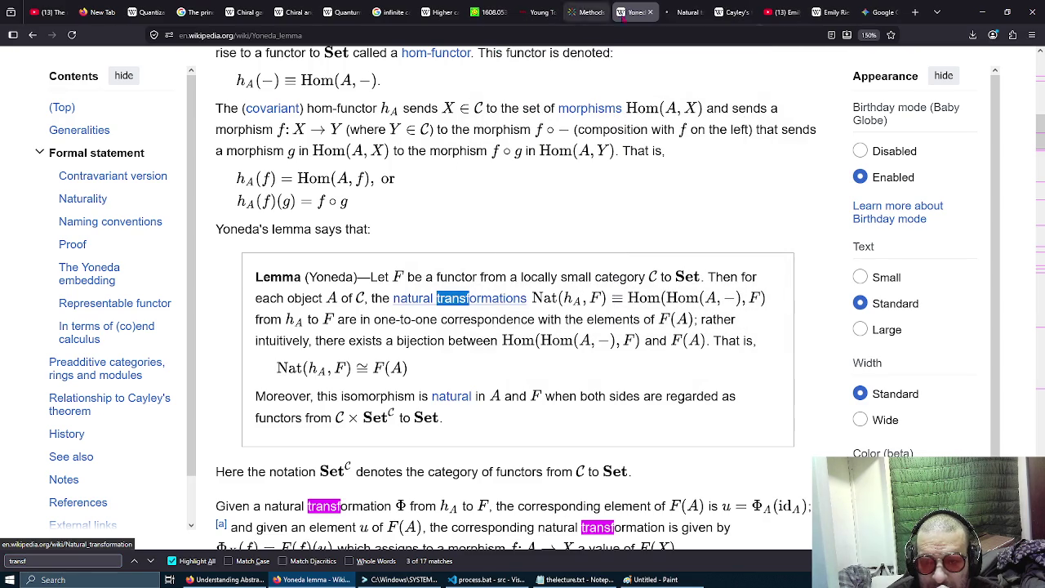
click(686, 12)
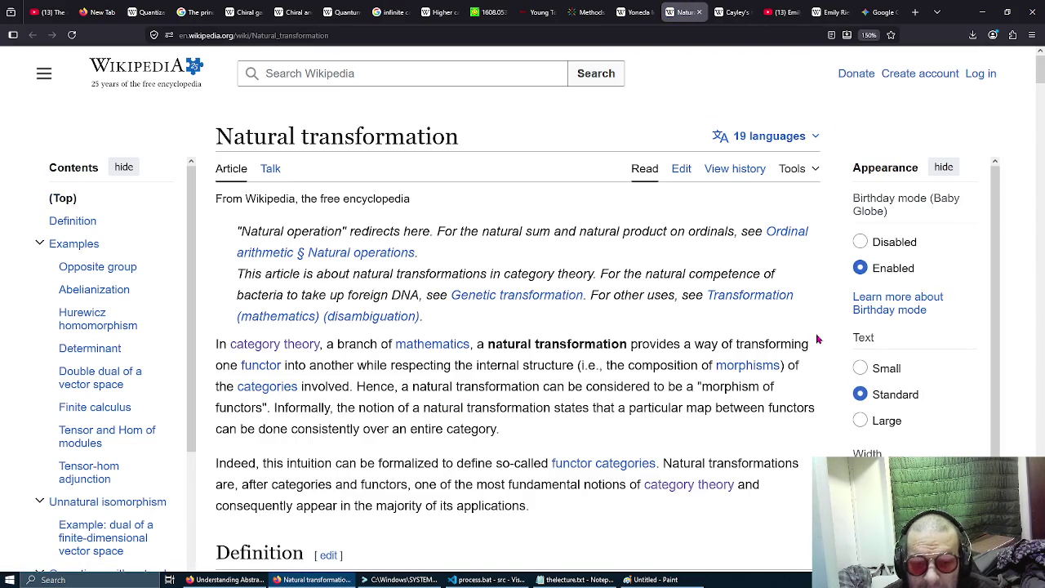
Read down the Definition section past the commutative naturality square, natural isomorphisms and the naturalizer.
scroll(817, 339, down, 2)
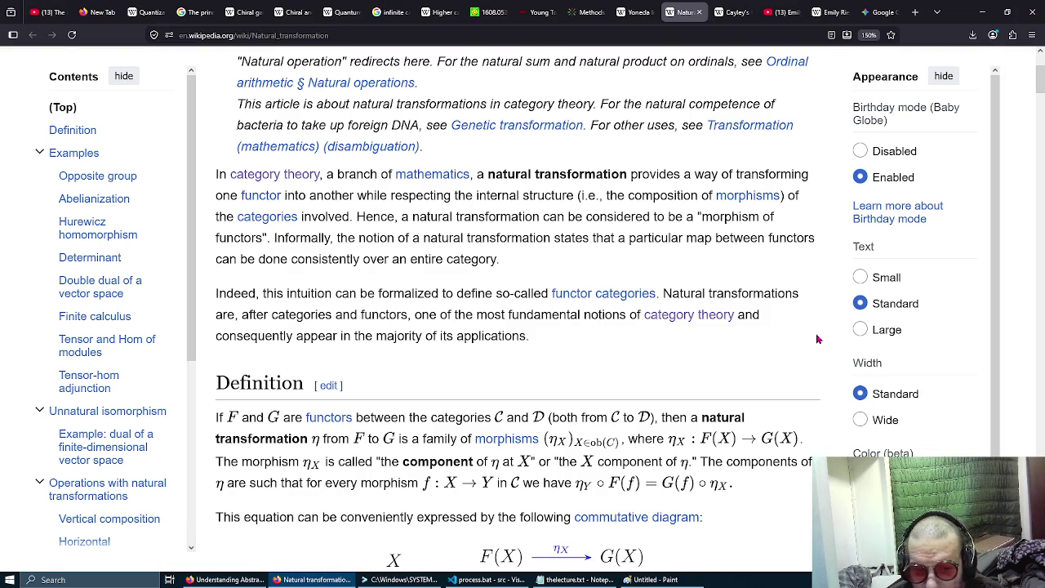
scroll(818, 339, down, 4)
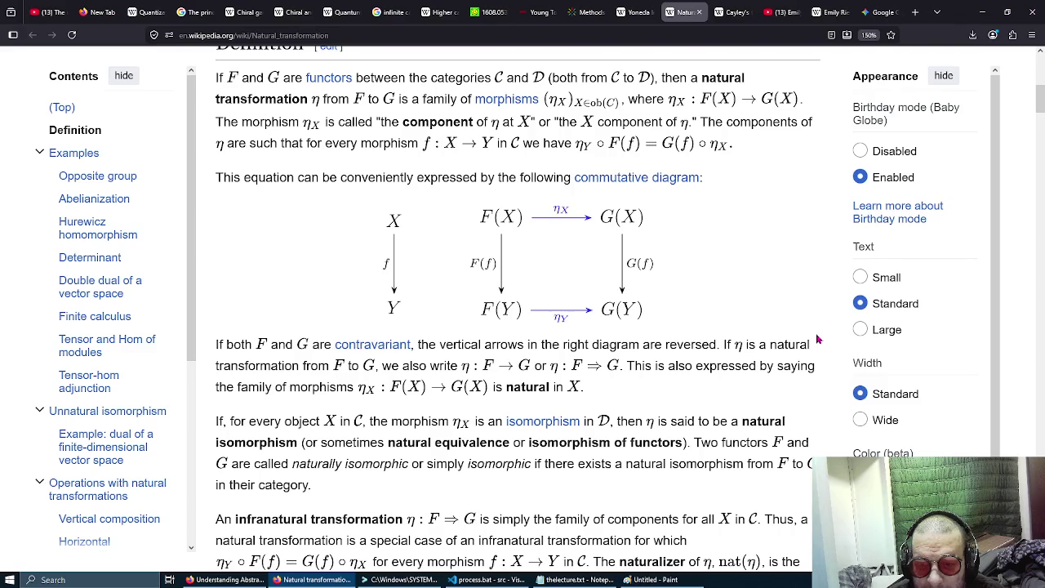
scroll(818, 339, up, 1)
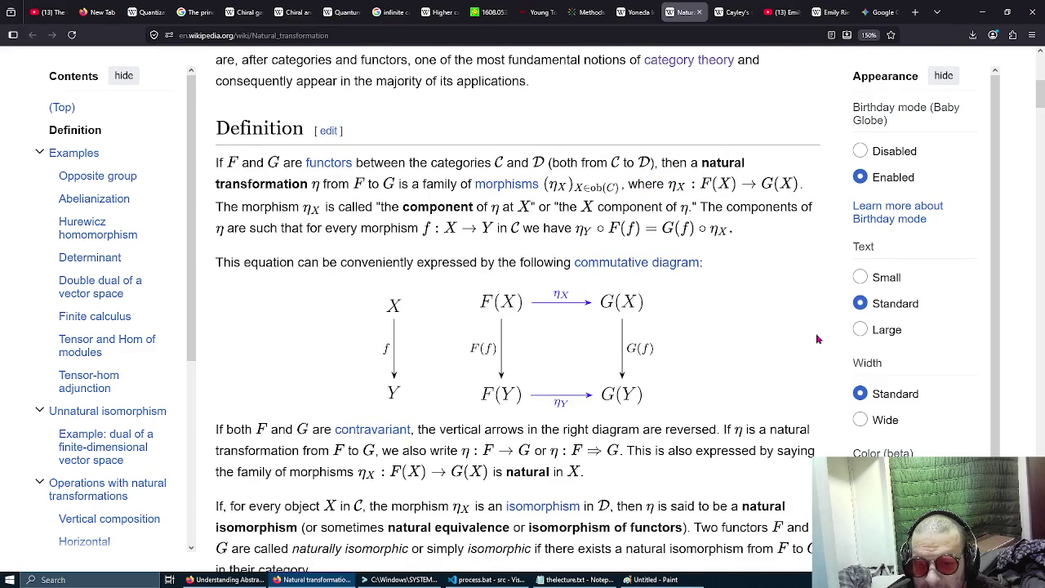
scroll(818, 339, down, 3)
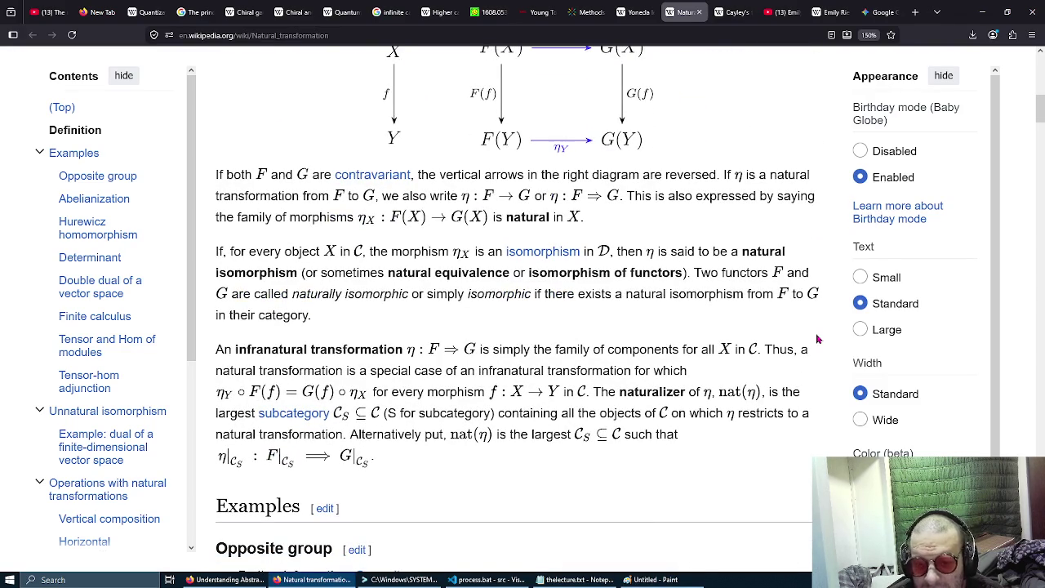
scroll(818, 339, down, 1)
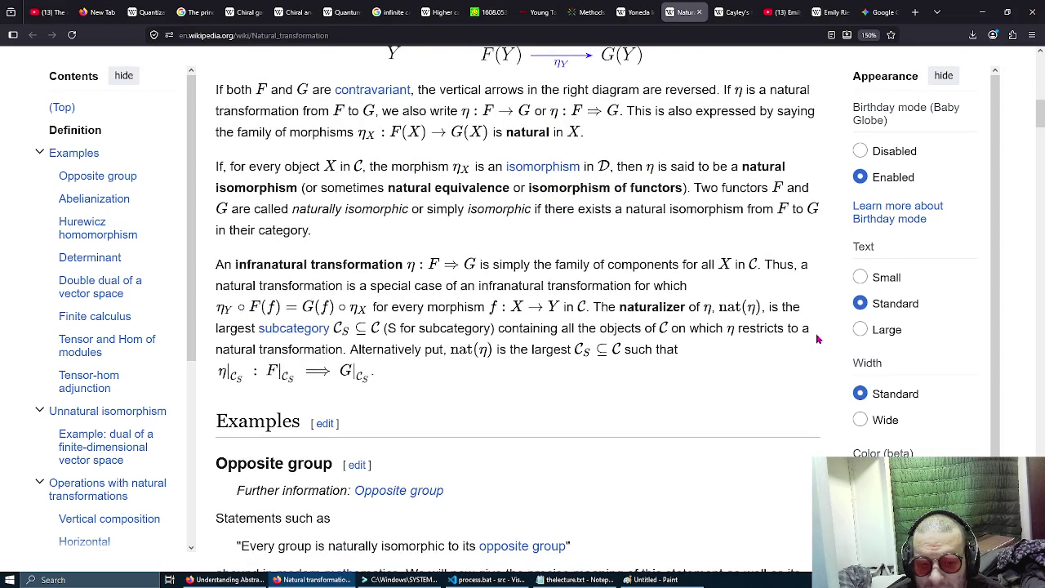
scroll(818, 339, down, 5)
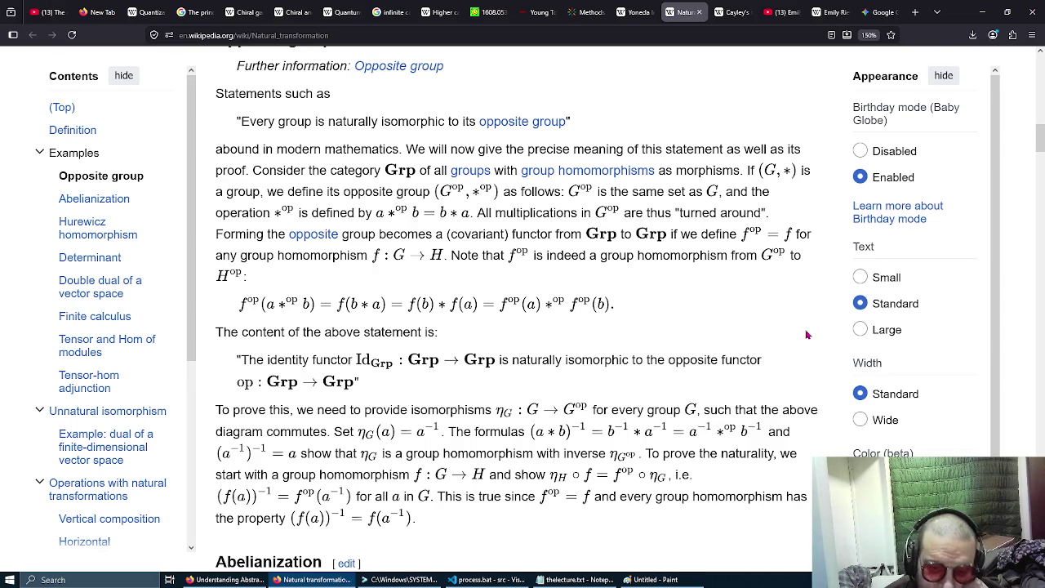
Scroll to the finite-dimensional vector space dual example and briefly highlight the equation T*(ηU(T(v))) = ηV(v).
scroll(807, 334, down, 3)
scroll(797, 308, down, 1)
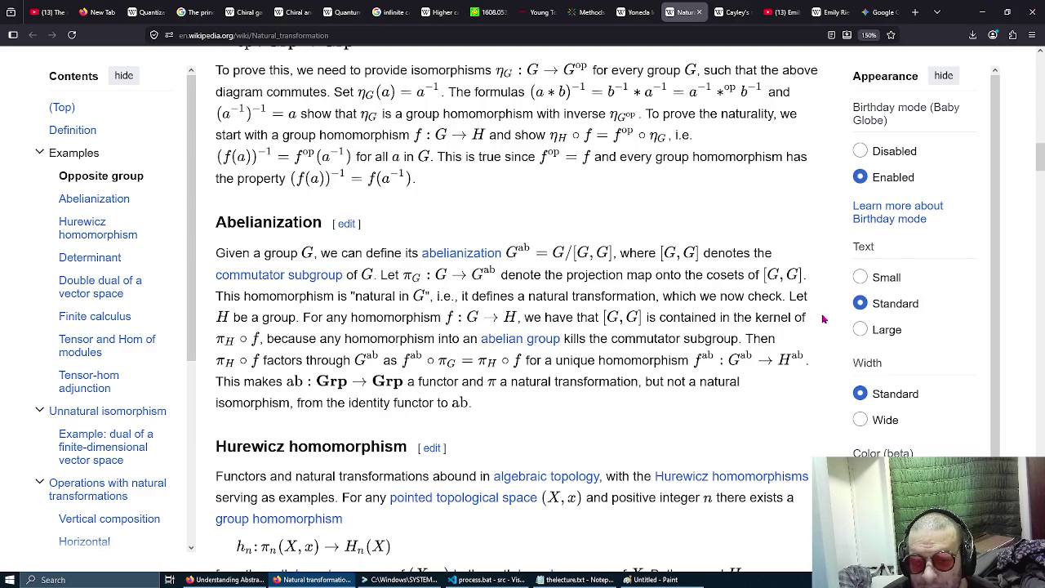
scroll(822, 318, down, 4)
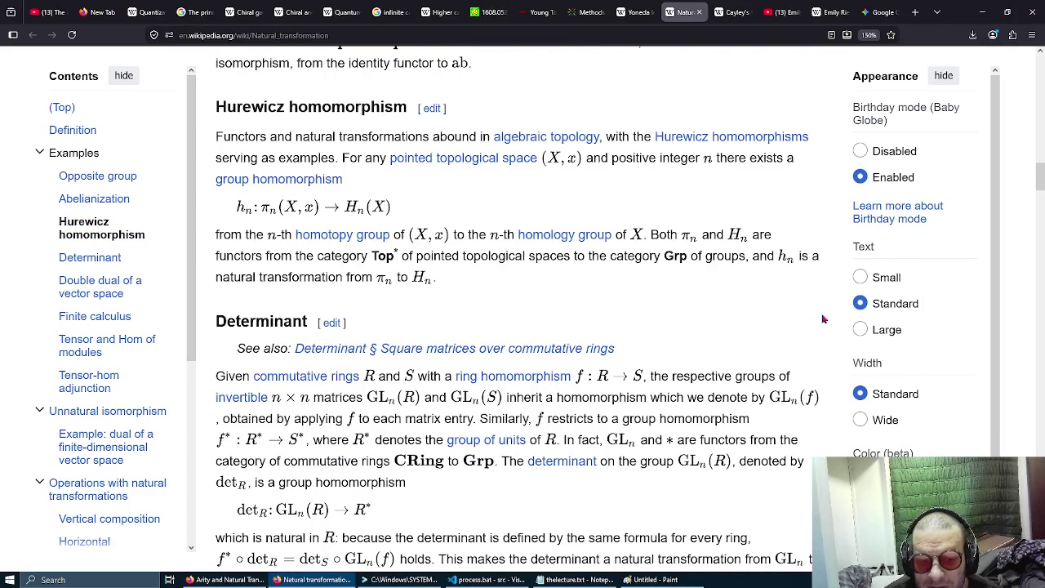
scroll(823, 318, down, 3)
scroll(823, 318, down, 4)
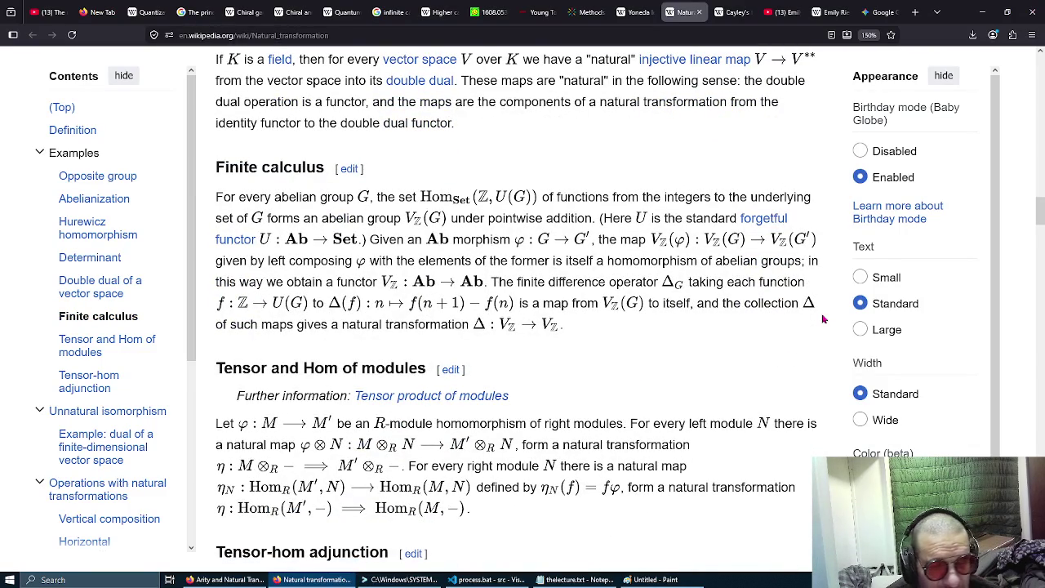
scroll(823, 318, down, 3)
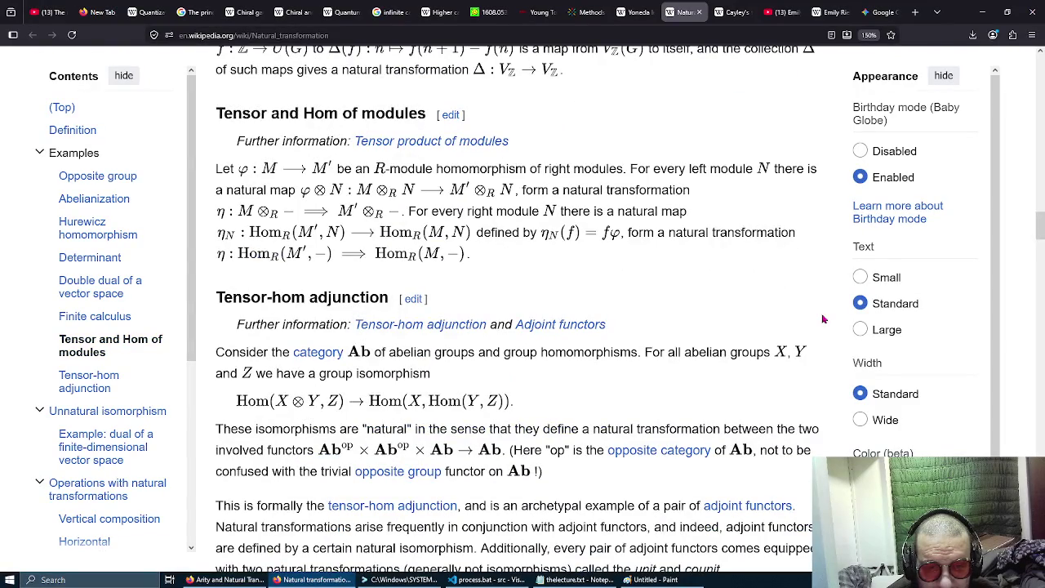
scroll(823, 318, down, 3)
scroll(822, 318, down, 5)
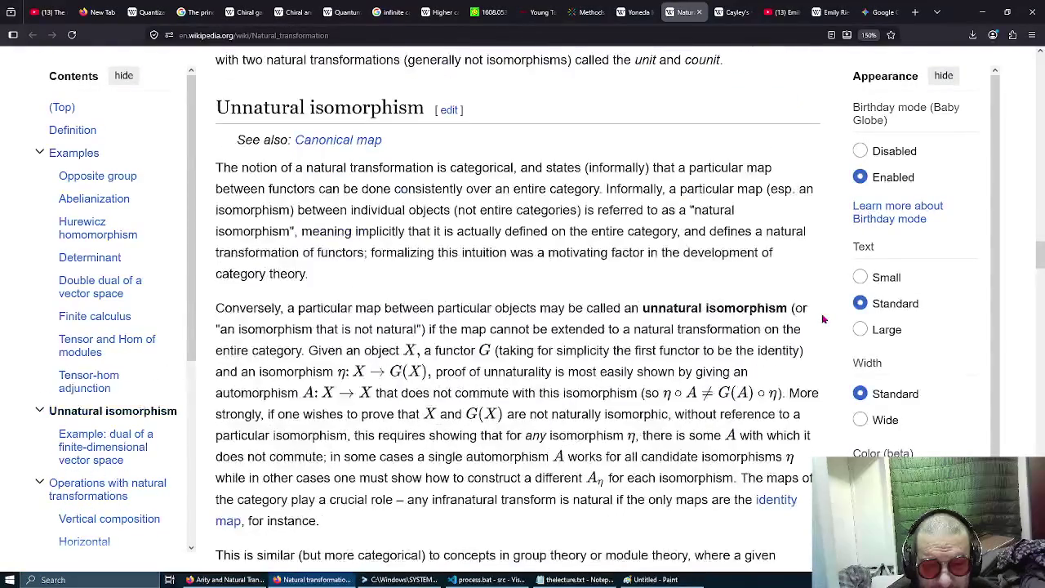
scroll(823, 318, down, 1)
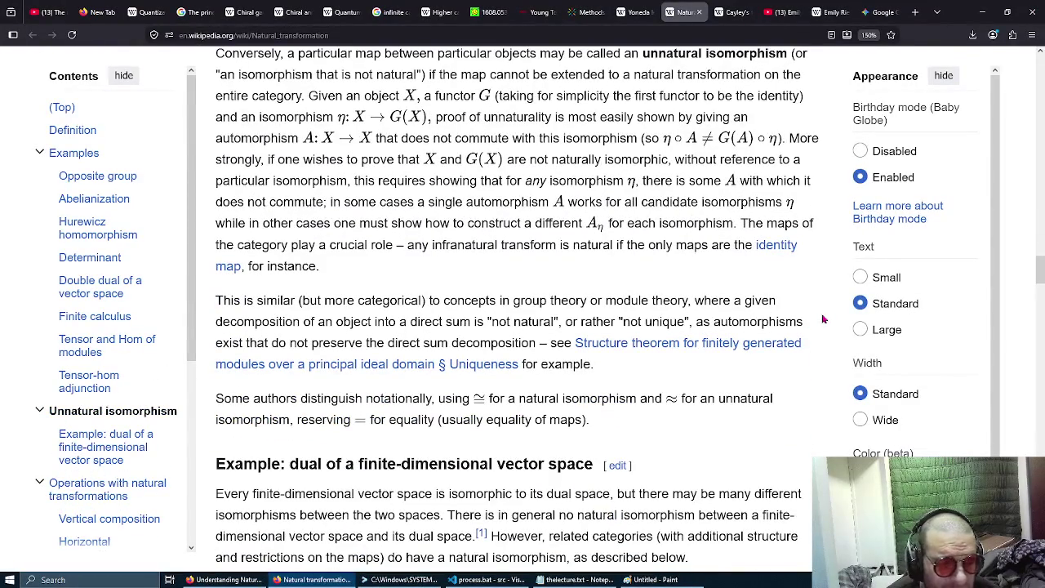
scroll(823, 318, down, 1)
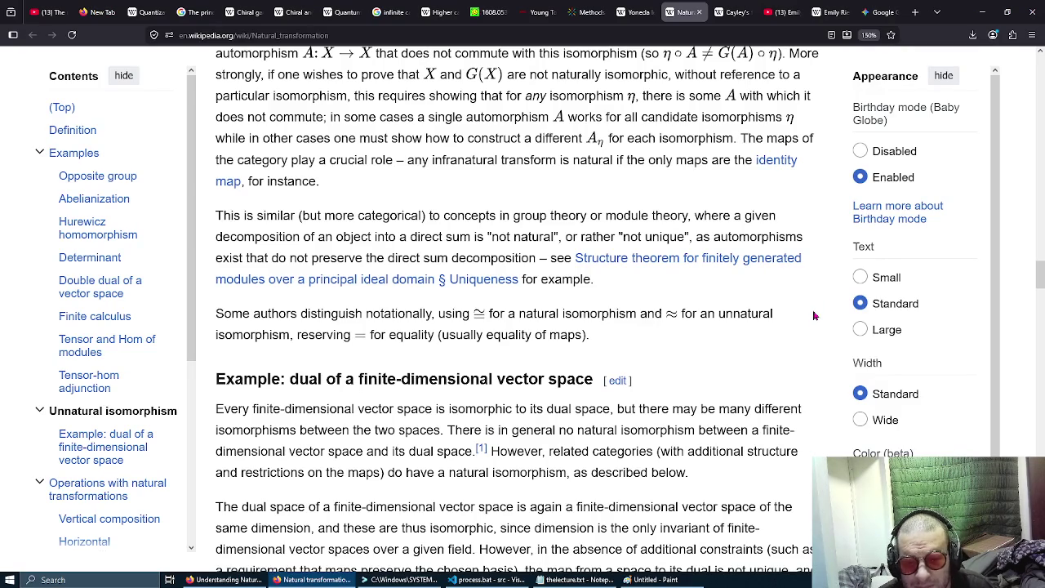
scroll(813, 315, down, 2)
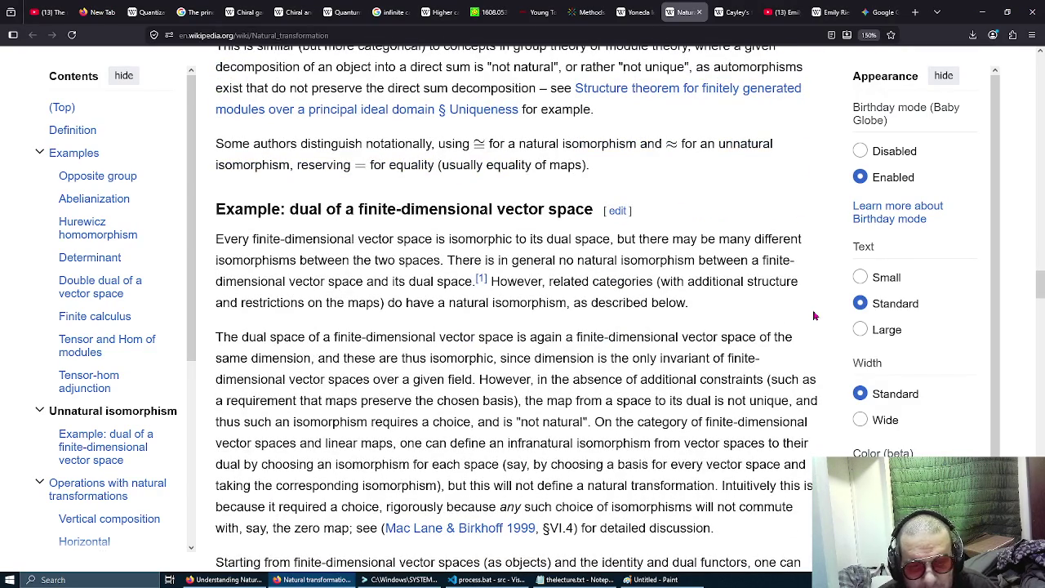
scroll(814, 315, down, 2)
scroll(808, 306, down, 3)
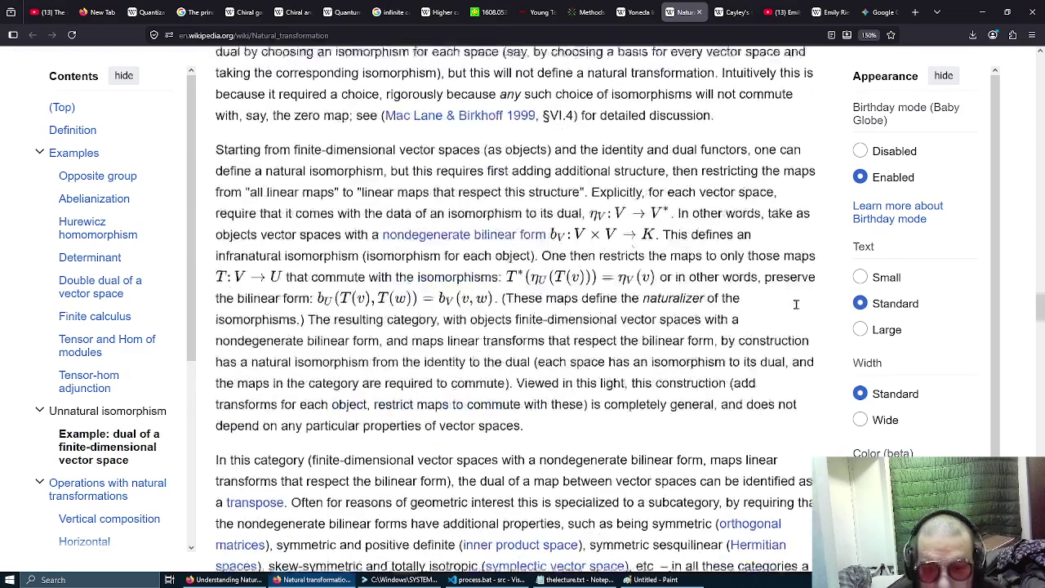
scroll(798, 309, down, 1)
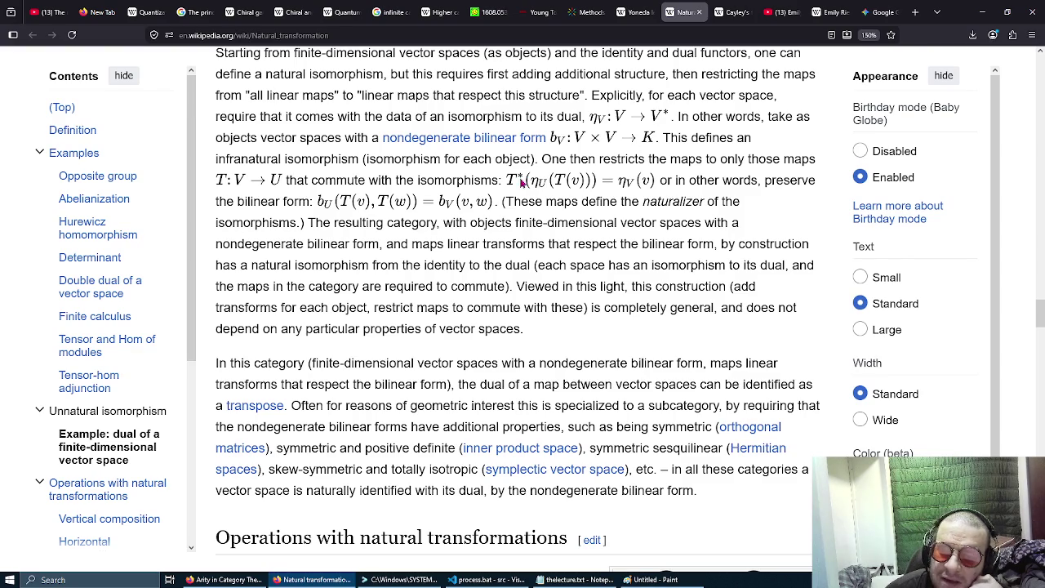
drag(480, 179, 695, 173)
click(696, 175)
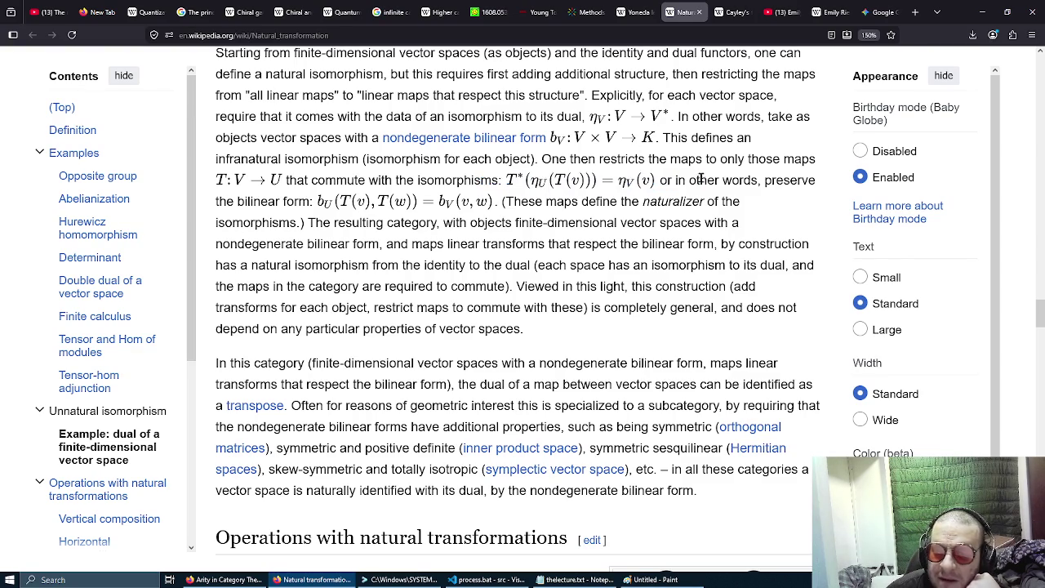
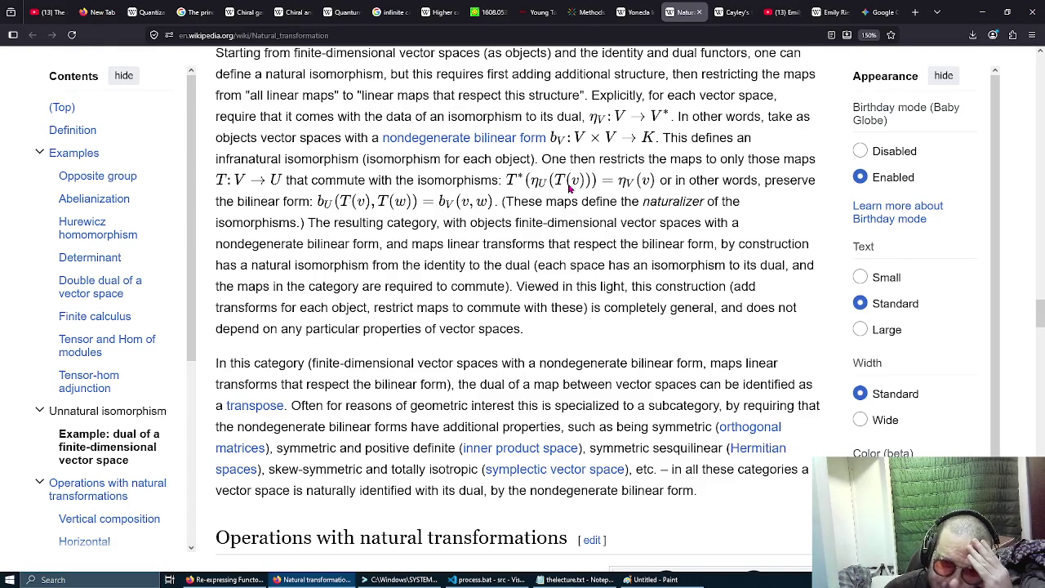
Scroll the Natural transformation article past the dual vector space example to Horizontal composition.
scroll(570, 188, up, 5)
scroll(569, 190, up, 6)
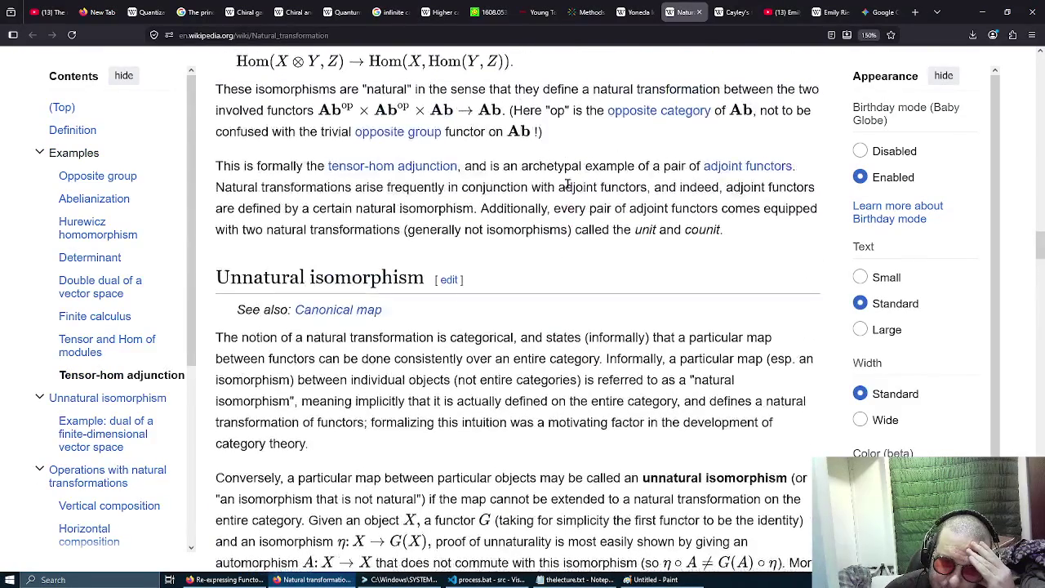
scroll(567, 184, down, 8)
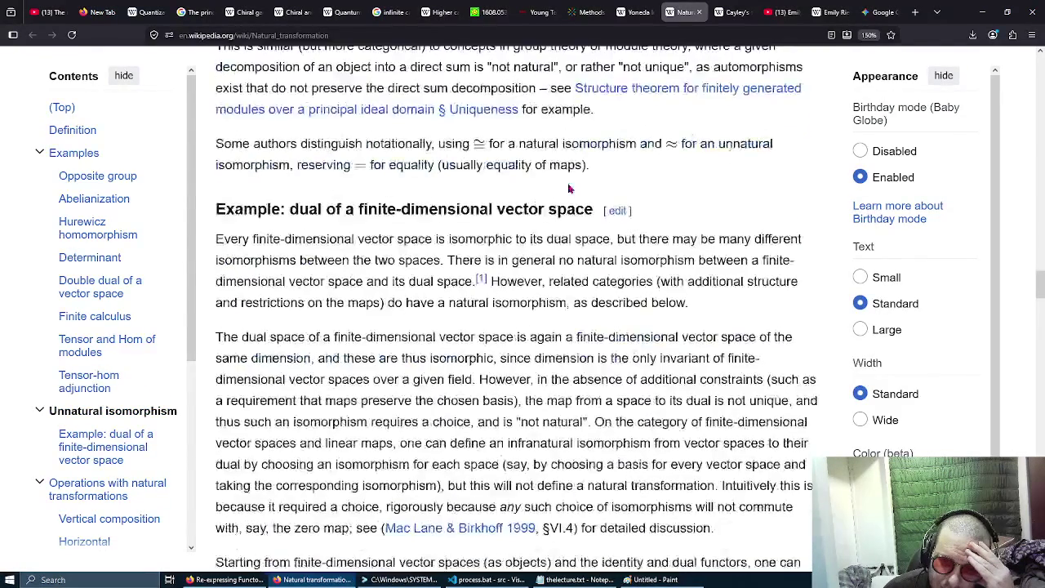
scroll(567, 184, down, 3)
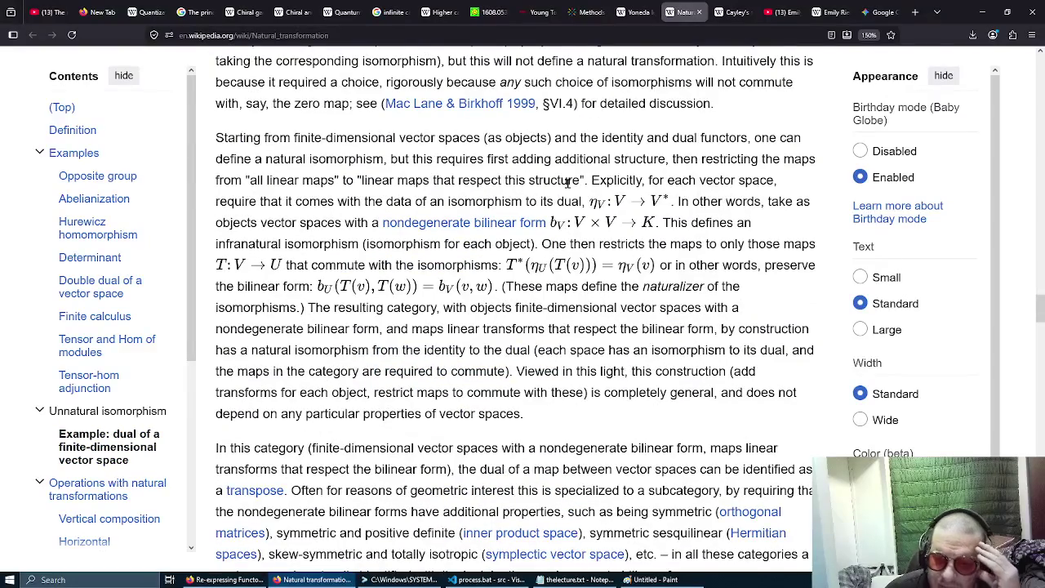
scroll(568, 184, down, 1)
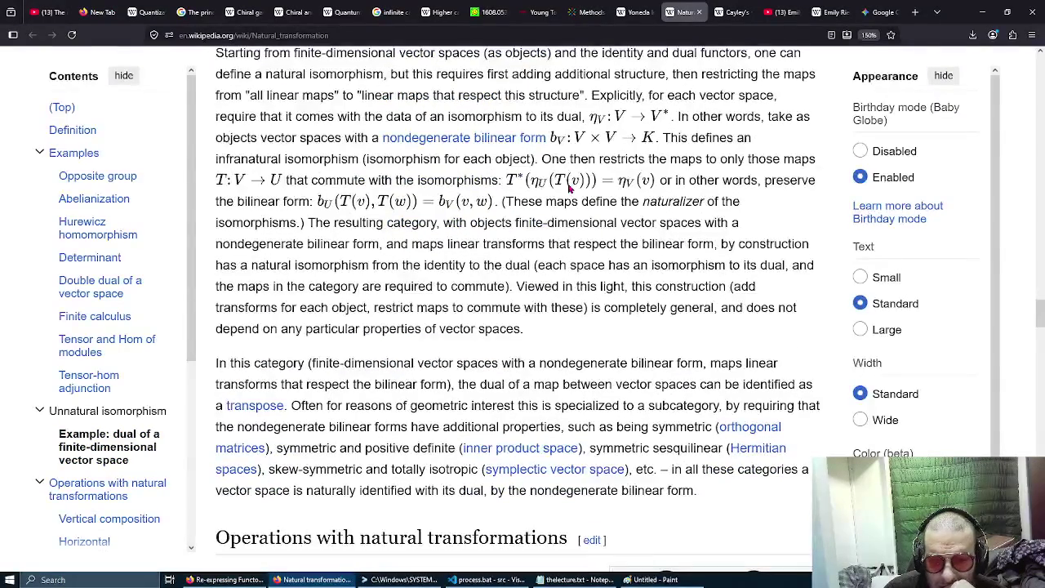
scroll(561, 194, down, 2)
scroll(561, 193, down, 2)
mouse_move(561, 193)
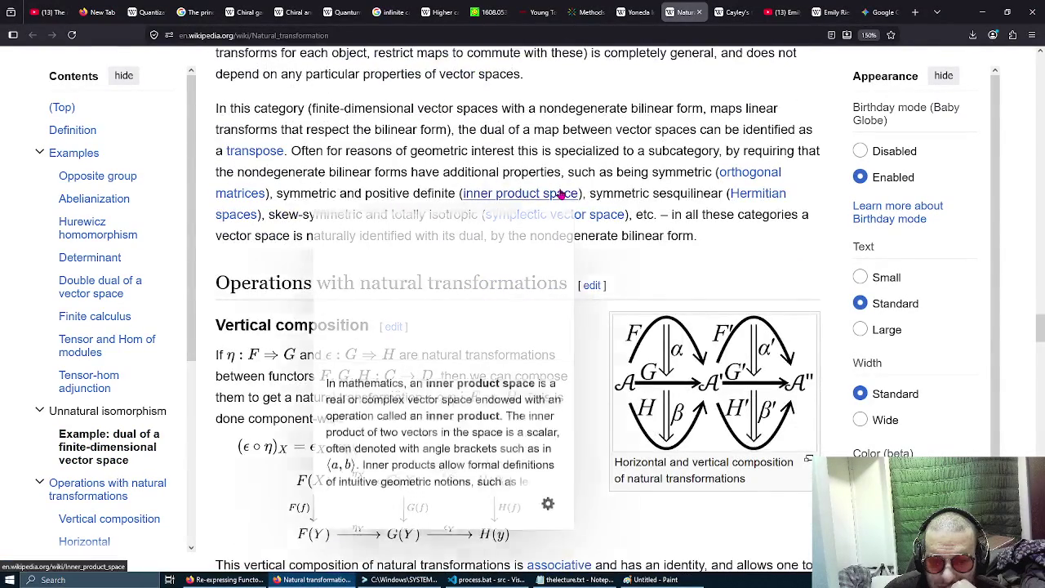
scroll(562, 193, down, 2)
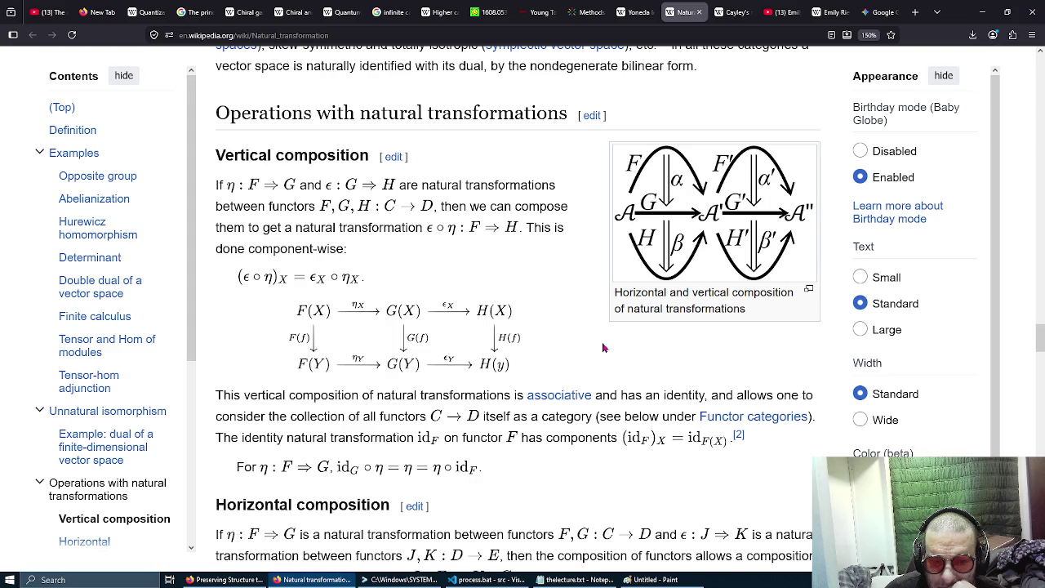
scroll(603, 347, down, 2)
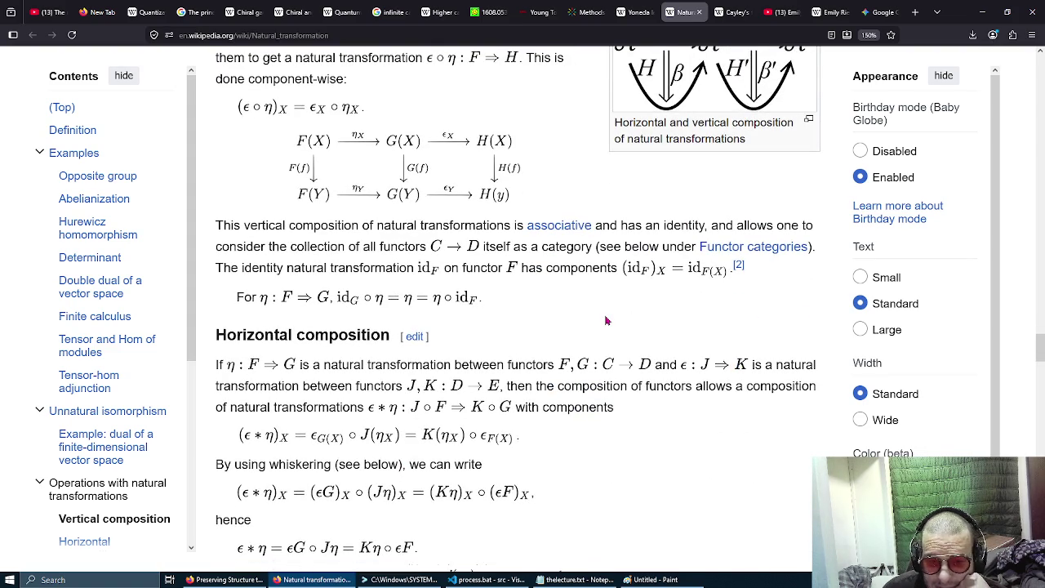
scroll(606, 321, down, 3)
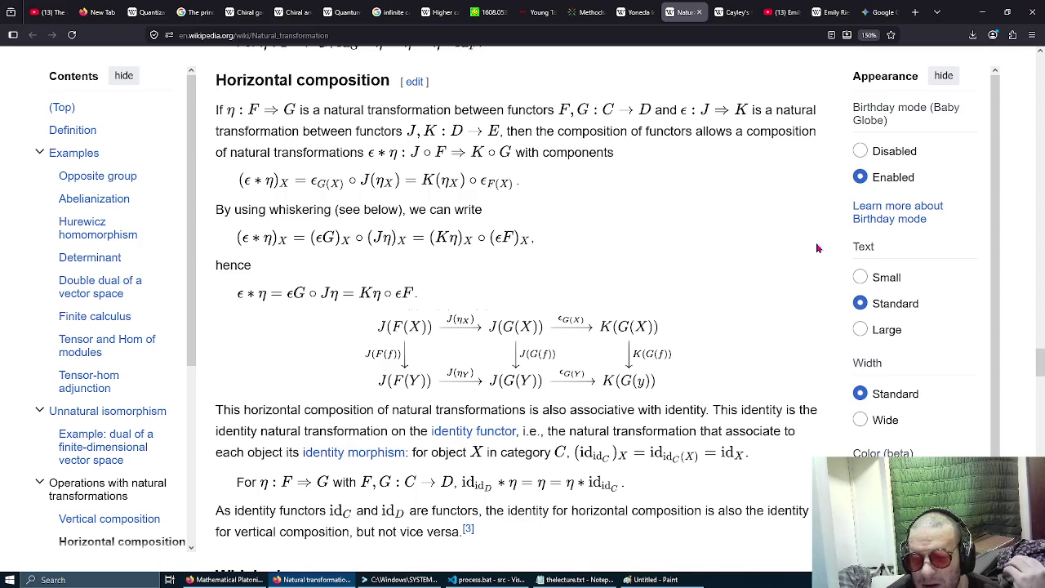
Scroll down through the Whiskering section to See also.
scroll(817, 248, down, 2)
scroll(817, 248, down, 1)
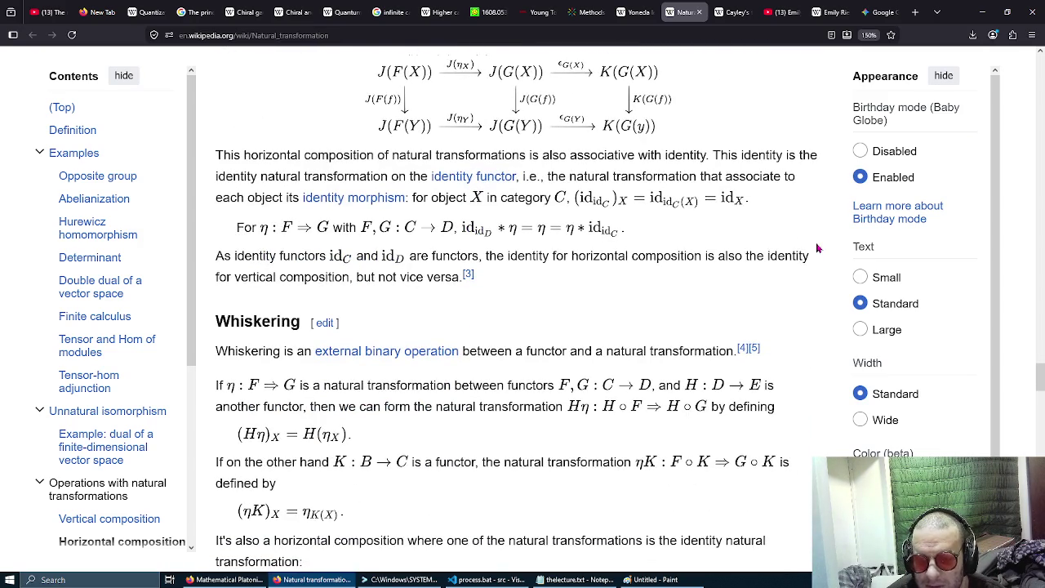
scroll(817, 248, down, 3)
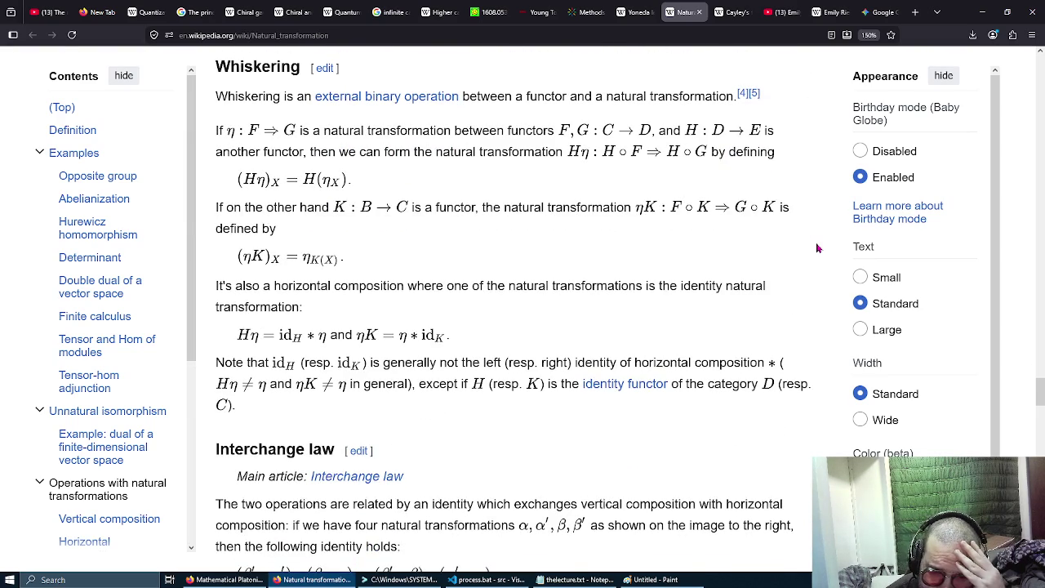
scroll(817, 248, down, 5)
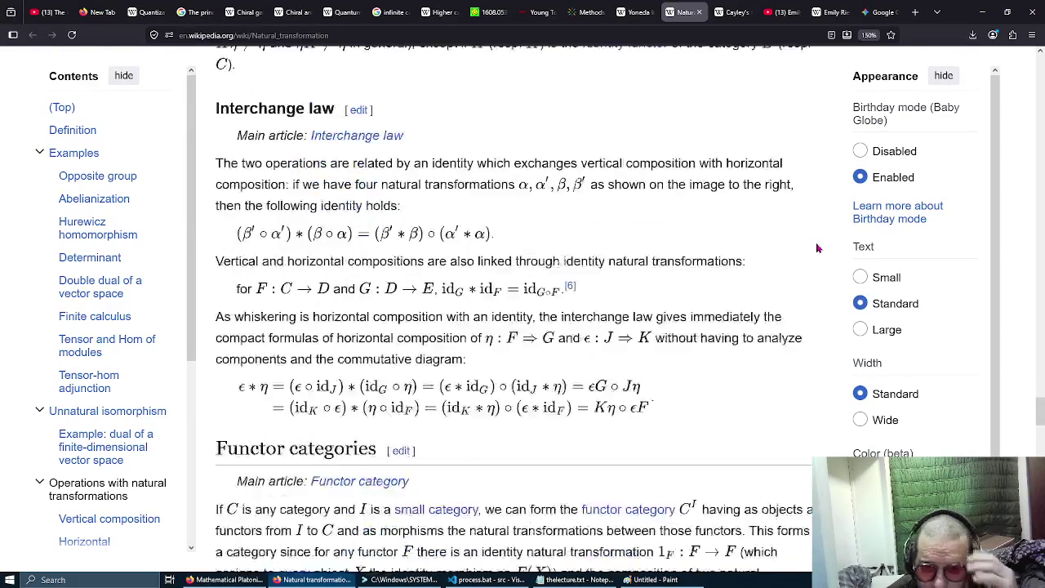
scroll(817, 248, down, 3)
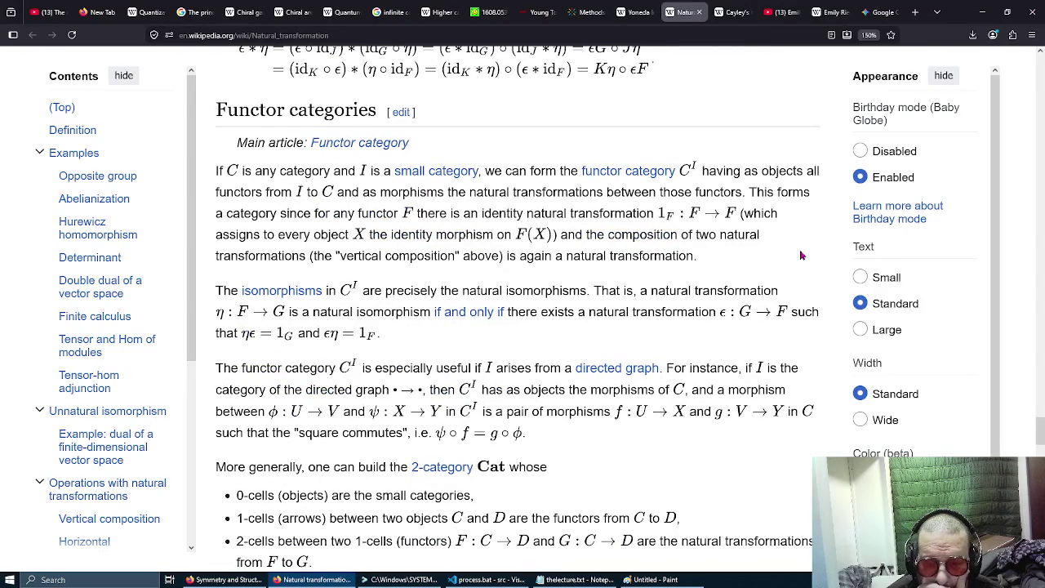
scroll(801, 255, down, 4)
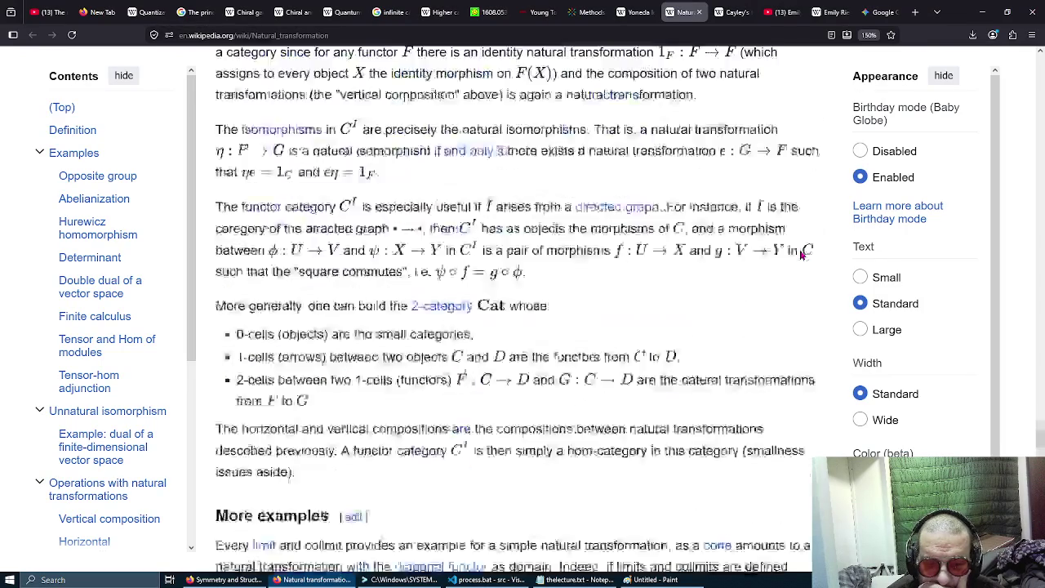
scroll(800, 256, down, 3)
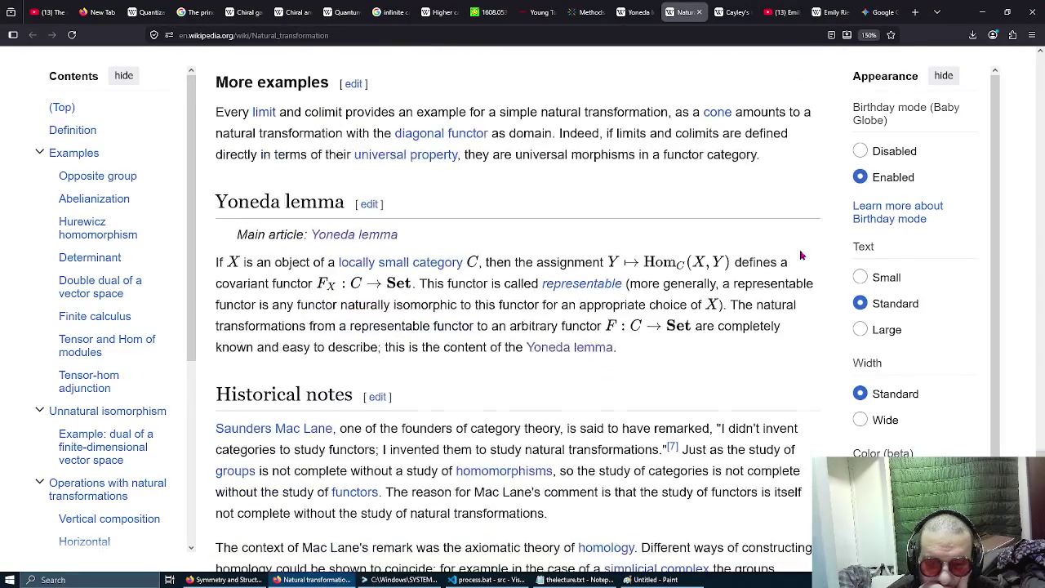
scroll(801, 256, down, 2)
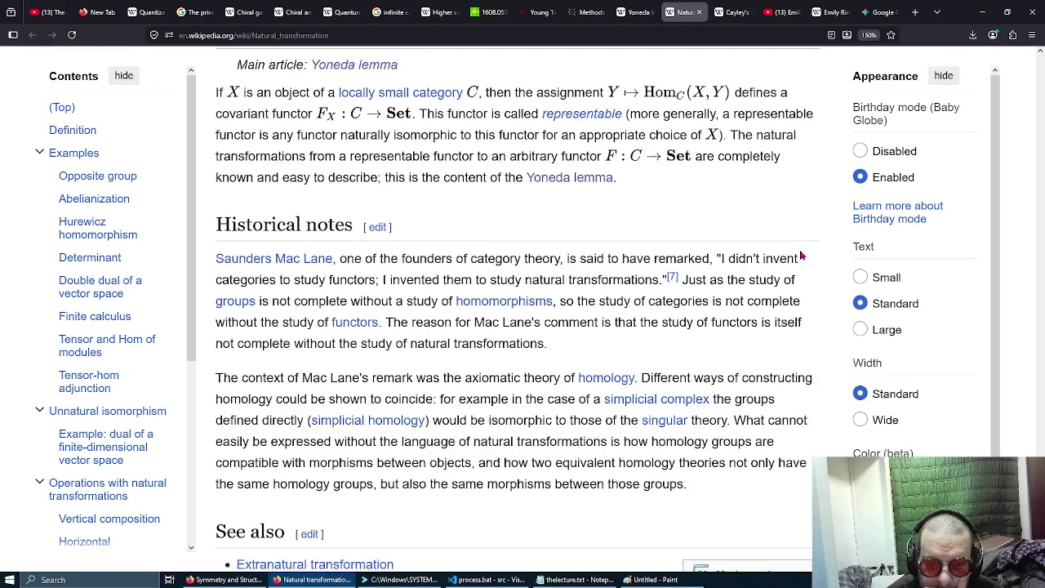
scroll(801, 256, down, 2)
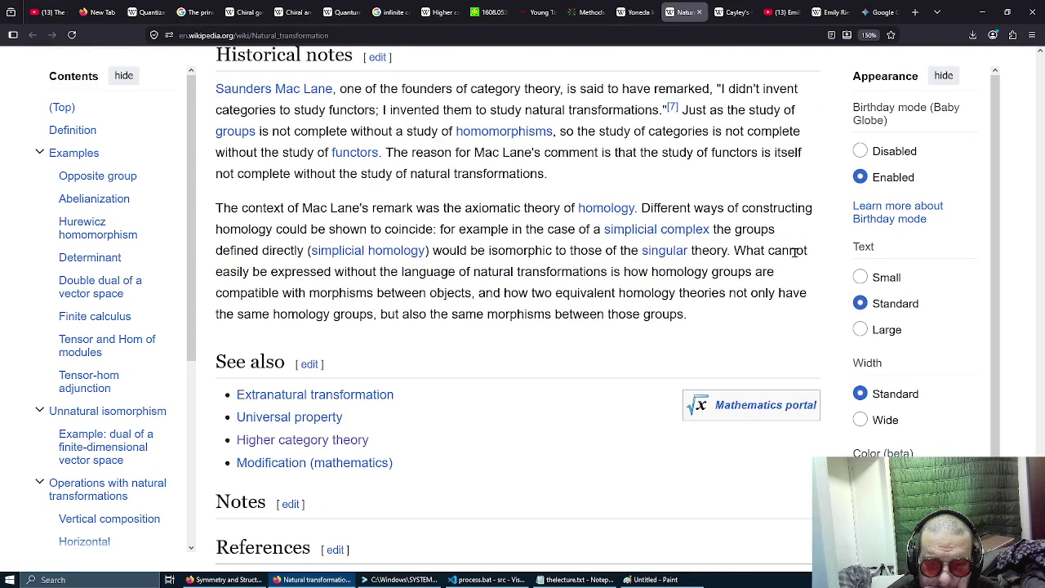
Return to Functor categories and highlight the functor category C^I definition.
scroll(795, 255, up, 6)
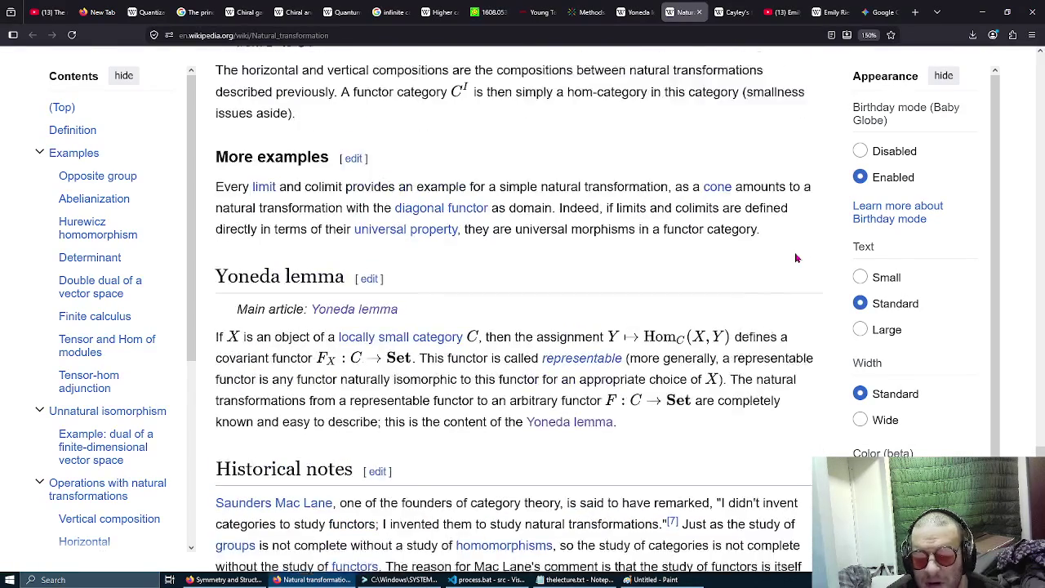
scroll(796, 258, up, 3)
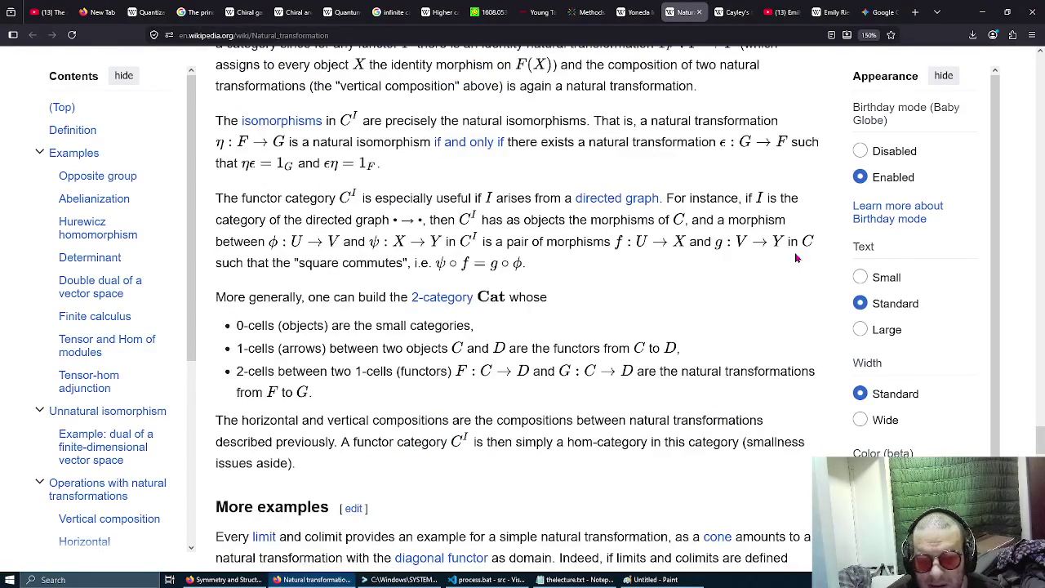
scroll(795, 259, up, 5)
scroll(791, 259, down, 3)
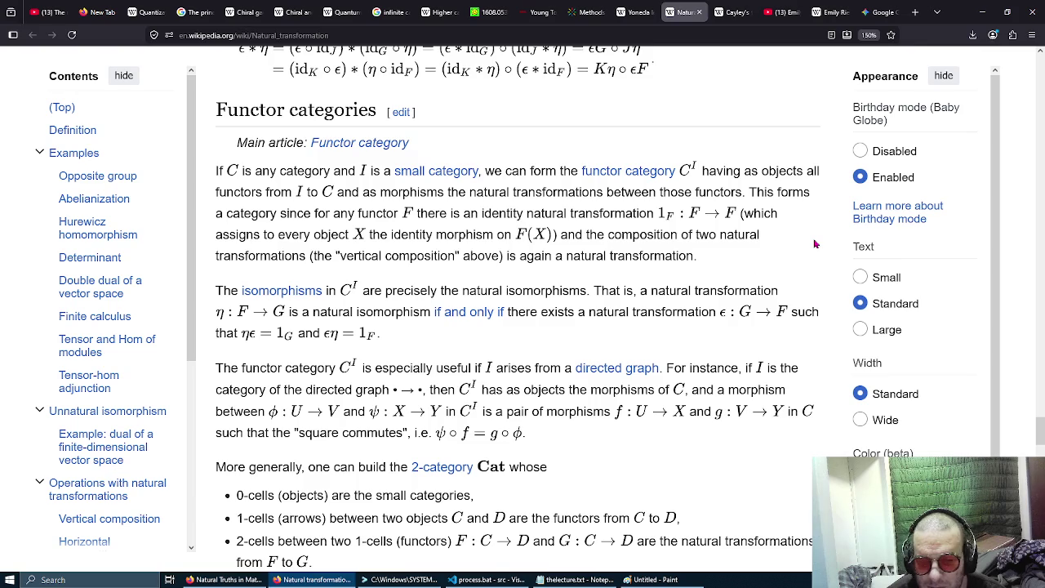
mouse_move(541, 171)
mouse_down()
mouse_move(718, 313)
mouse_move(659, 335)
mouse_up()
Clear the functor category highlight and scroll up to the article's title and introduction.
click(659, 334)
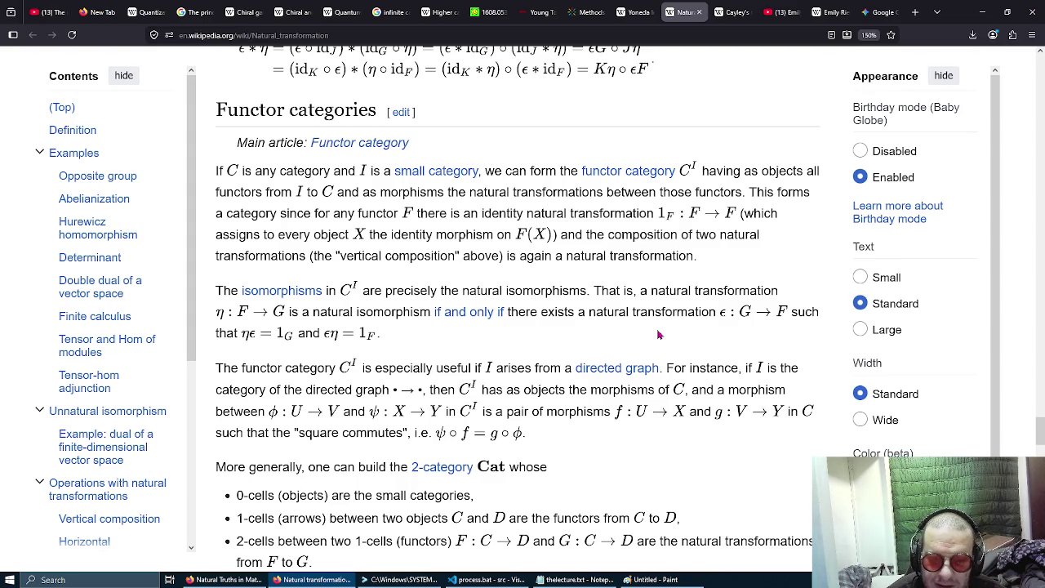
scroll(658, 333, up, 3)
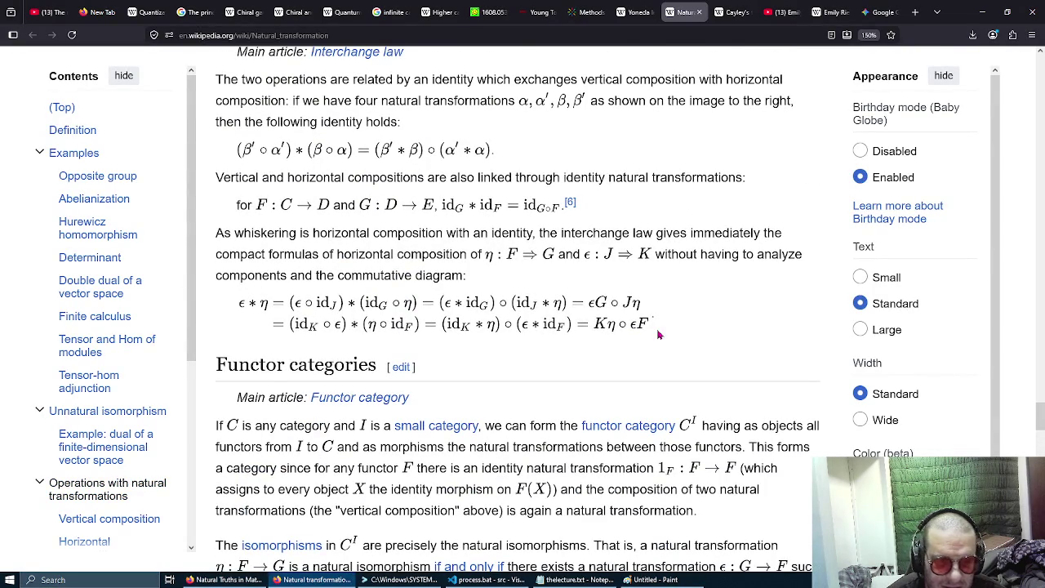
scroll(658, 333, up, 5)
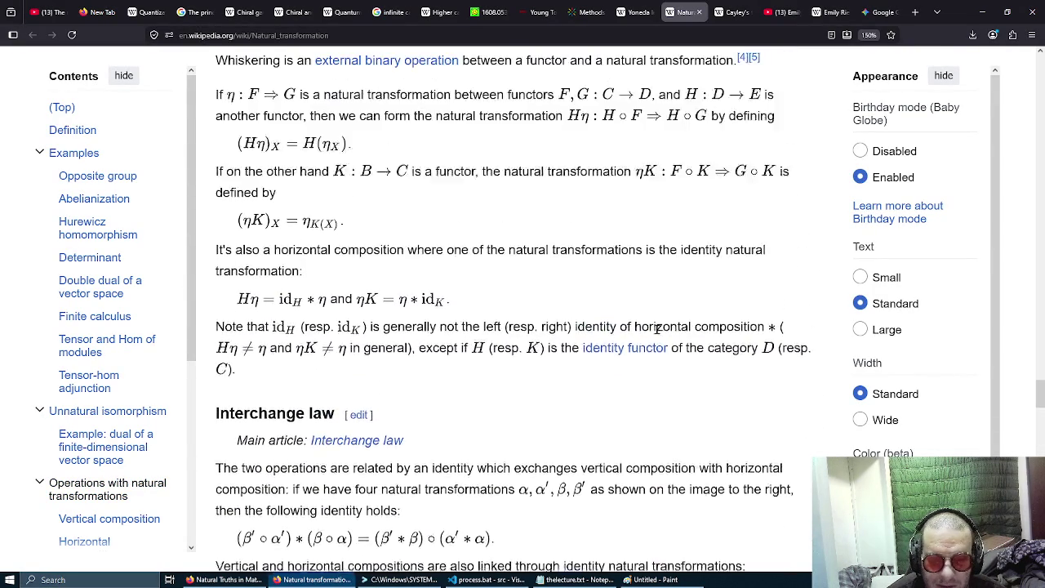
scroll(659, 334, up, 1)
scroll(658, 333, up, 8)
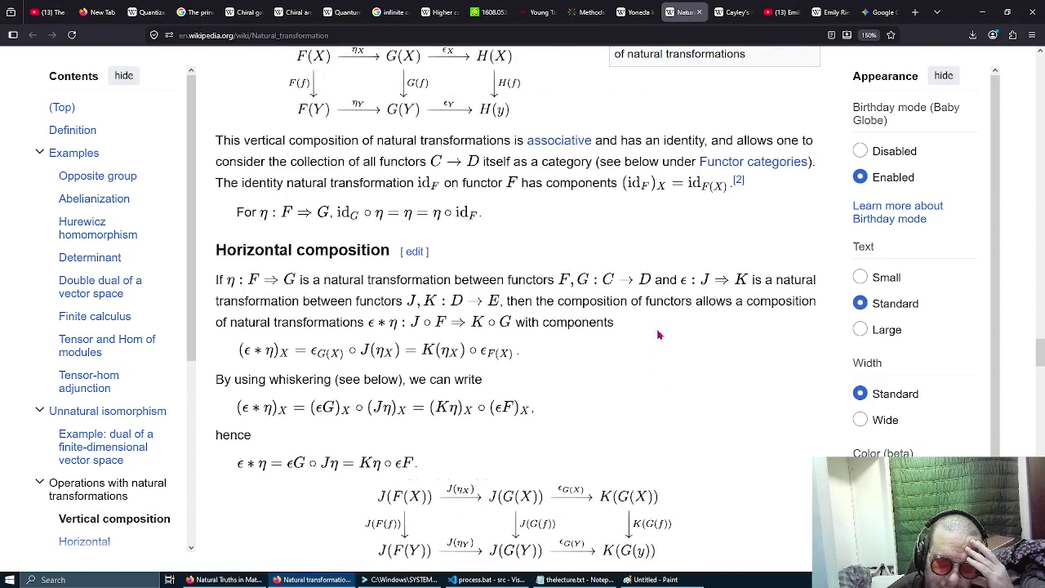
scroll(659, 334, up, 2)
scroll(658, 330, up, 2)
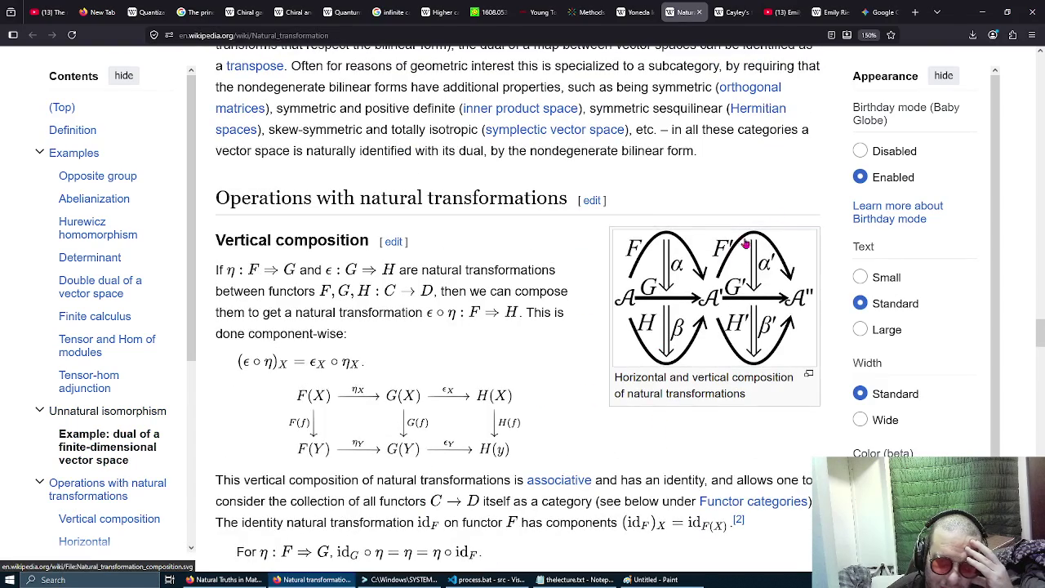
scroll(822, 183, up, 5)
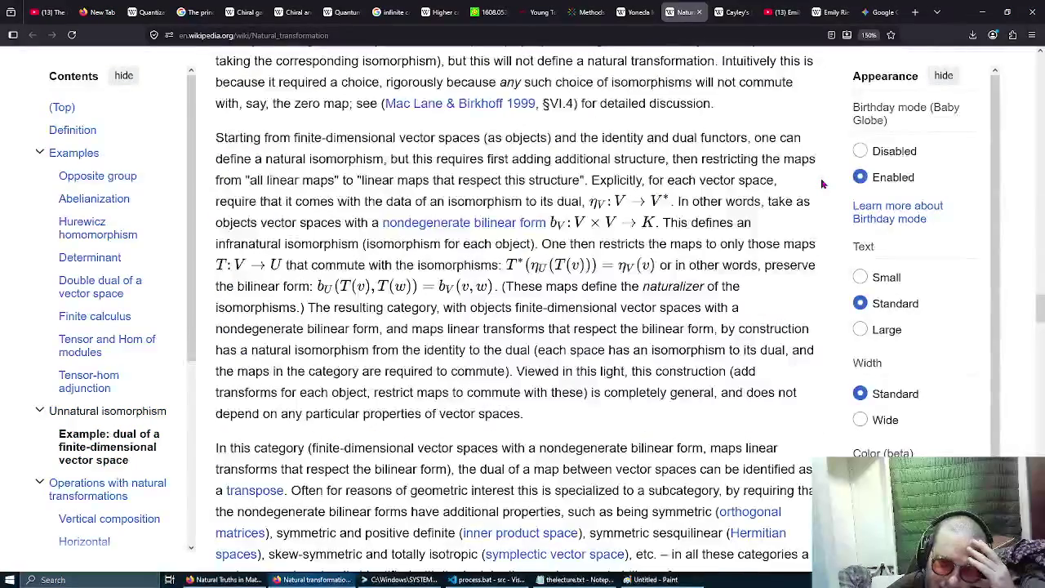
scroll(822, 183, up, 5)
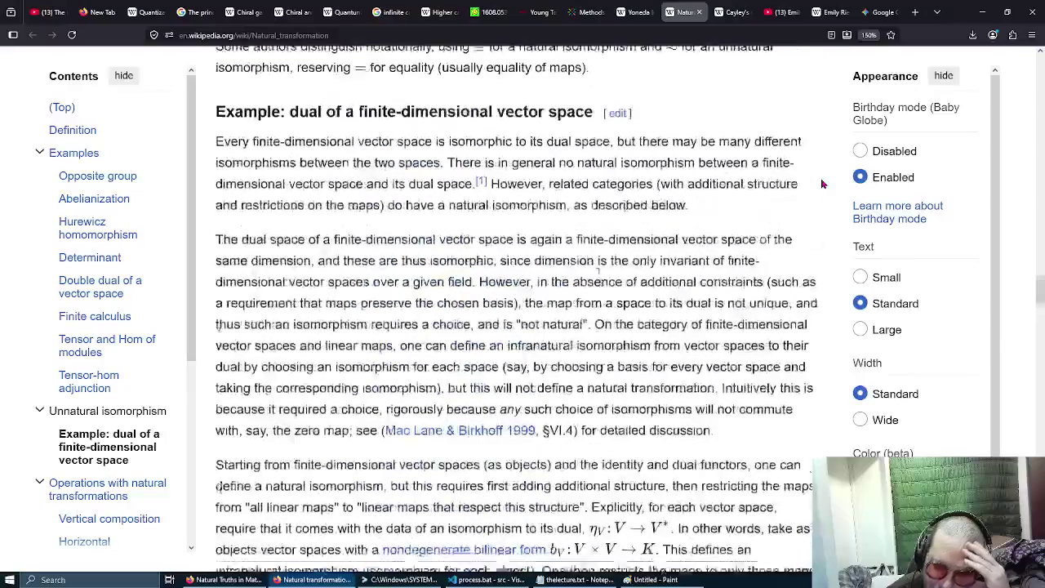
scroll(822, 184, up, 7)
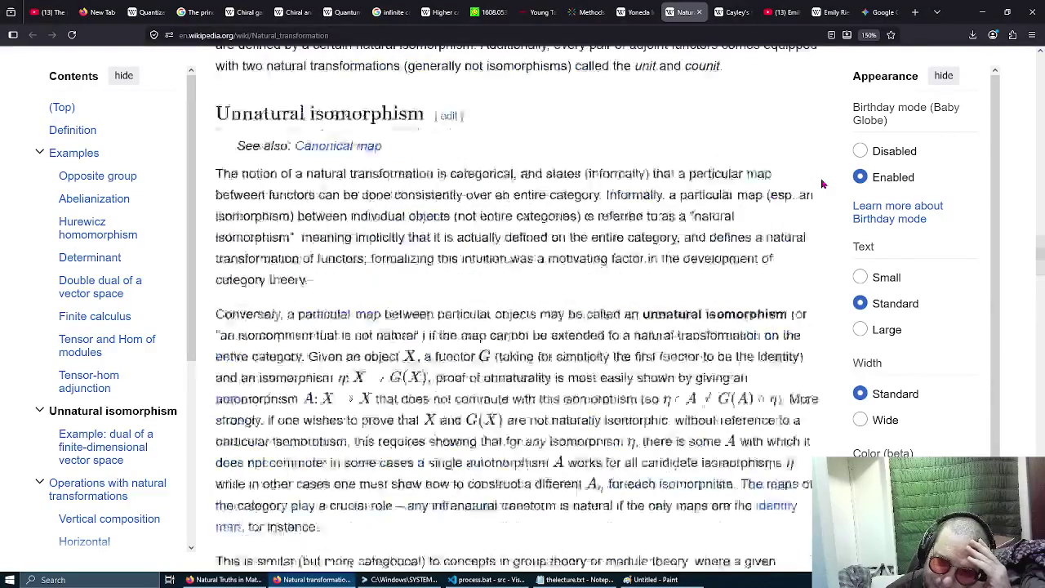
scroll(822, 183, up, 12)
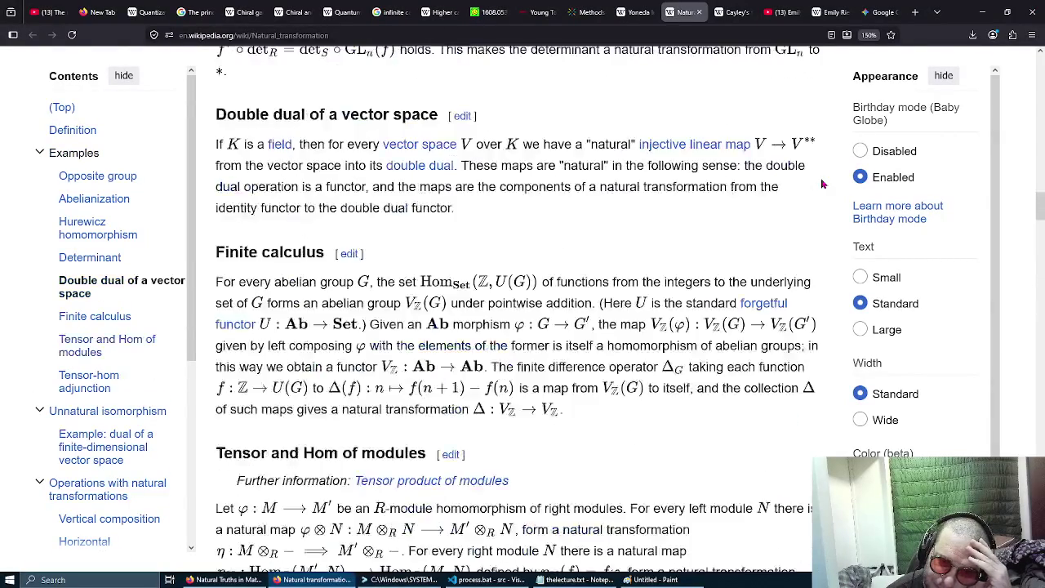
scroll(821, 183, up, 3)
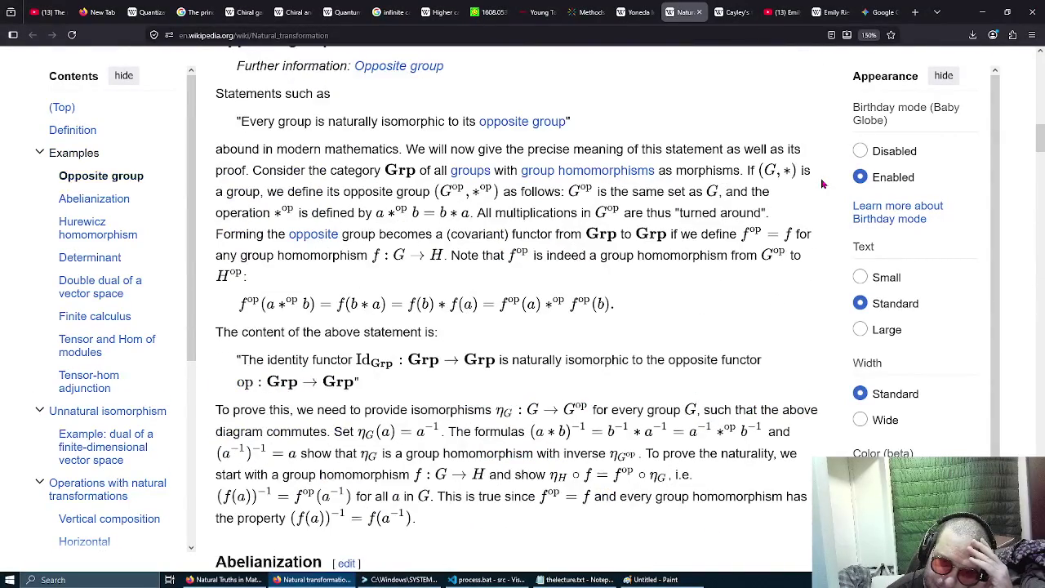
scroll(822, 184, up, 15)
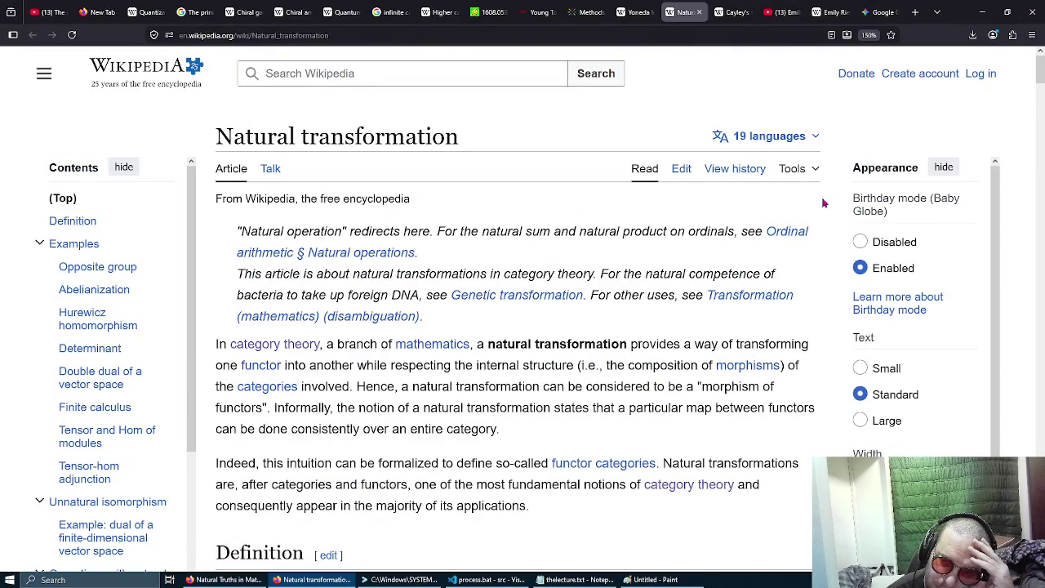
Select the 'From Wikipedia' tagline, then glance at the Cayley's theorem and Gemini tabs before returning.
triple_click(823, 203)
triple_click(823, 203)
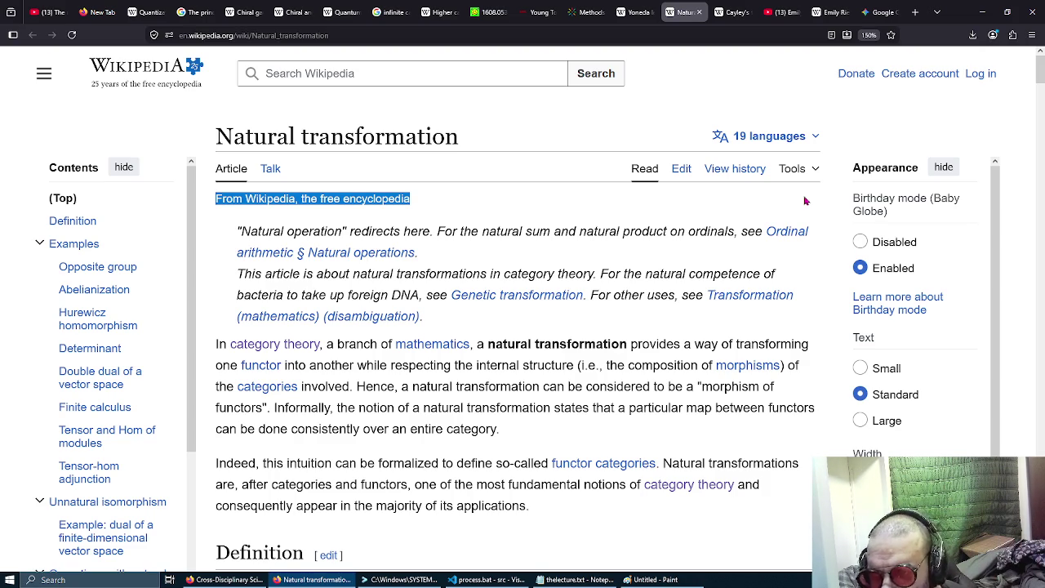
key(ctrl+Tab)
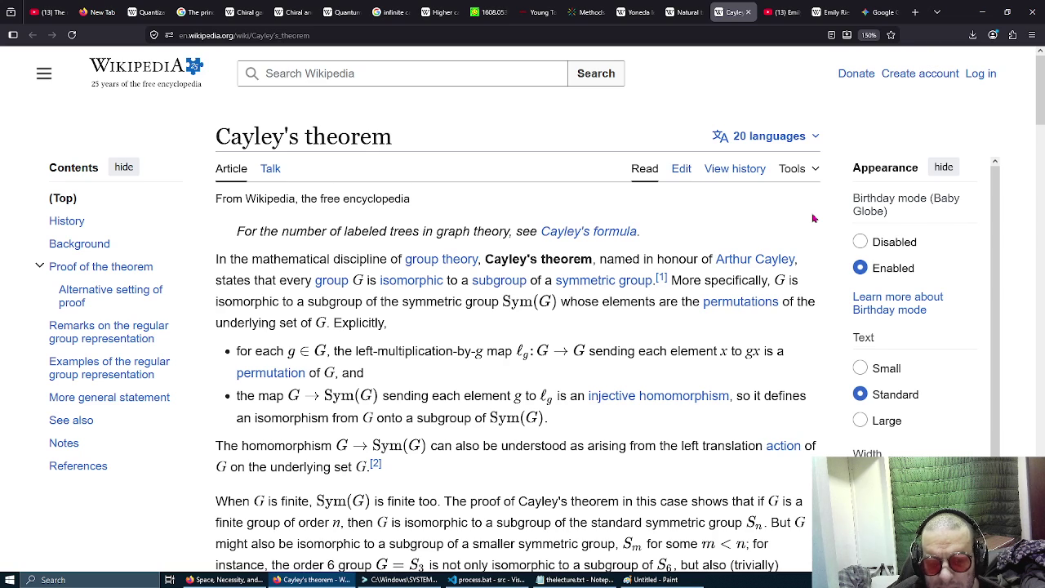
click(861, 10)
click(732, 11)
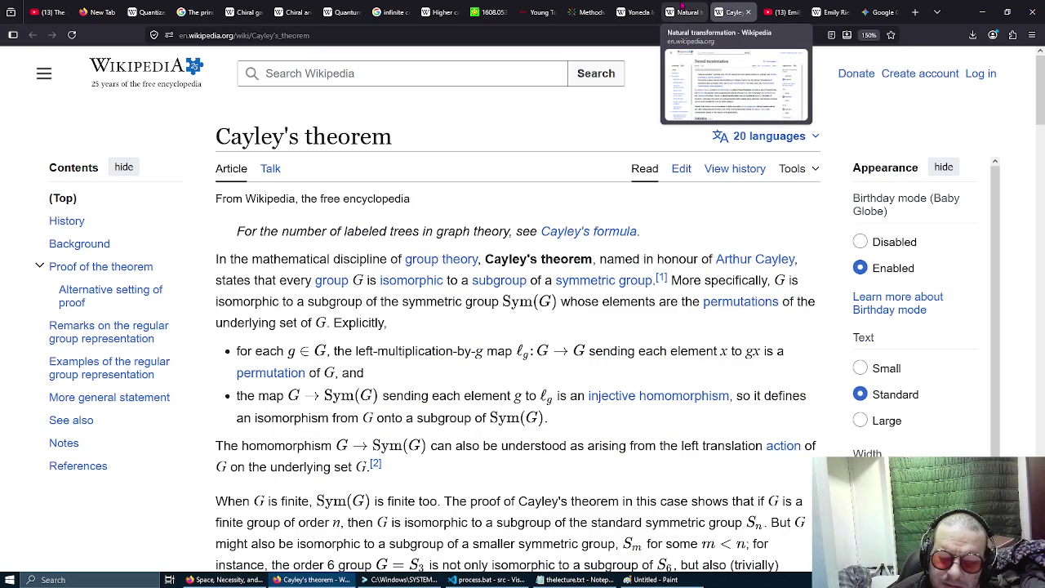
click(682, 7)
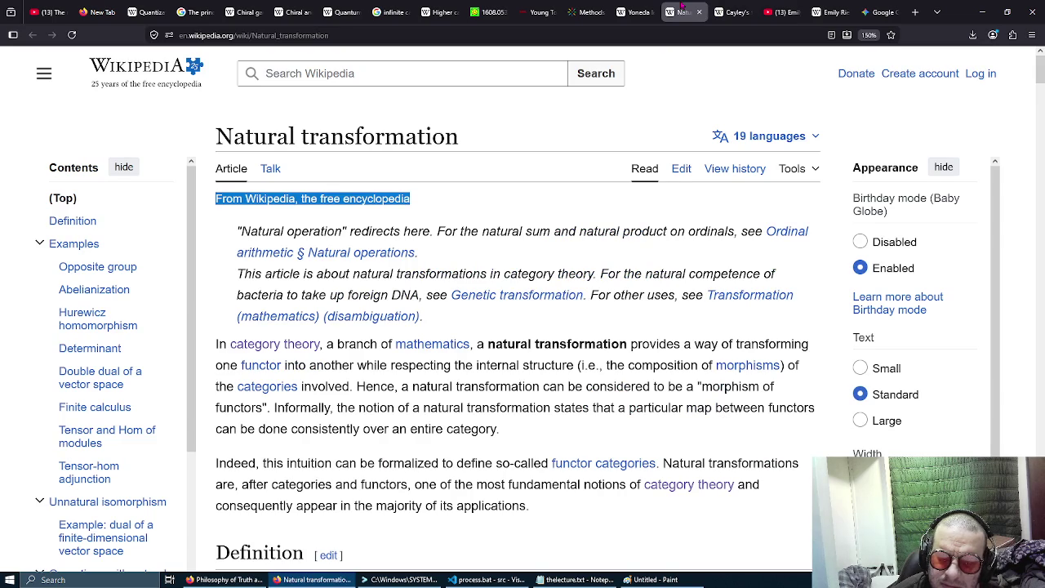
Check the Yoneda lemma tab, then view page 5 of the arXiv 1608.05314 paper.
click(641, 9)
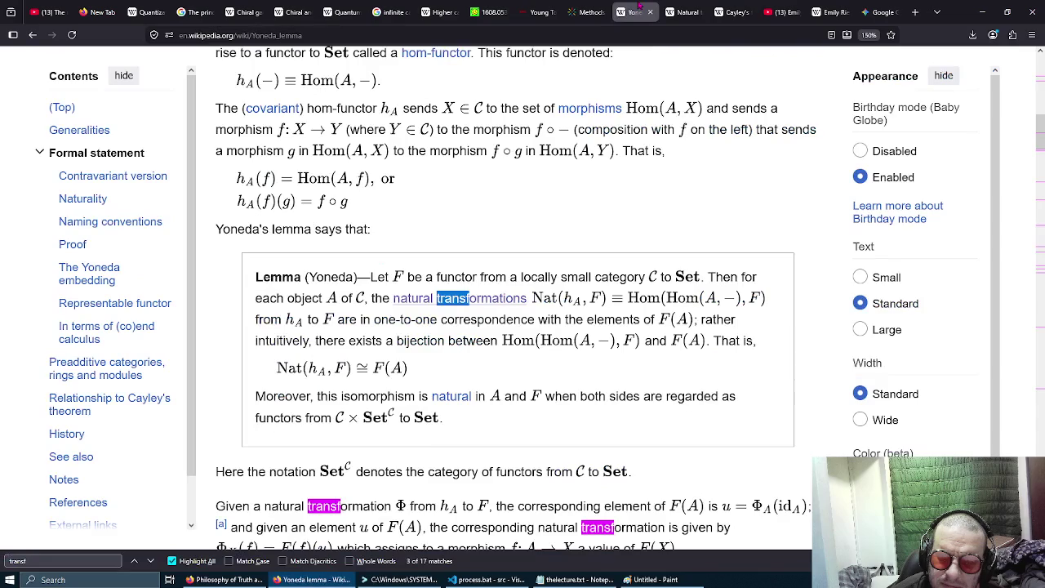
scroll(739, 170, up, 10)
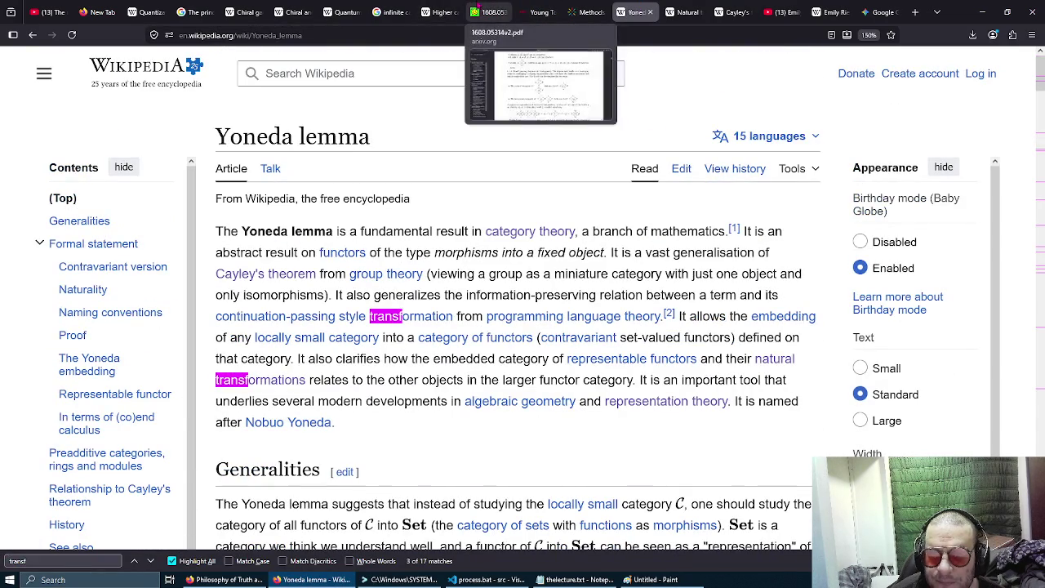
click(483, 10)
middle_click(899, 345)
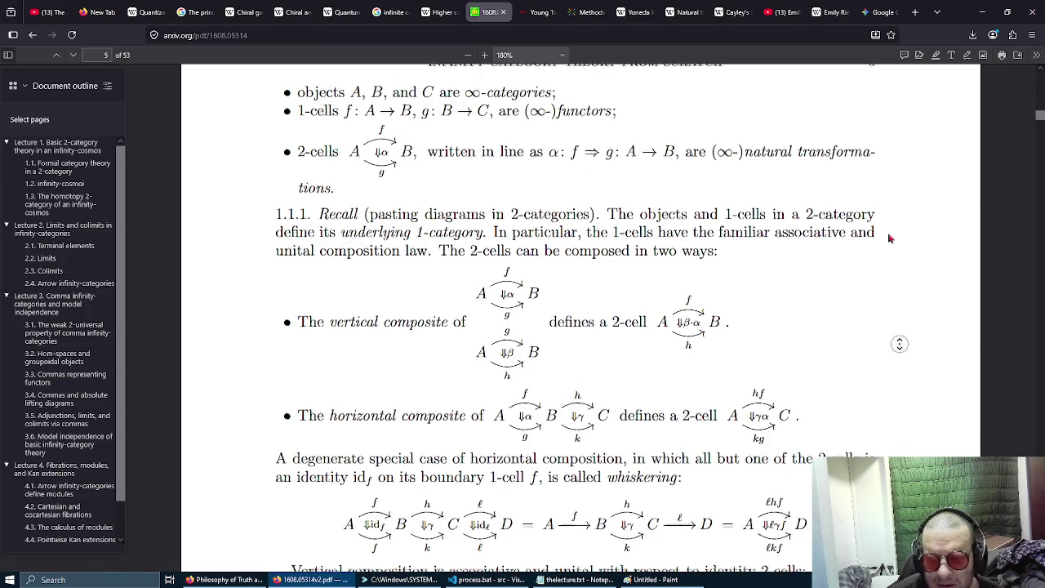
Glance at the Young Topologists seminar page, then bring up the arXiv paper's title page.
click(539, 12)
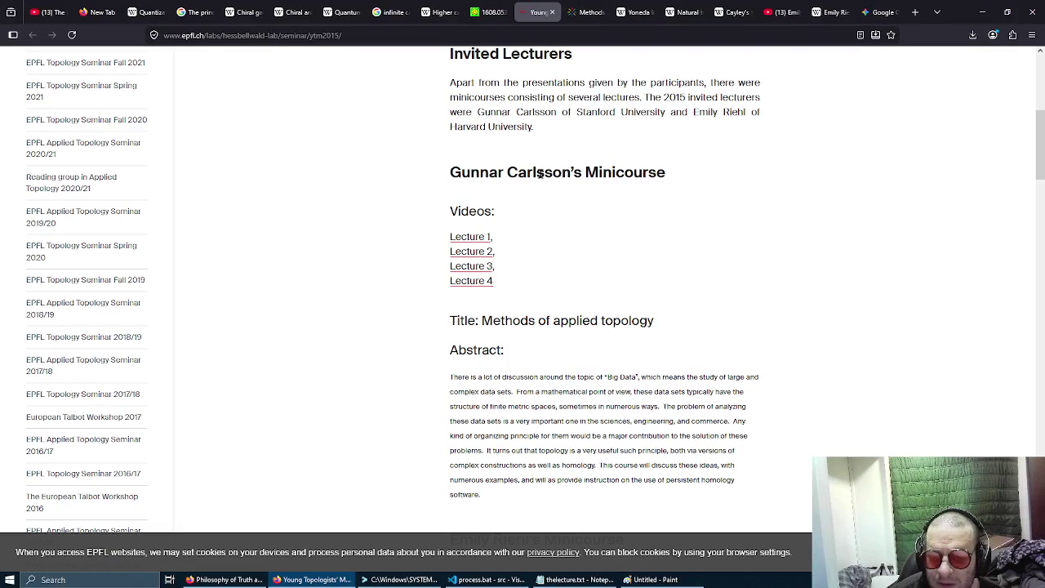
drag(536, 172, 602, 178)
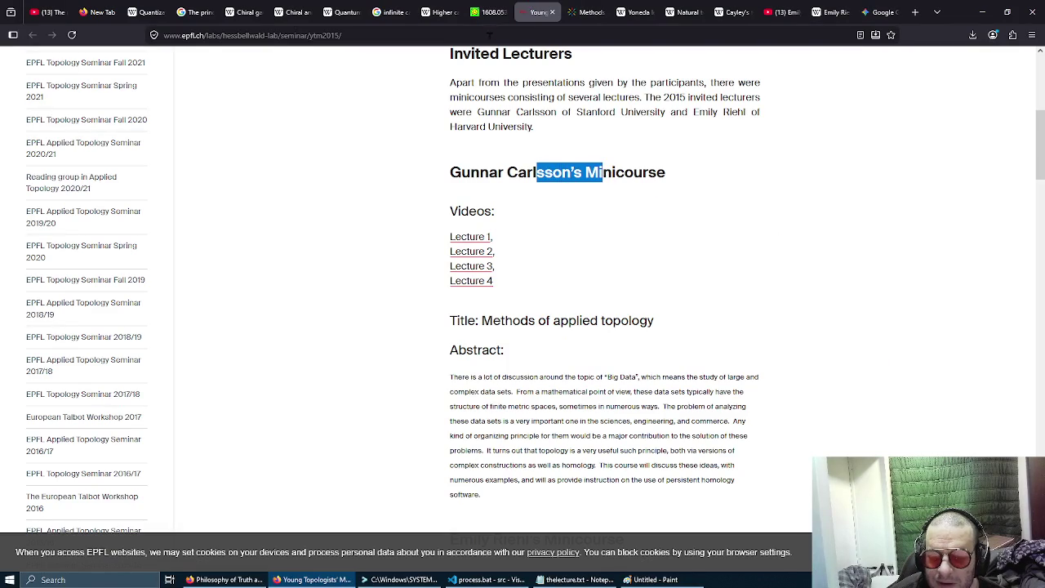
key(ctrl+shift+Tab)
middle_click(928, 354)
middle_click(915, 210)
scroll(915, 210, down, 2)
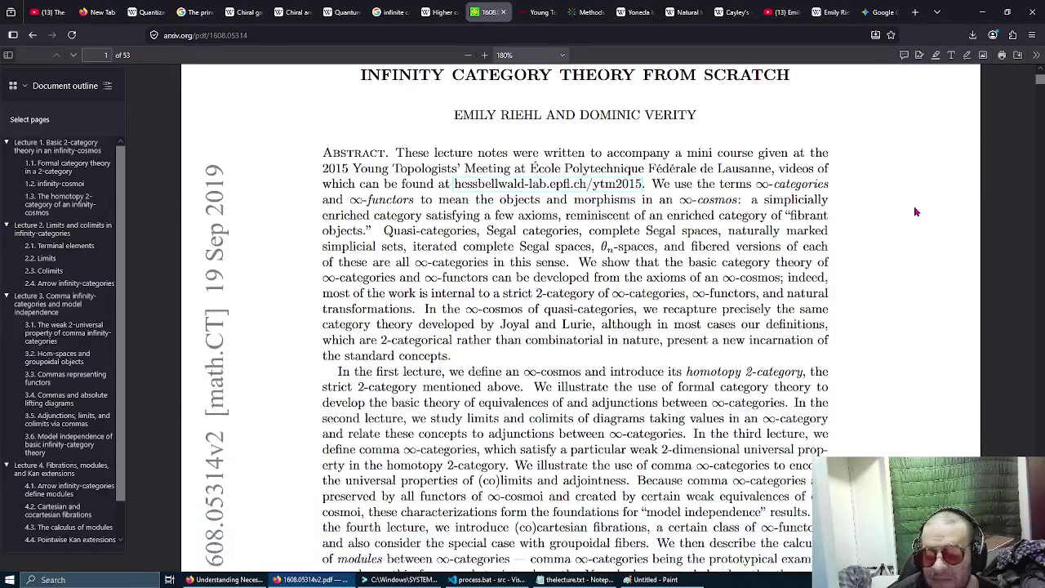
scroll(914, 211, down, 2)
scroll(915, 211, up, 1)
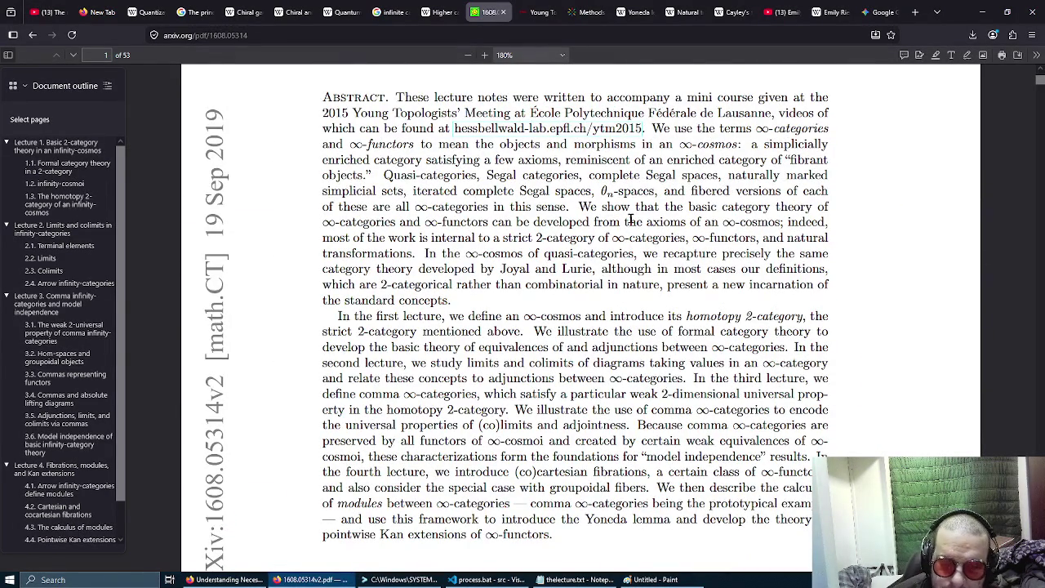
scroll(630, 219, up, 2)
Copy the first author's name into a new tab's address bar.
drag(453, 225, 541, 227)
key(ctrl+c)
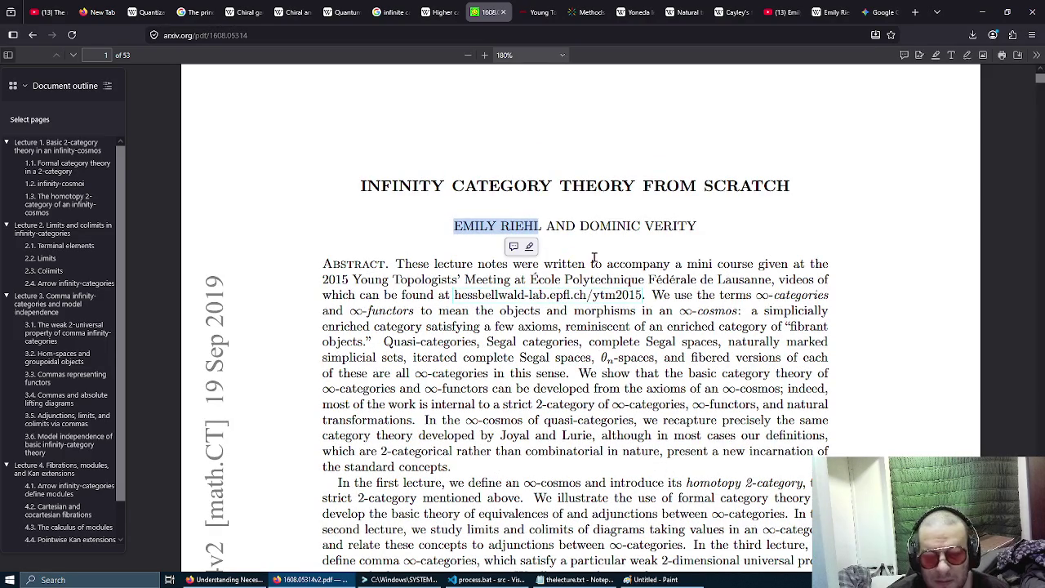
key(ctrl+t)
key(ctrl+v)
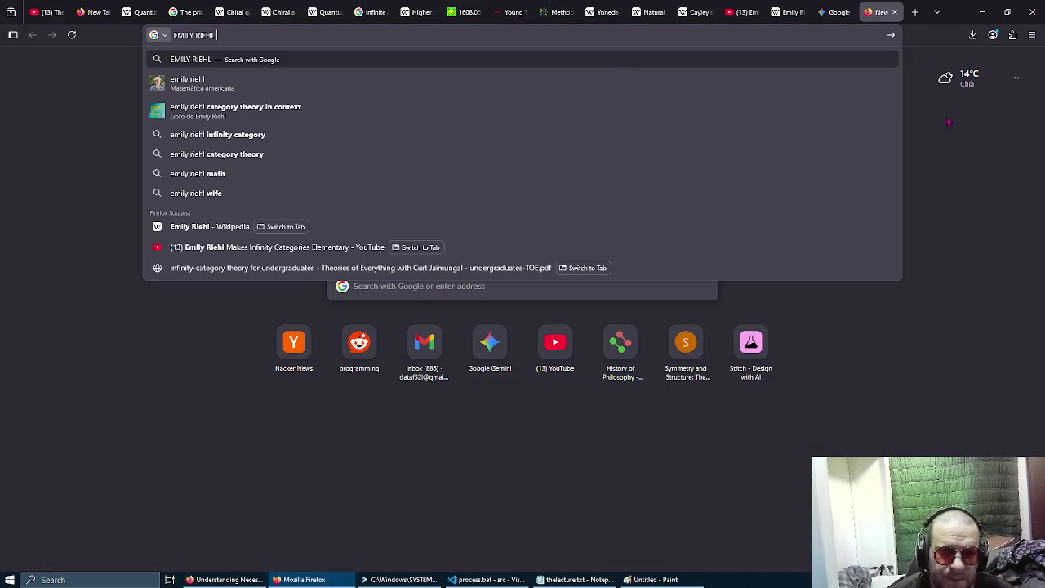
Search Google for the author's name plus 'elements of infinite category theory' and open elements.pdf.
text(elem)
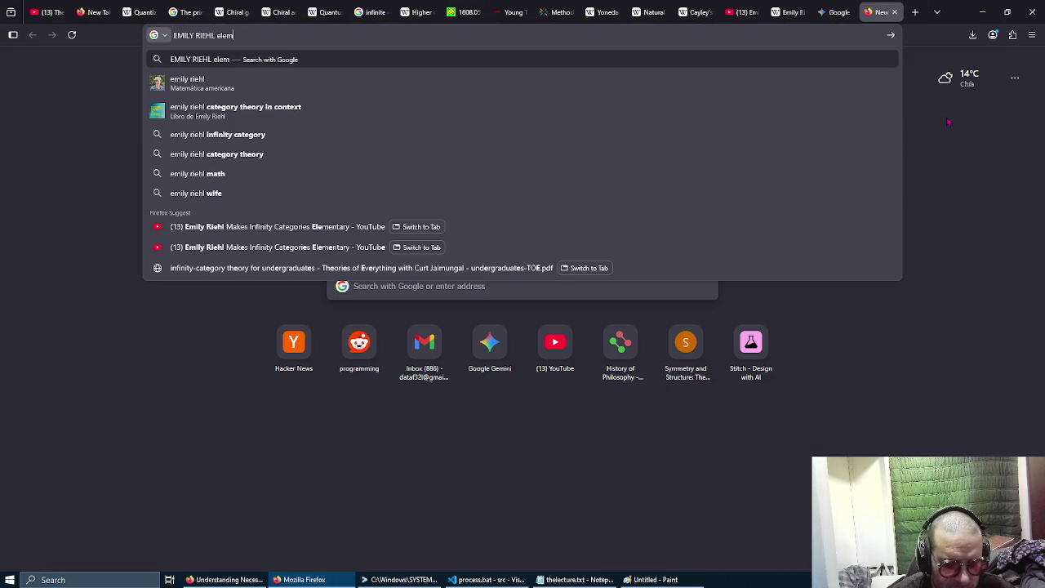
text(ents of th)
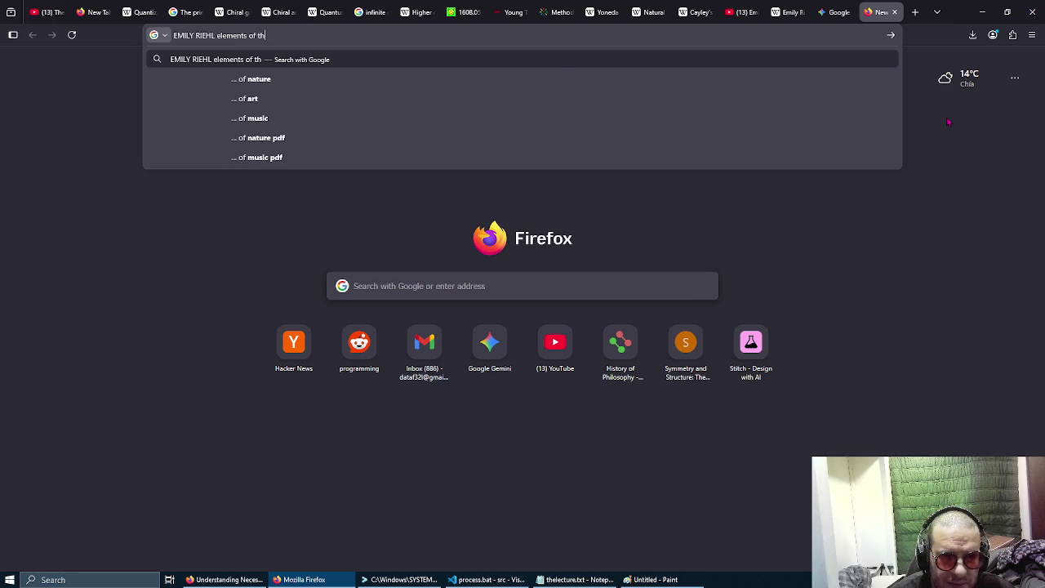
key(BackSpace)
key(BackSpace)
text(infinite)
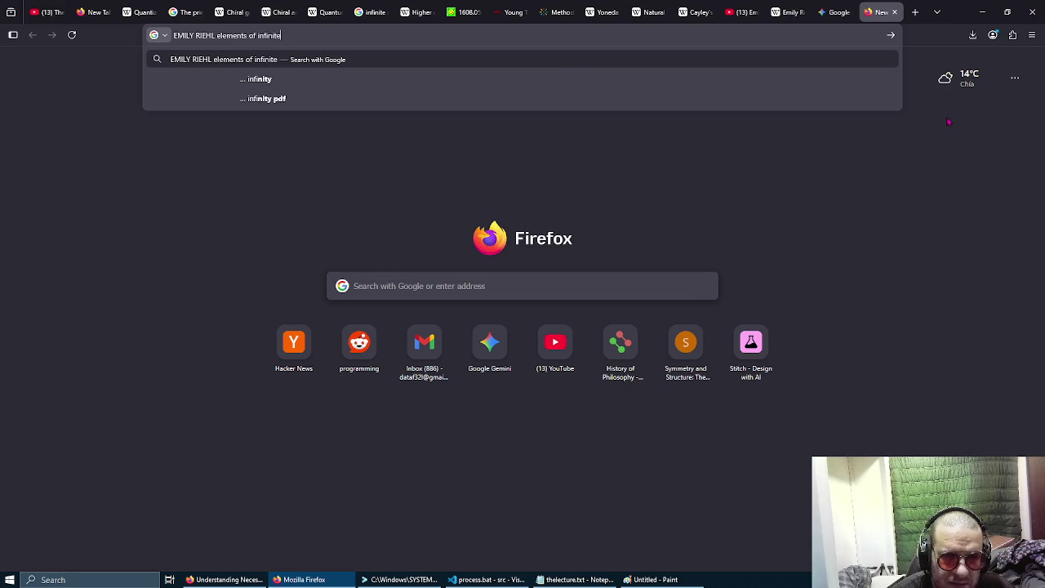
text( category theory)
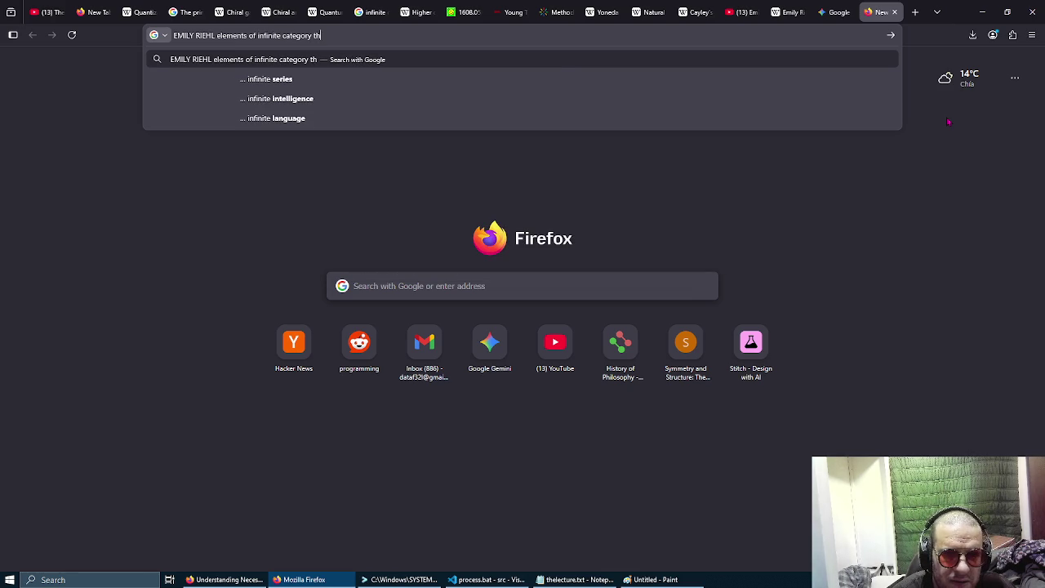
key(Return)
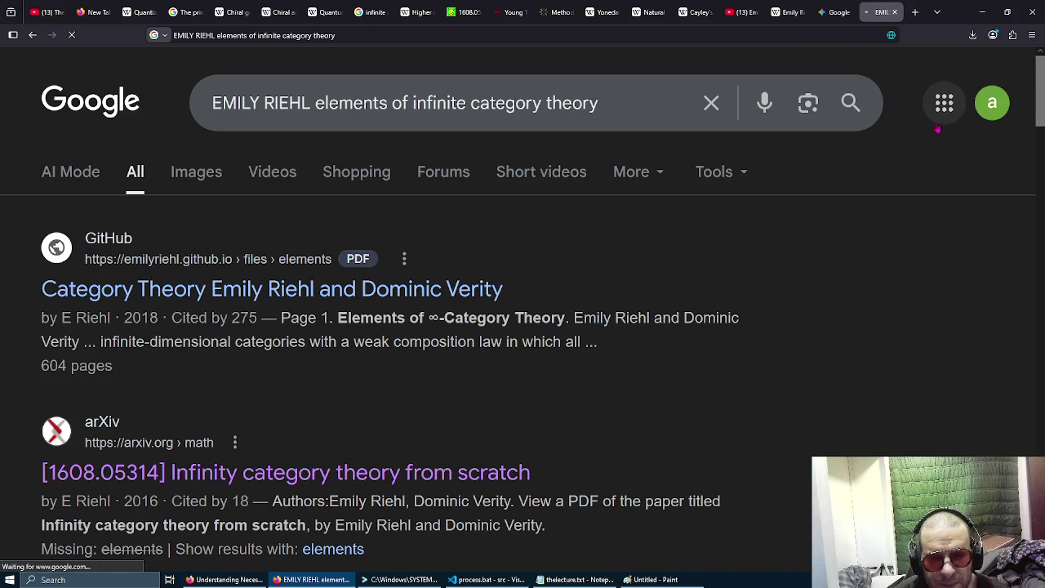
click(375, 290)
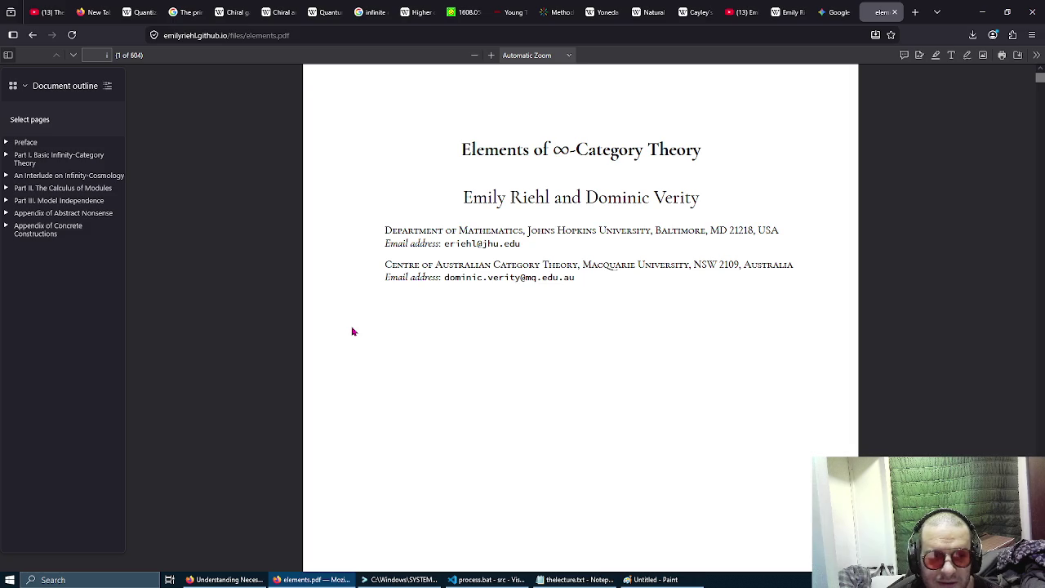
Read the elements.pdf title page, select the Centre of Australian Category Theory affiliation, and reach page 2.
middle_click(351, 327)
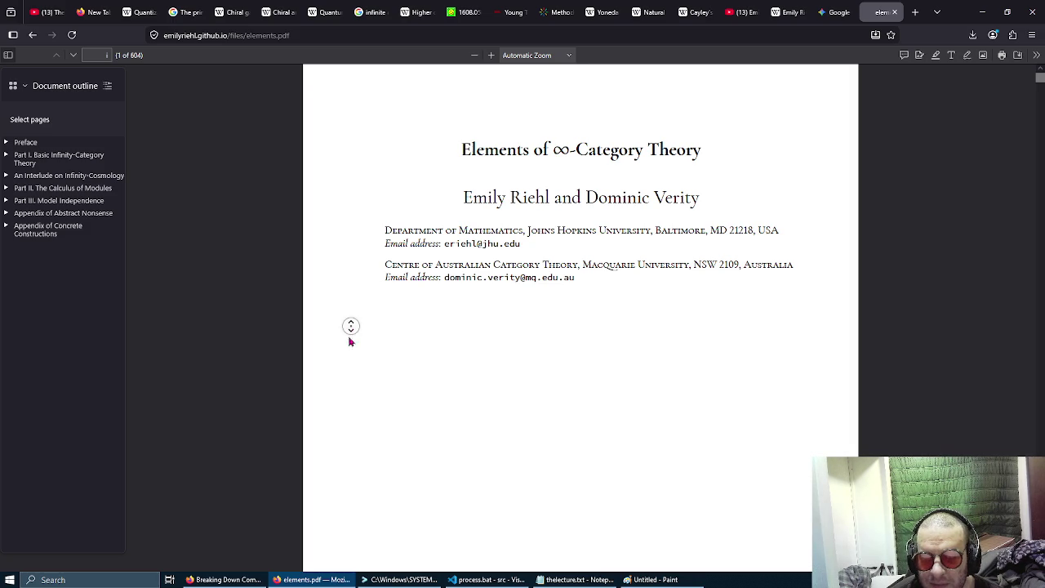
middle_click(358, 300)
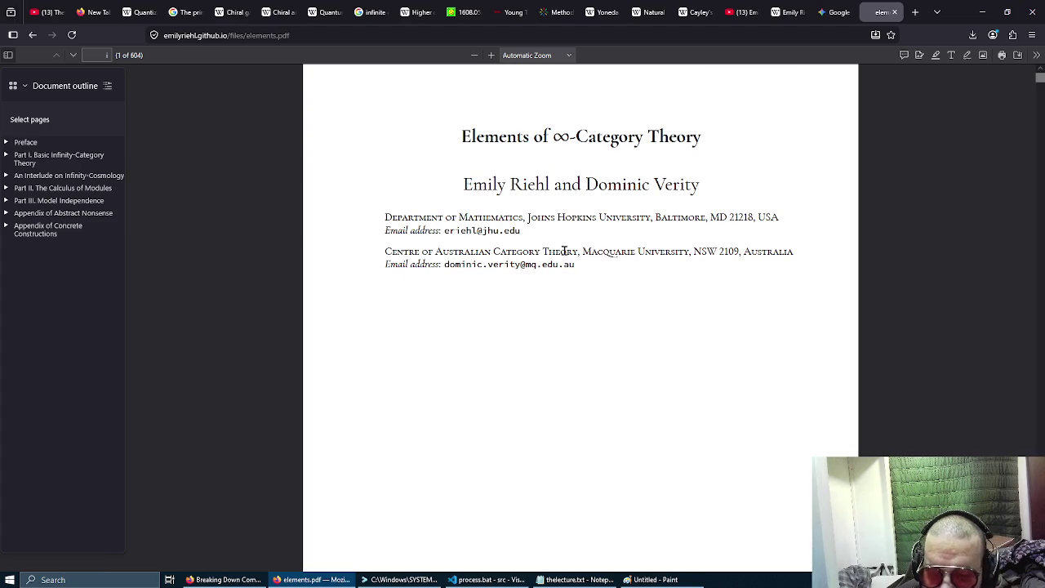
drag(579, 252, 381, 253)
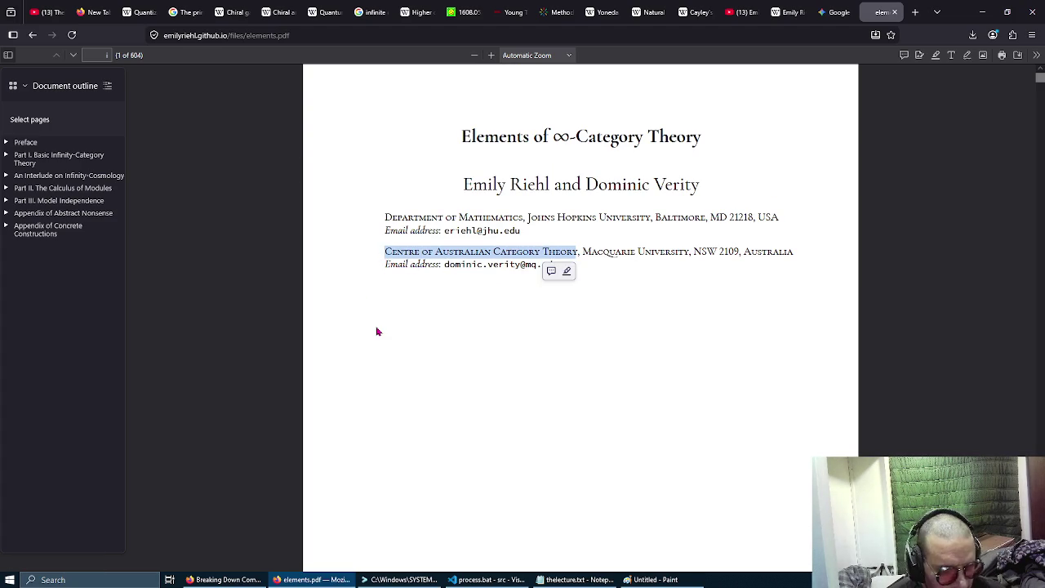
ctrl+scroll(377, 331, up, 3)
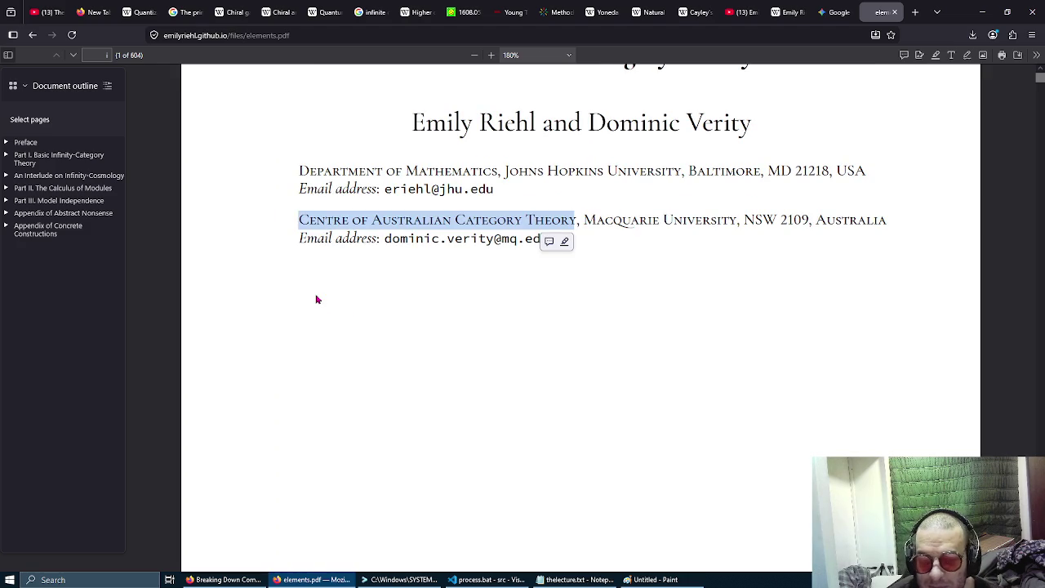
scroll(313, 299, down, 5)
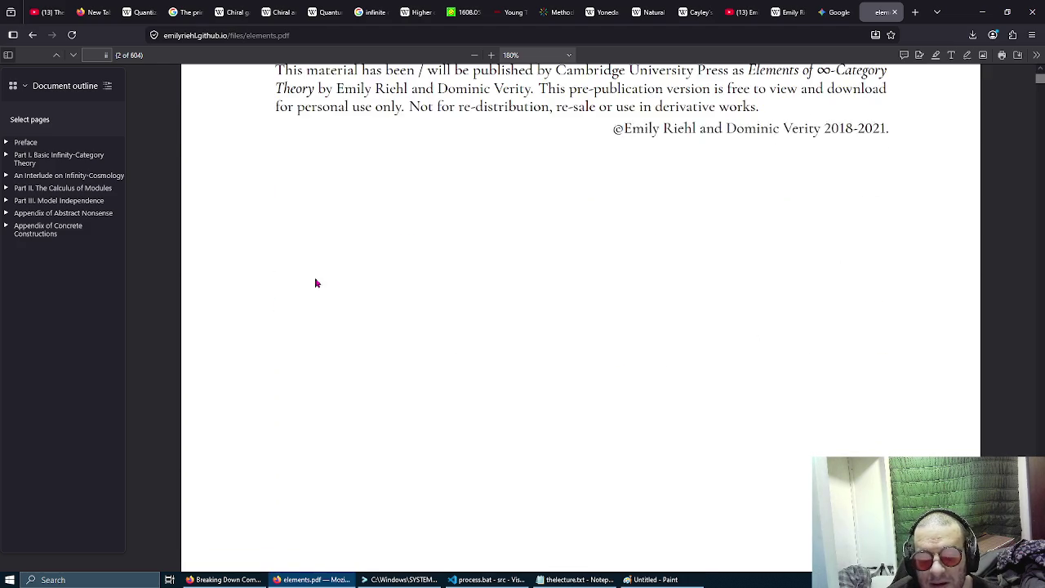
Scroll past the copyright notice and dedications to the Contents on page 5 of 604.
scroll(296, 303, down, 10)
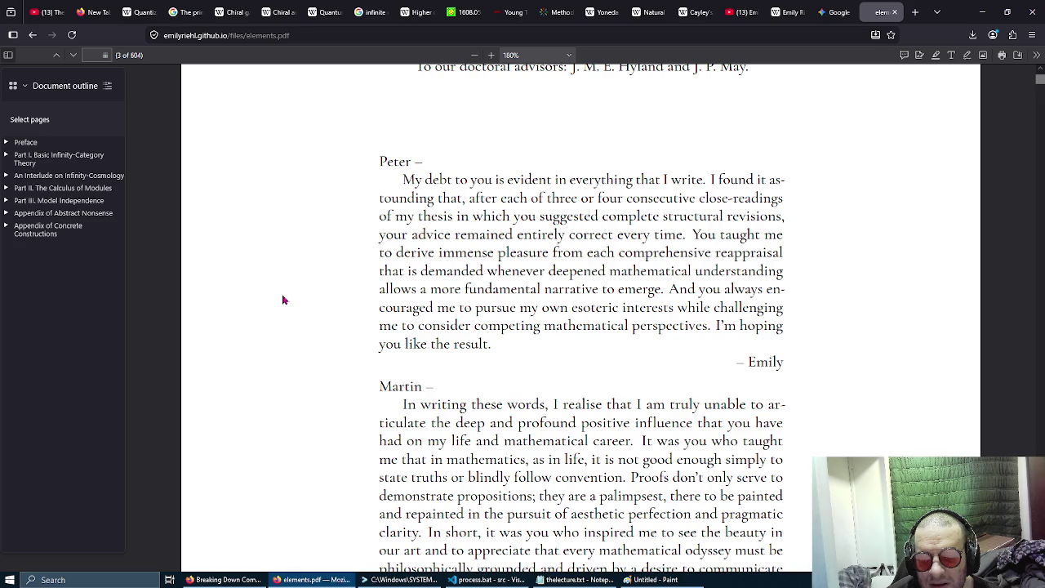
scroll(282, 299, down, 3)
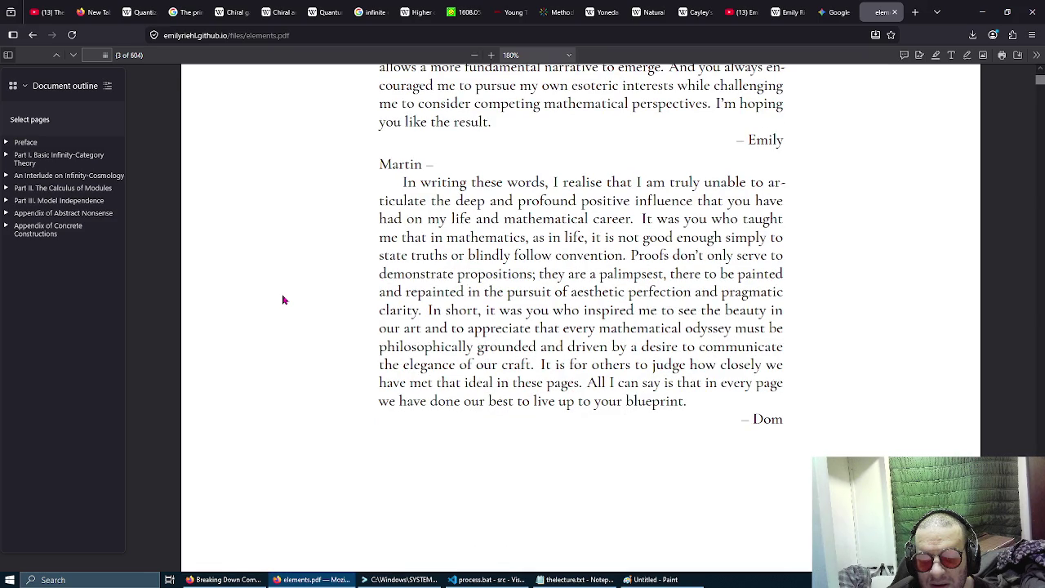
scroll(277, 314, down, 5)
scroll(272, 326, down, 10)
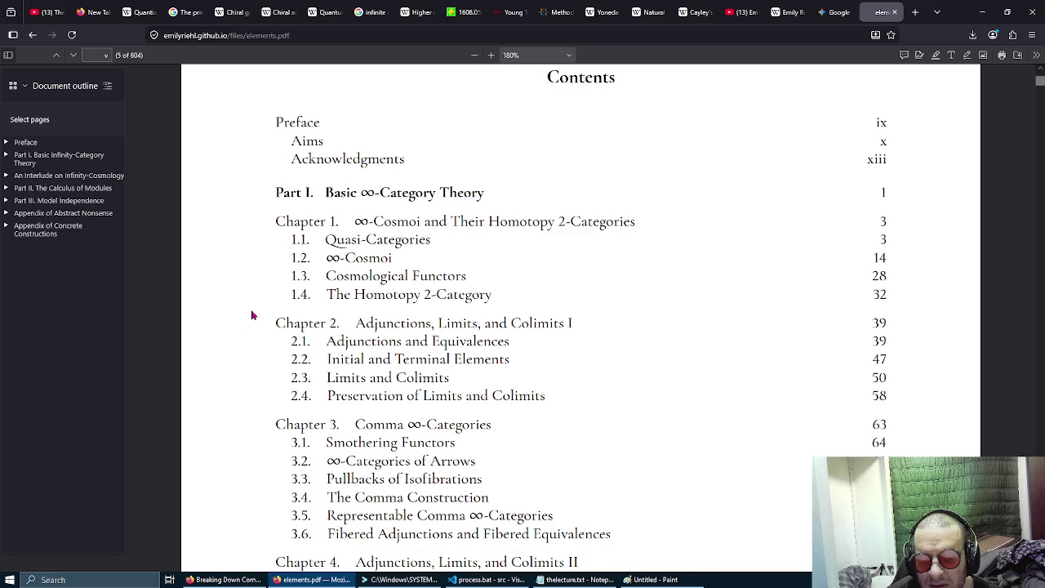
Browse the Contents from Preface and section 1.2 down to Part II's Chapters 6–9 on page 6.
scroll(250, 295, down, 1)
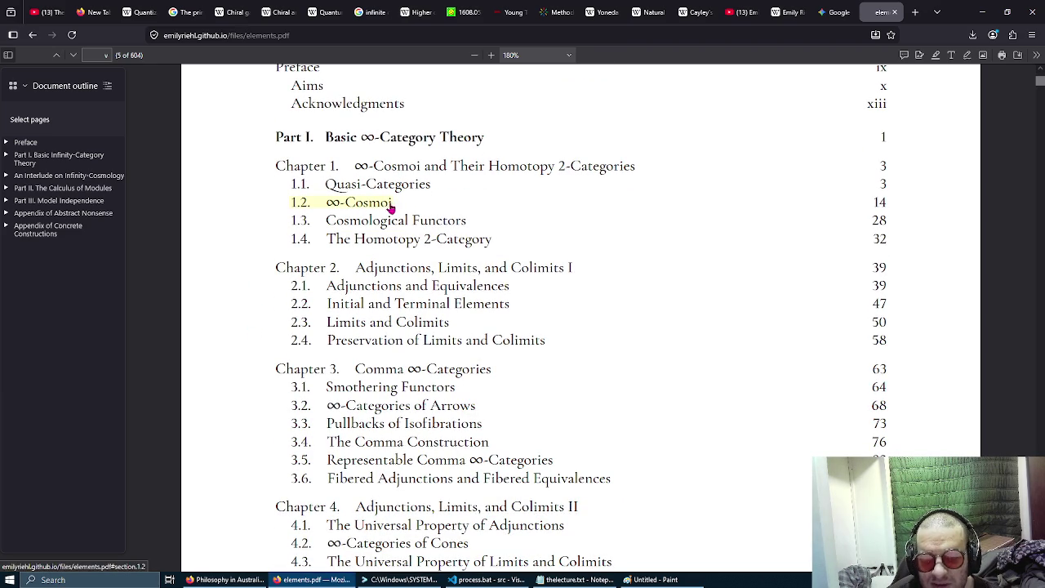
drag(400, 210, 400, 210)
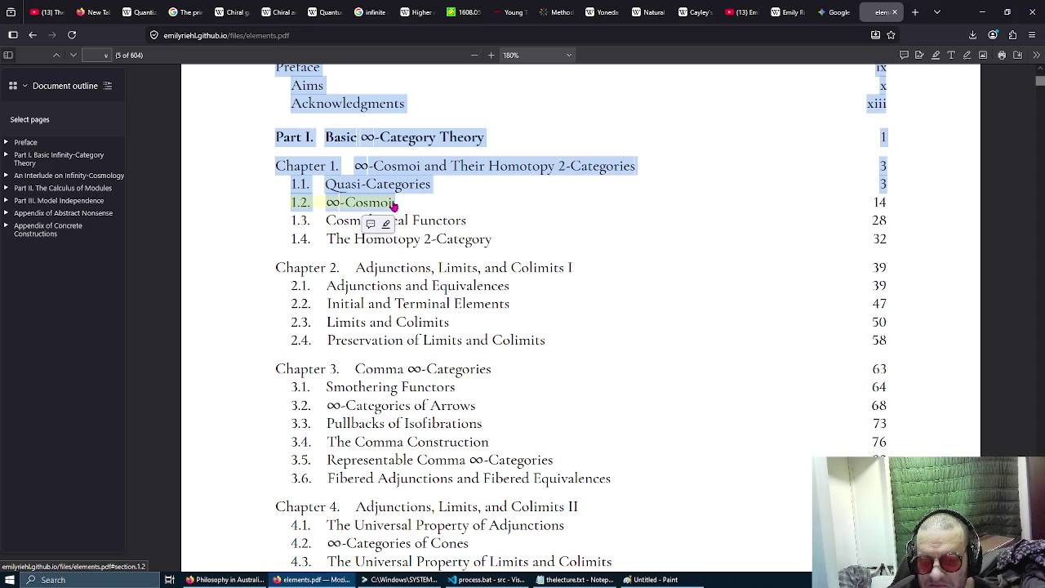
click(266, 201)
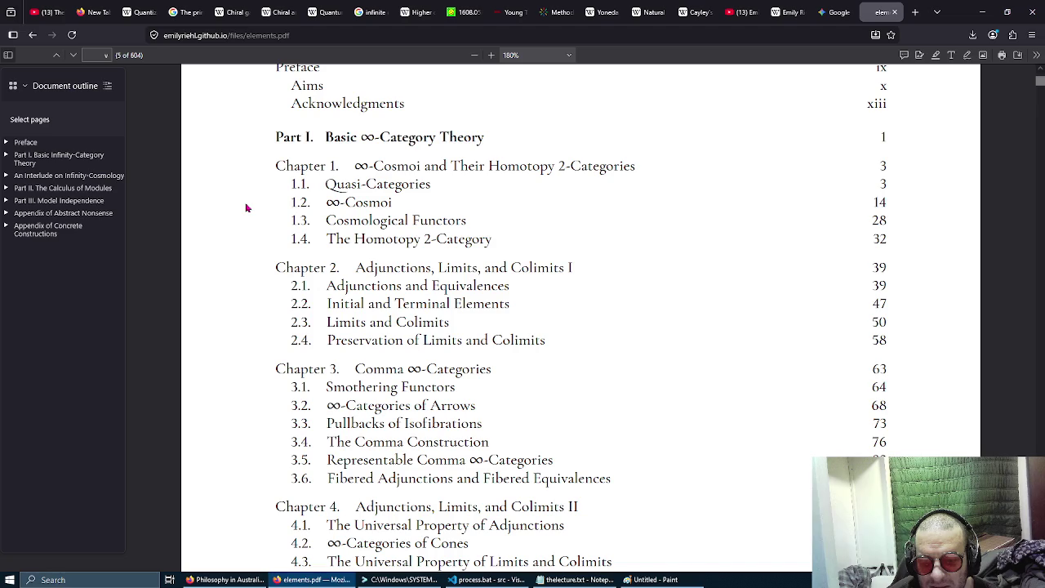
scroll(245, 208, down, 4)
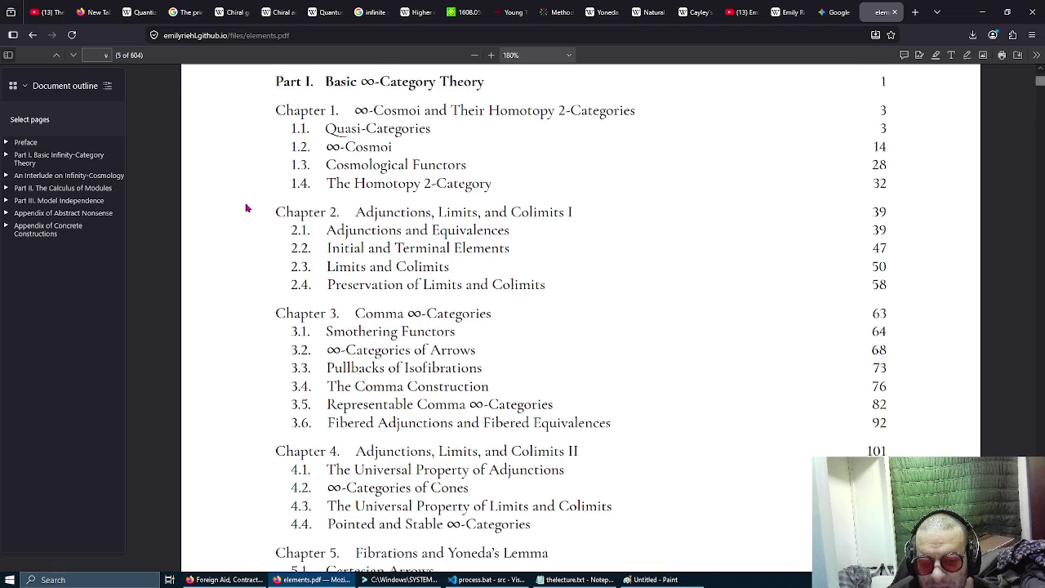
scroll(246, 207, down, 4)
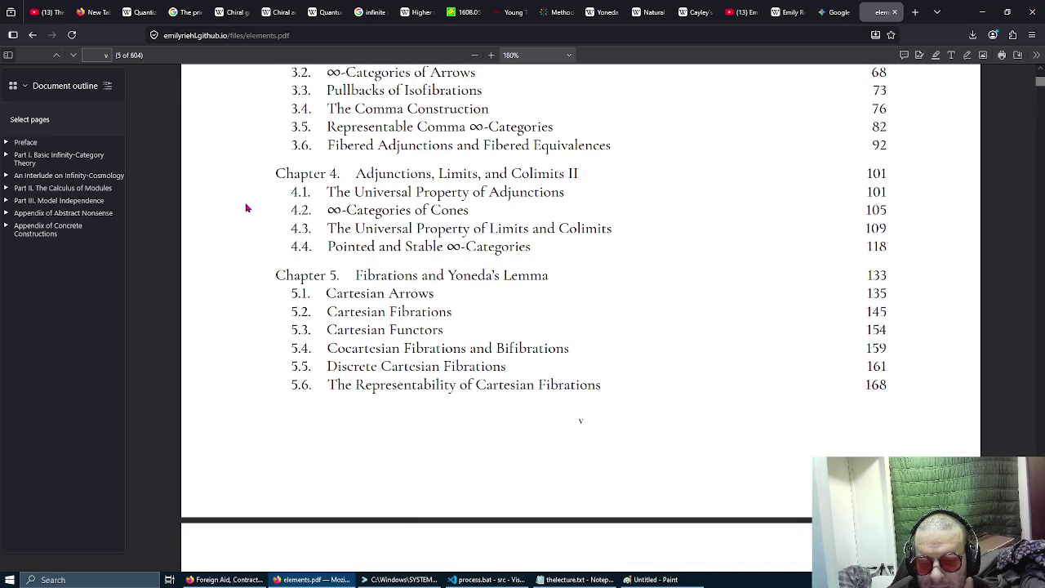
scroll(246, 208, down, 4)
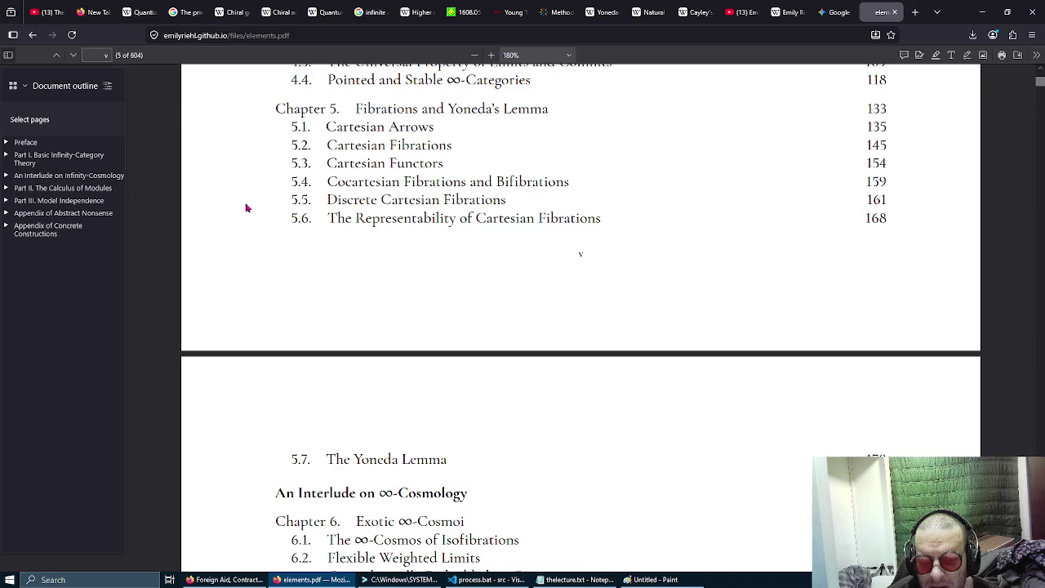
scroll(246, 207, up, 12)
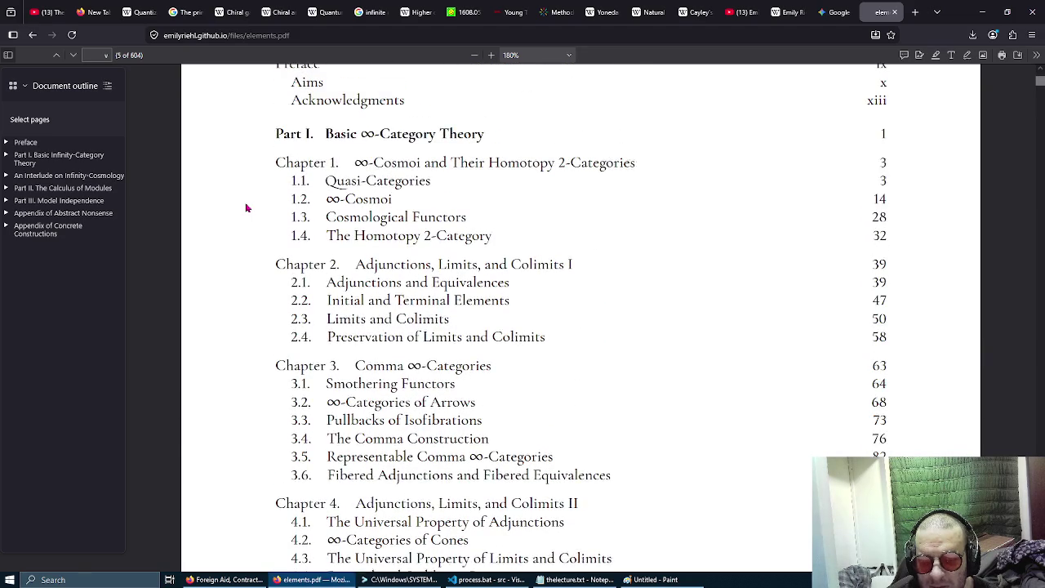
scroll(302, 186, down, 8)
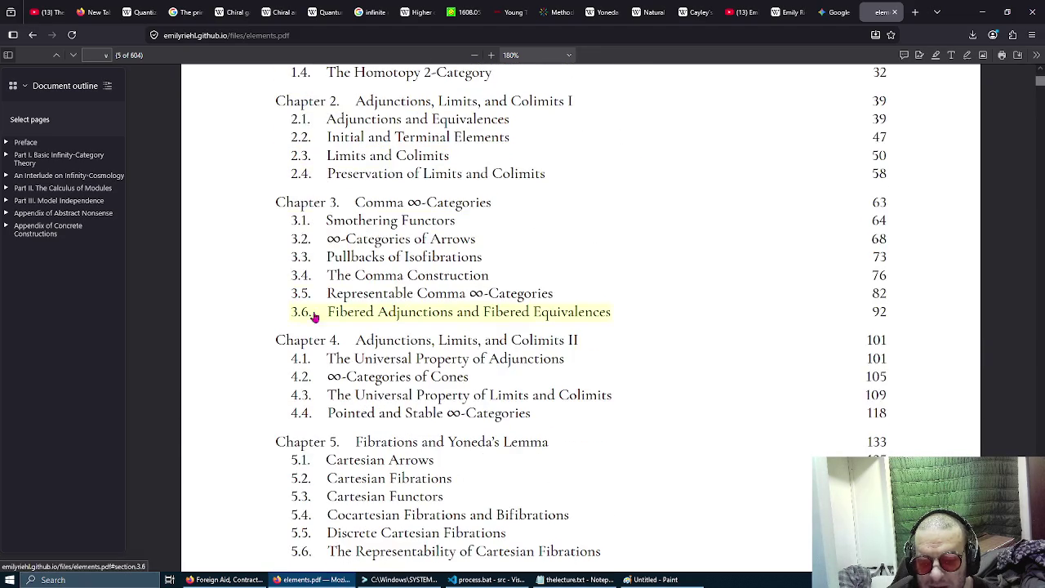
scroll(329, 309, down, 2)
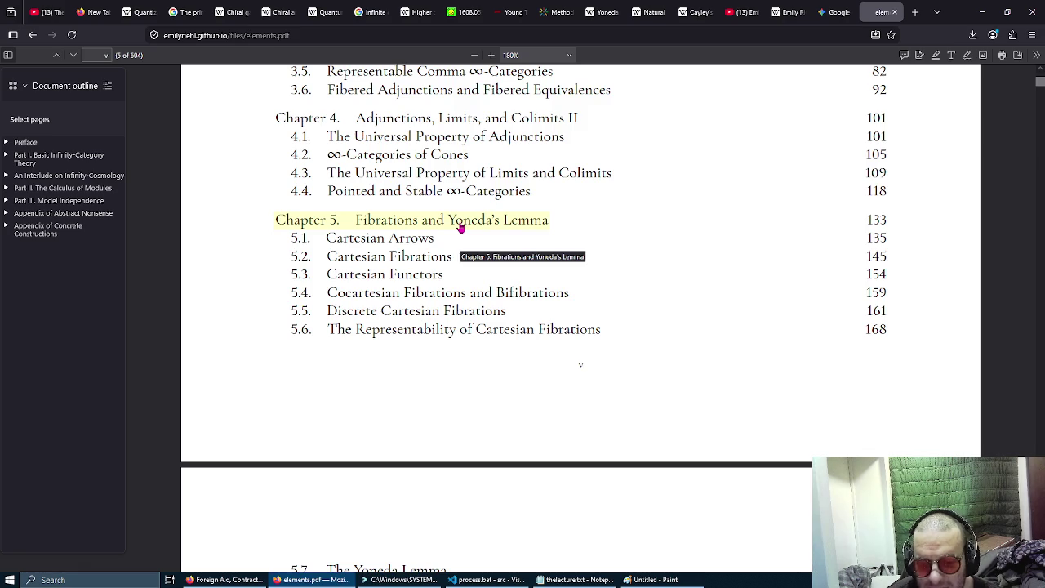
scroll(459, 227, down, 7)
scroll(460, 227, up, 5)
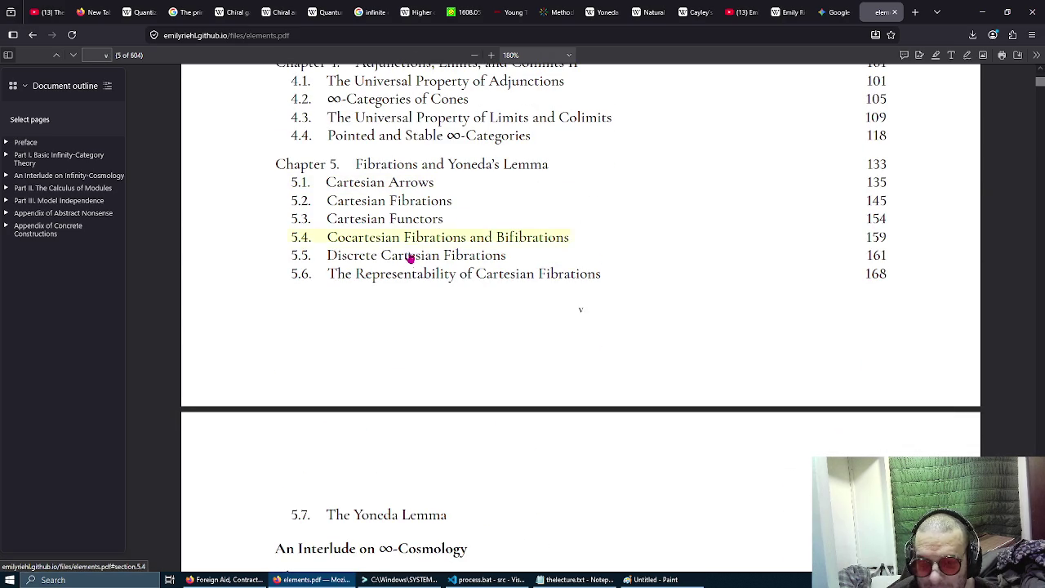
scroll(406, 274, down, 9)
scroll(407, 273, down, 2)
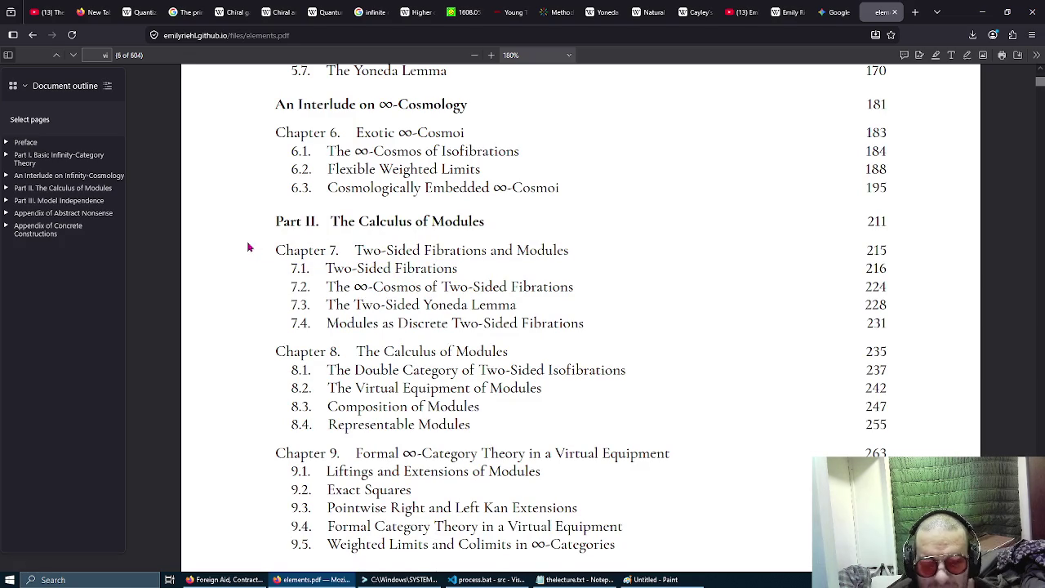
Review Chapters 7–12 and the Appendix of Abstract Nonsense at 200% zoom.
scroll(249, 246, down, 1)
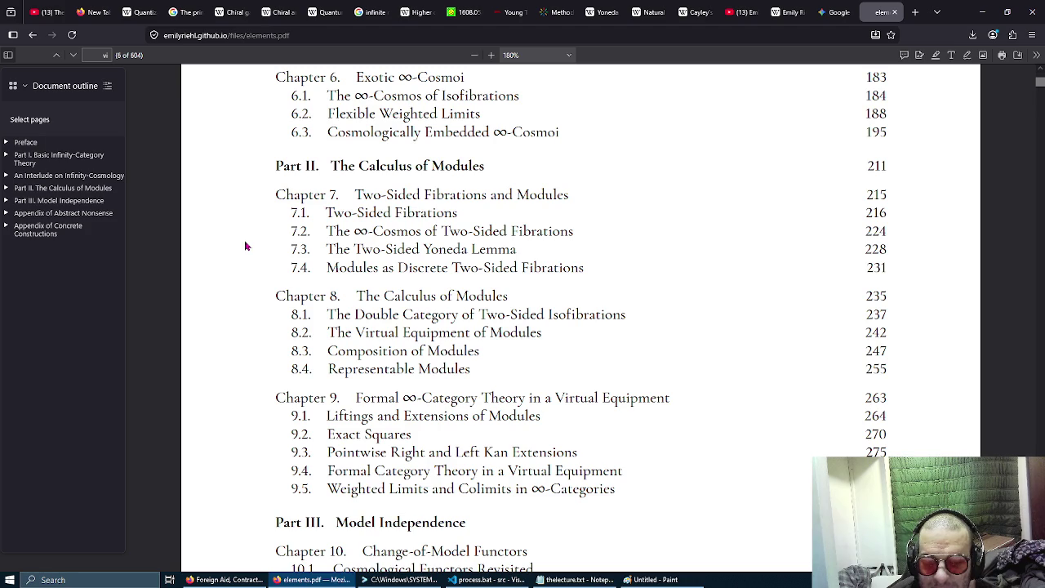
scroll(237, 241, down, 4)
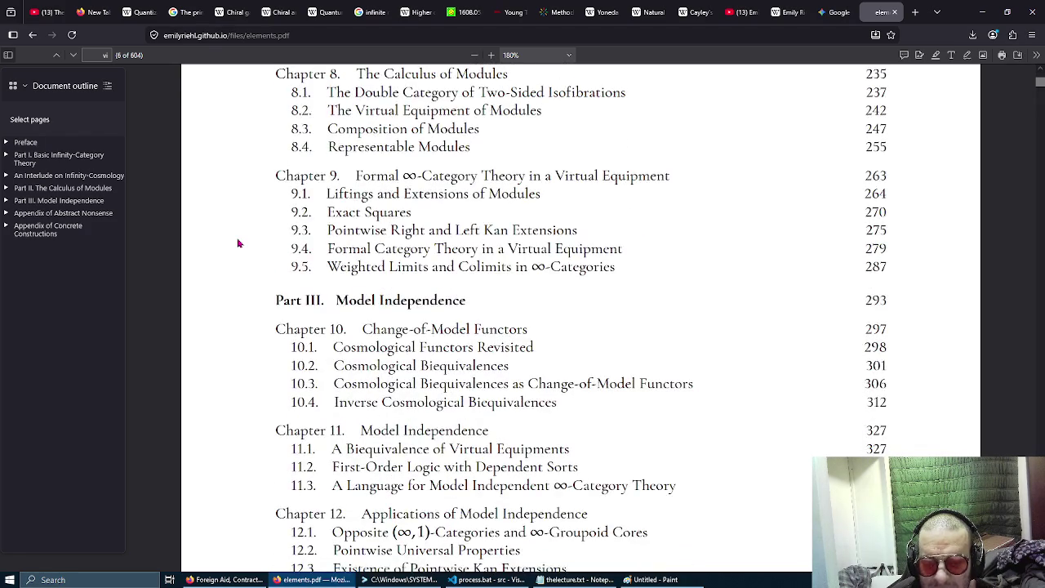
scroll(238, 243, down, 2)
scroll(238, 243, up, 1)
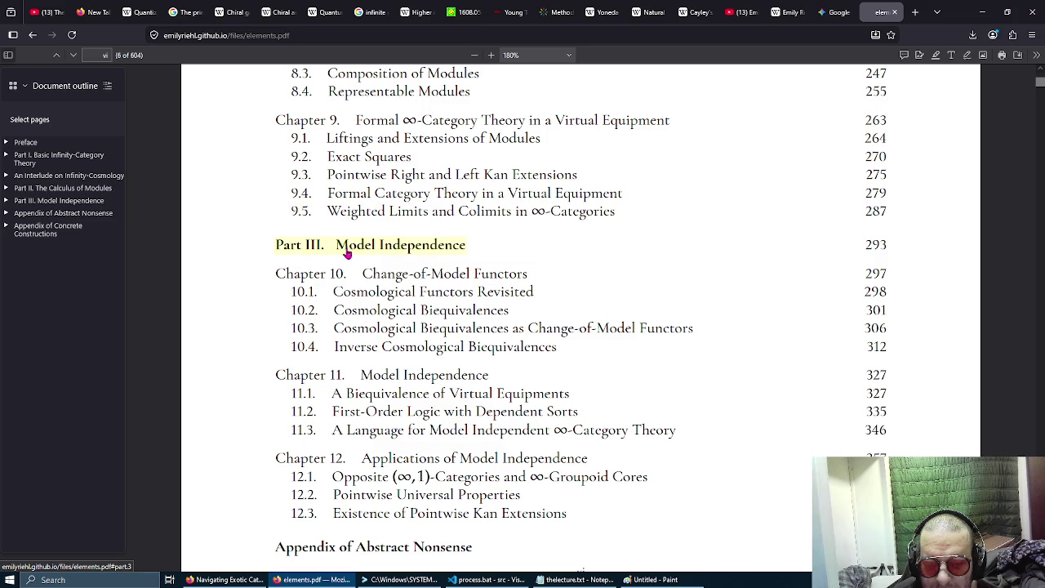
scroll(249, 257, down, 2)
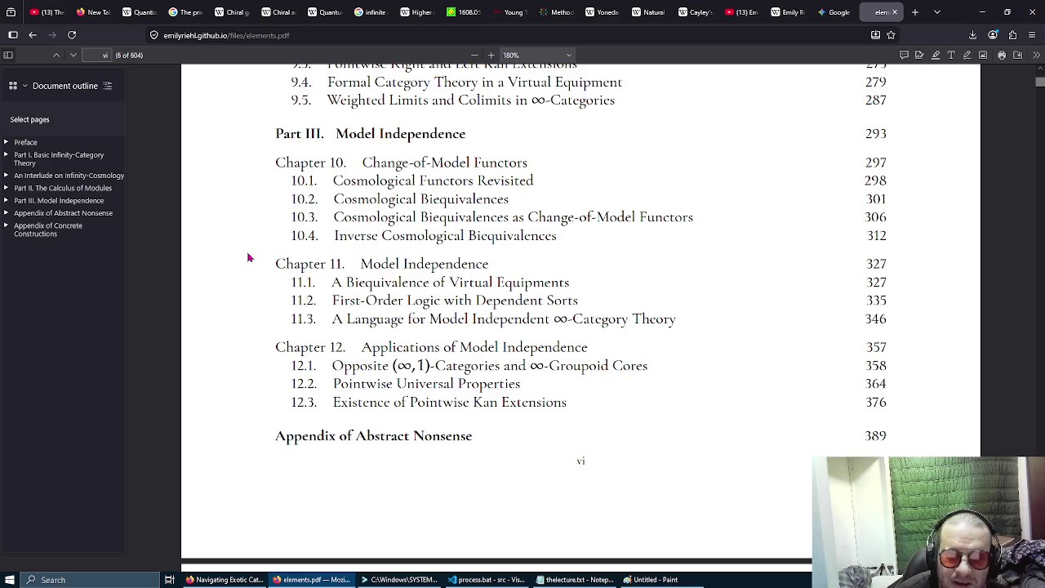
scroll(249, 257, up, 4)
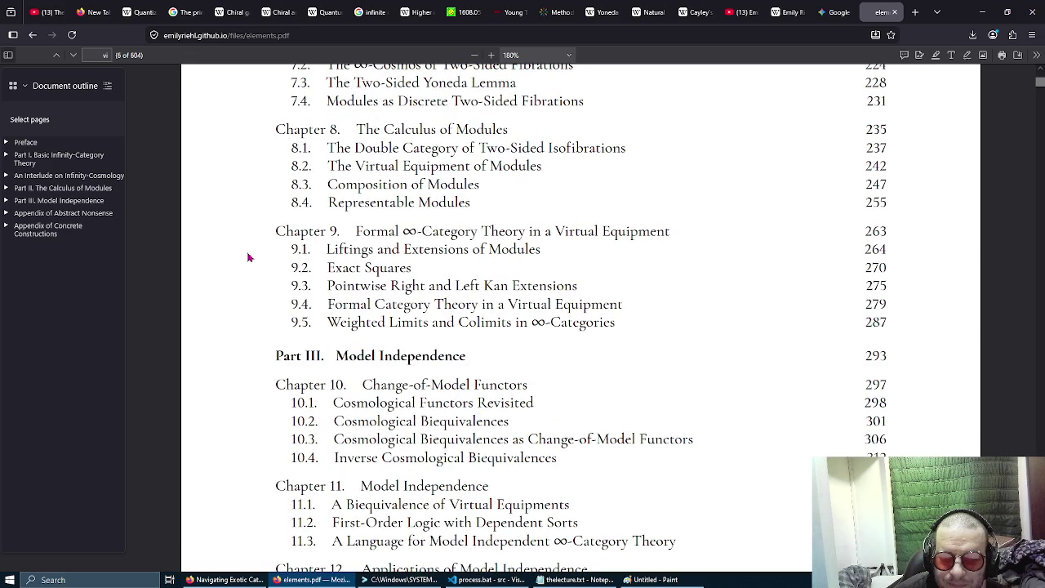
scroll(249, 258, up, 1)
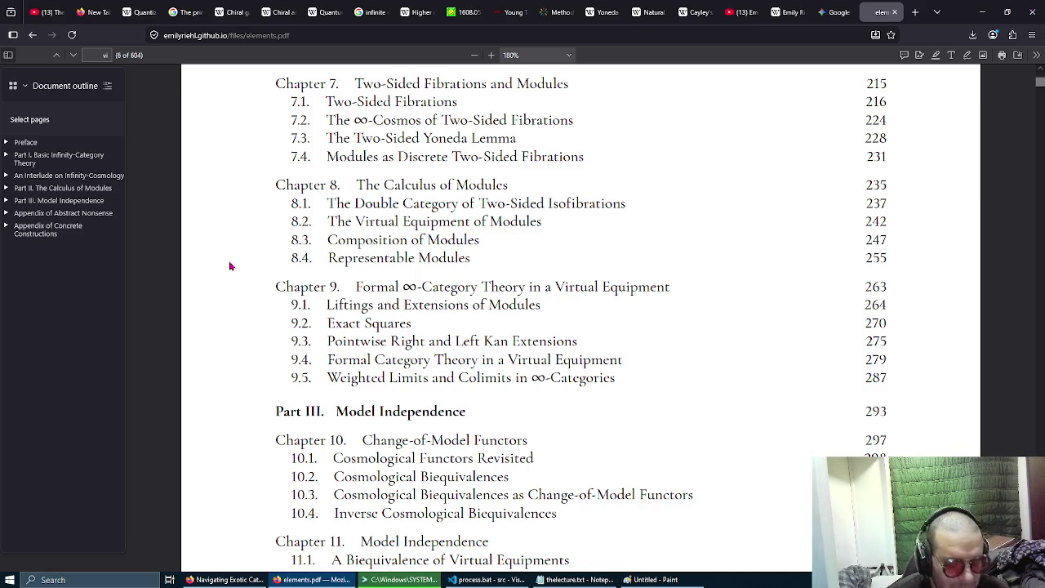
ctrl+scroll(230, 265, up, 1)
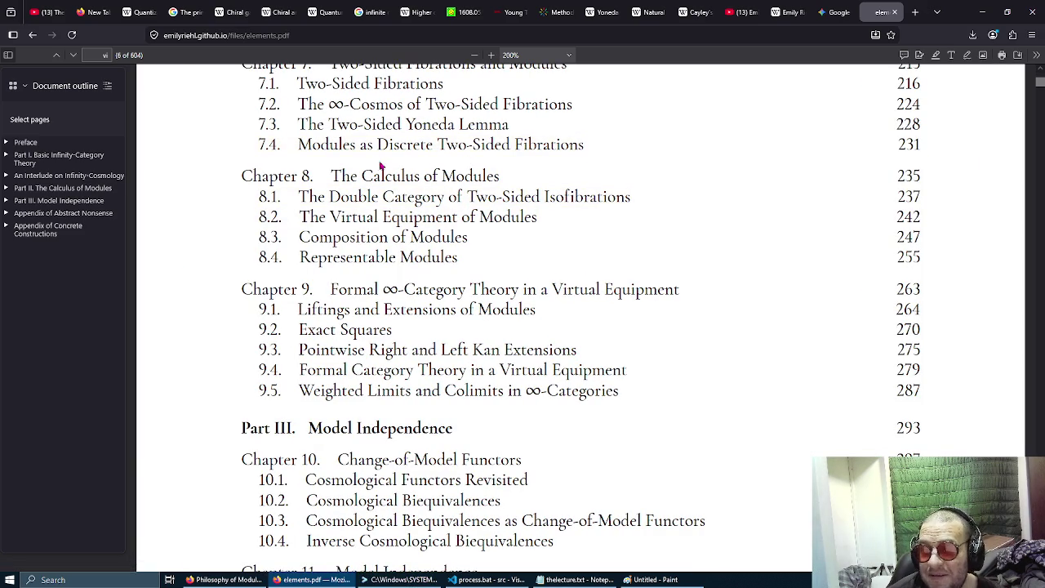
scroll(193, 367, down, 2)
Scroll the Contents down to the appendix listings.
scroll(193, 368, down, 3)
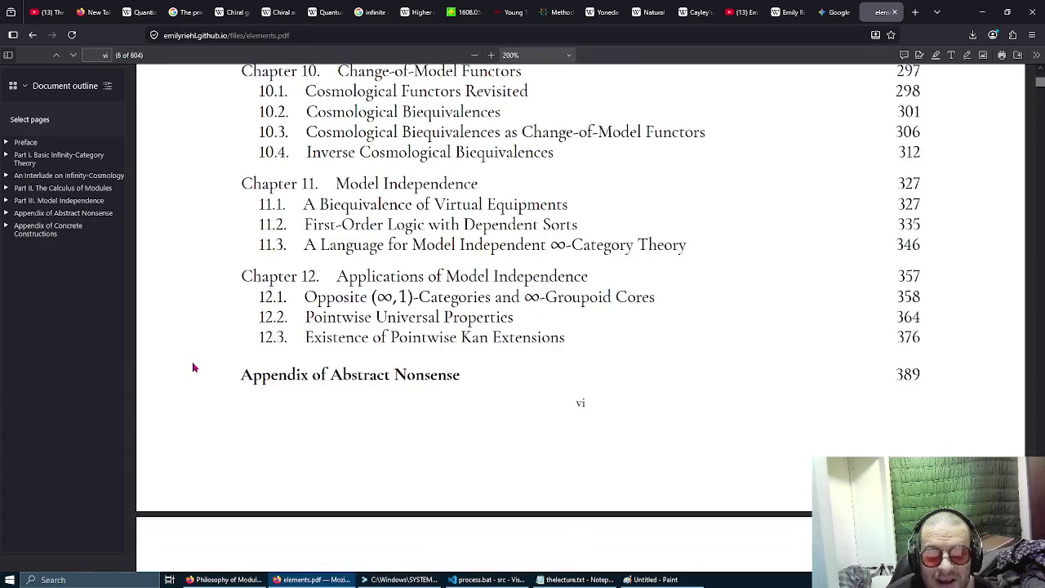
scroll(193, 367, up, 1)
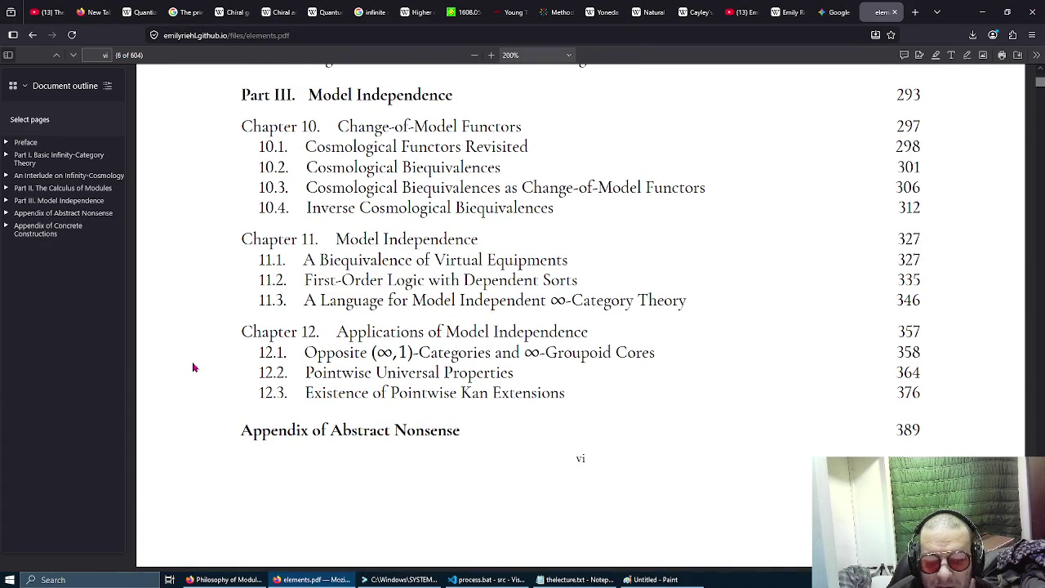
scroll(193, 367, down, 2)
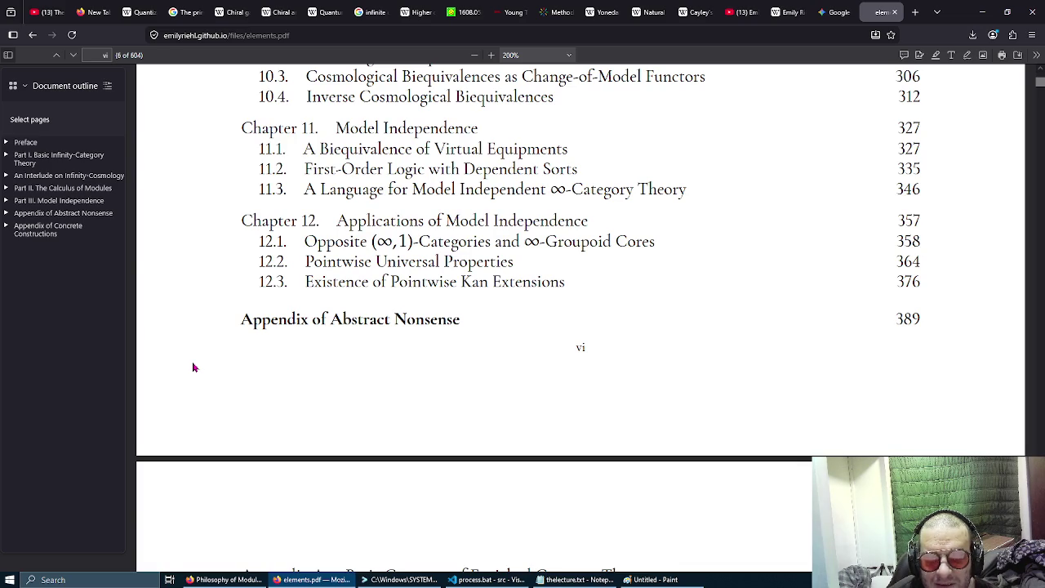
scroll(193, 367, down, 2)
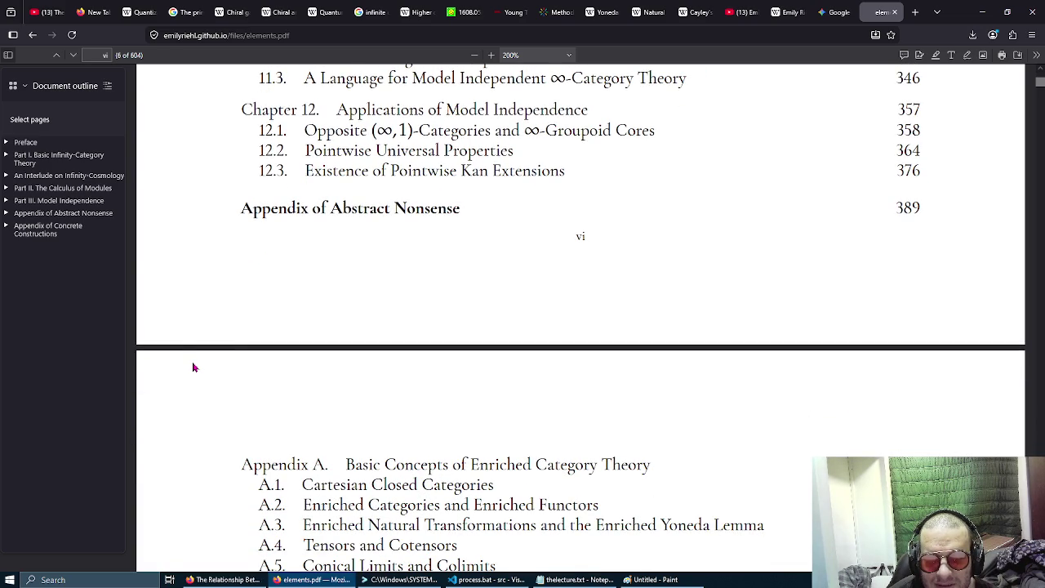
scroll(194, 367, down, 2)
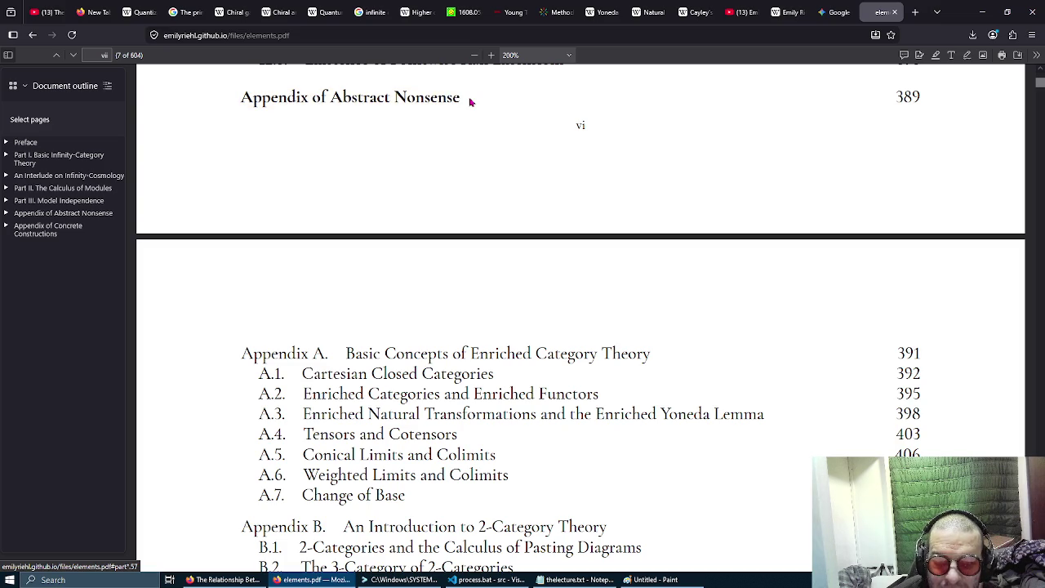
Select the Appendix of Abstract Nonsense heading, clear the selection, and scroll to Appendix A.
mouse_move(470, 101)
mouse_down()
mouse_move(338, 96)
mouse_move(418, 99)
mouse_up()
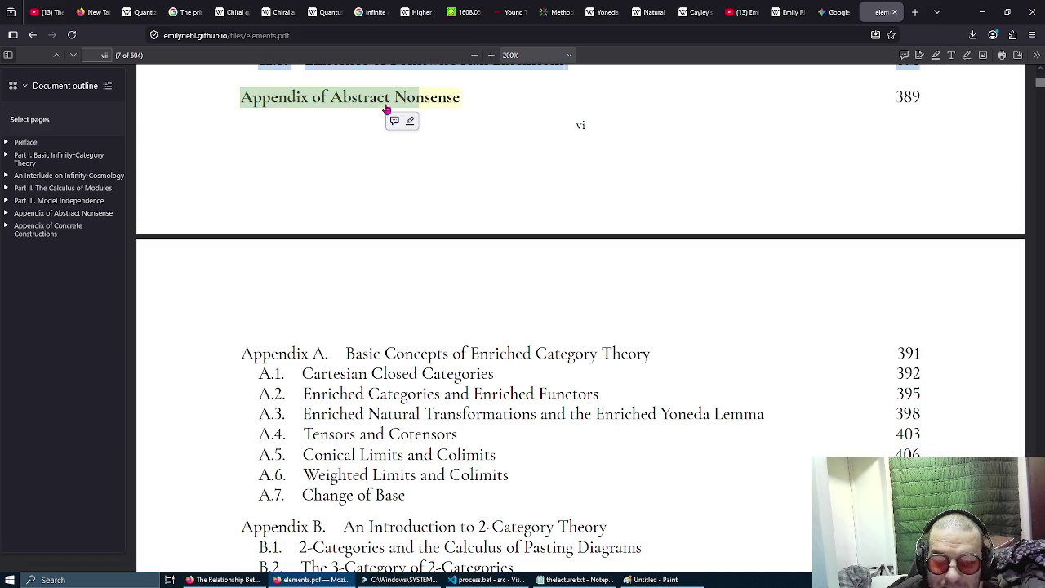
click(205, 190)
scroll(207, 190, down, 2)
scroll(207, 190, down, 3)
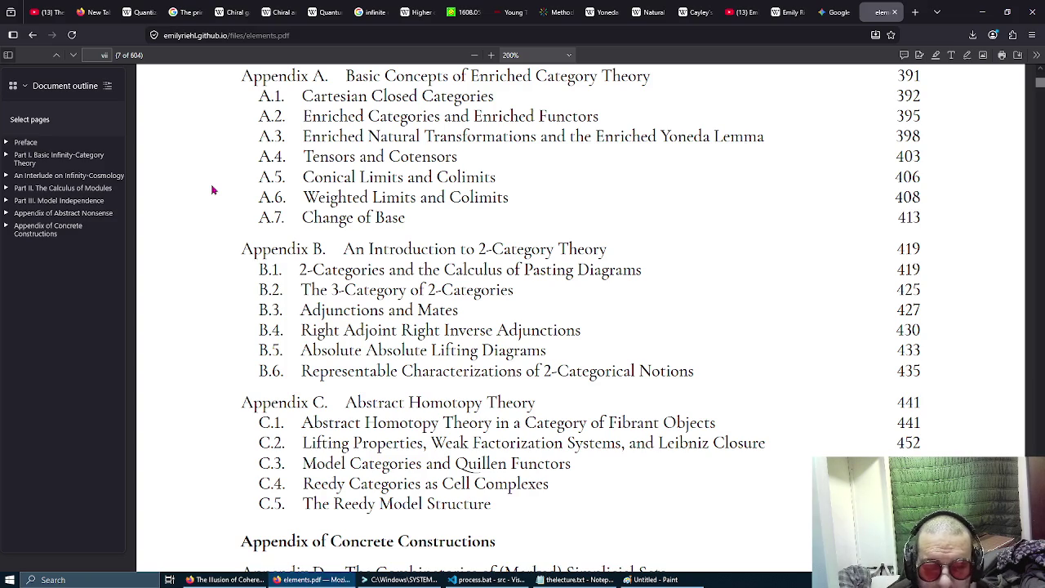
Scroll past Appendices D–F and the Bibliography to the Preface's opening on page ix.
scroll(211, 189, down, 3)
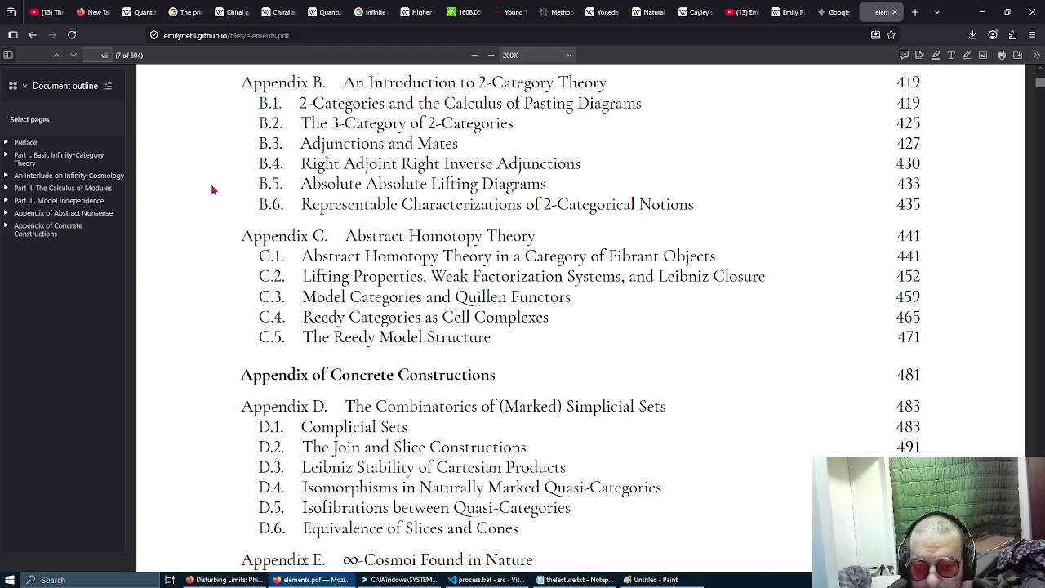
scroll(212, 189, down, 3)
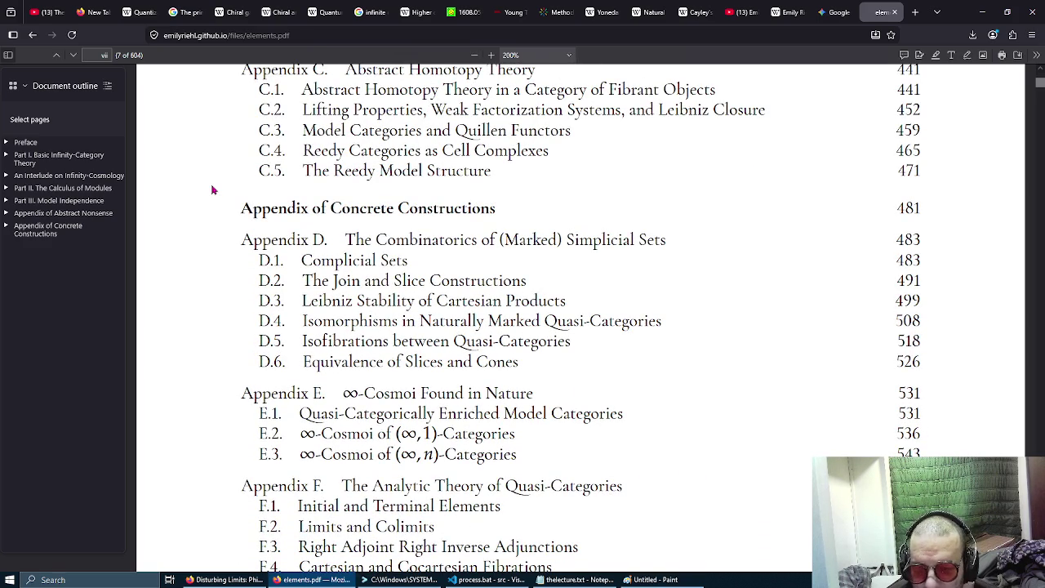
scroll(211, 190, down, 4)
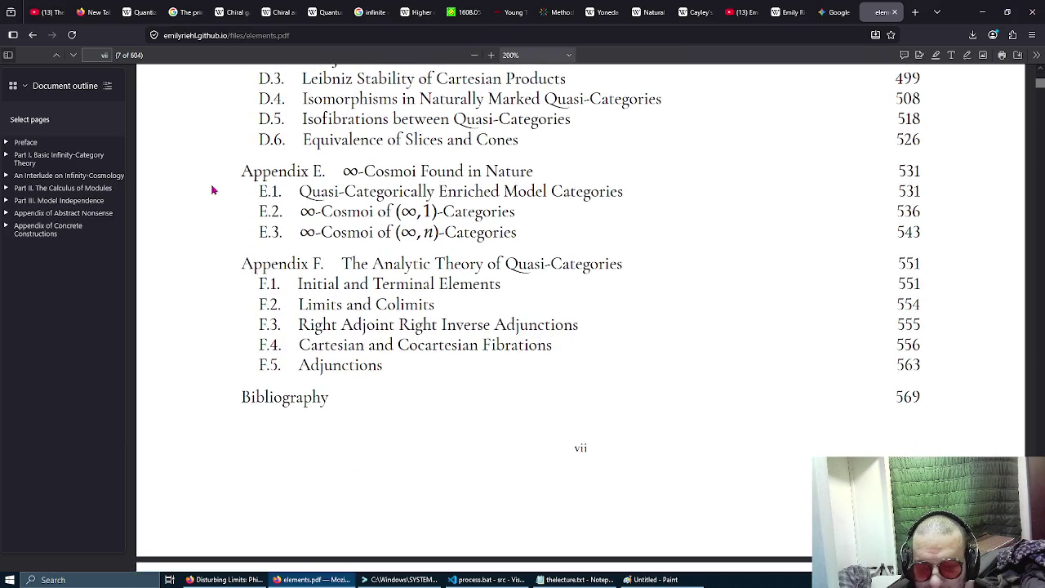
scroll(212, 189, down, 1)
scroll(212, 189, down, 10)
scroll(211, 190, down, 8)
scroll(211, 190, down, 1)
scroll(211, 189, down, 1)
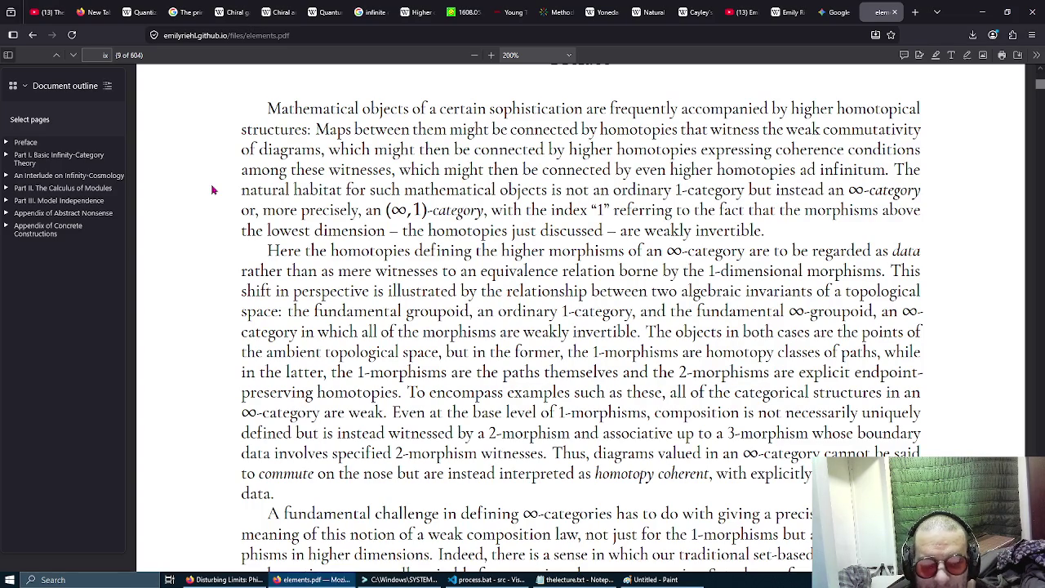
Scroll to the Preface's Aims section on page x and select all the text.
scroll(211, 189, down, 10)
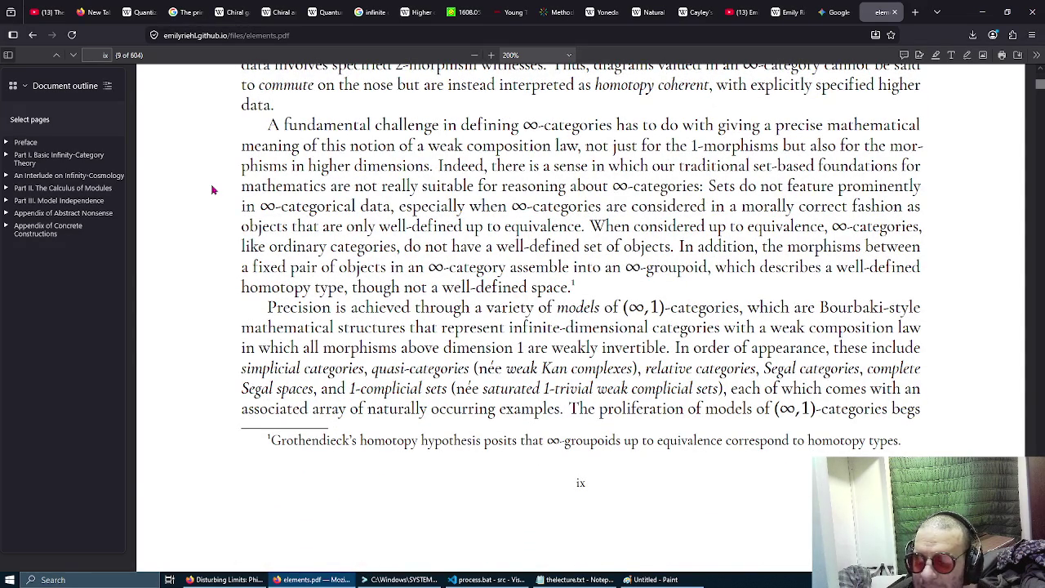
scroll(211, 189, down, 15)
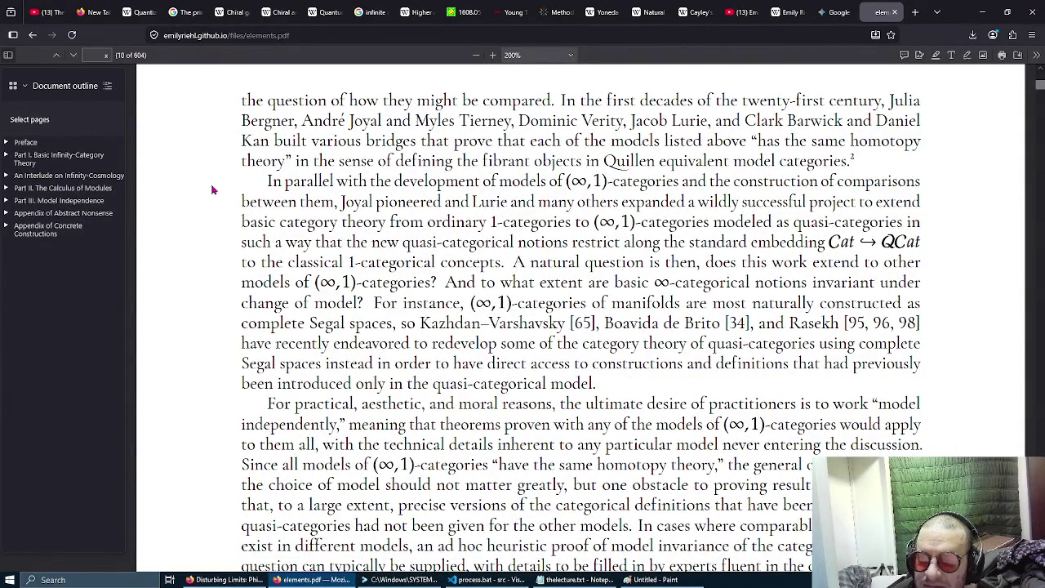
scroll(211, 189, down, 8)
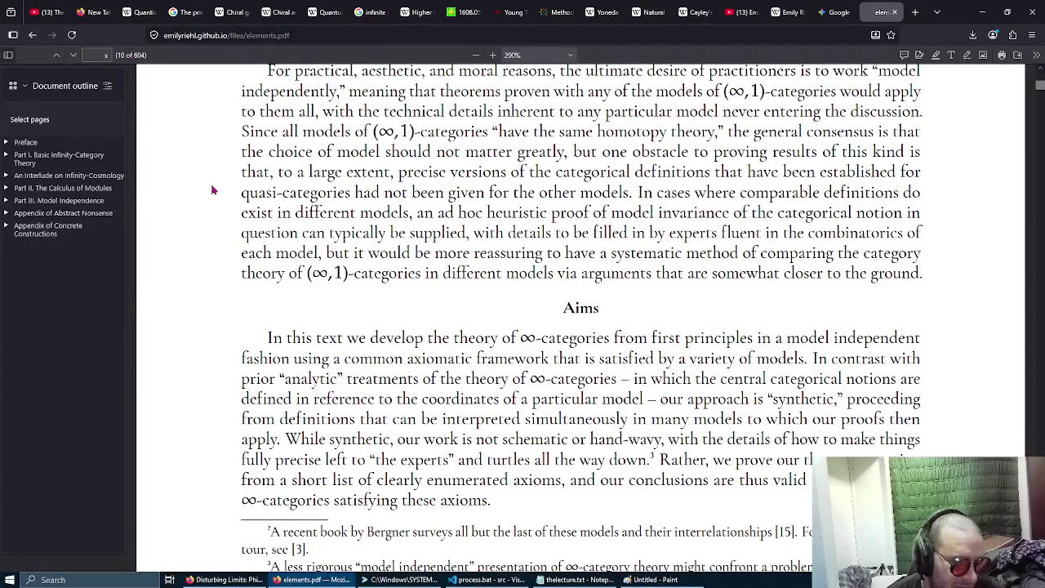
key(ctrl+a)
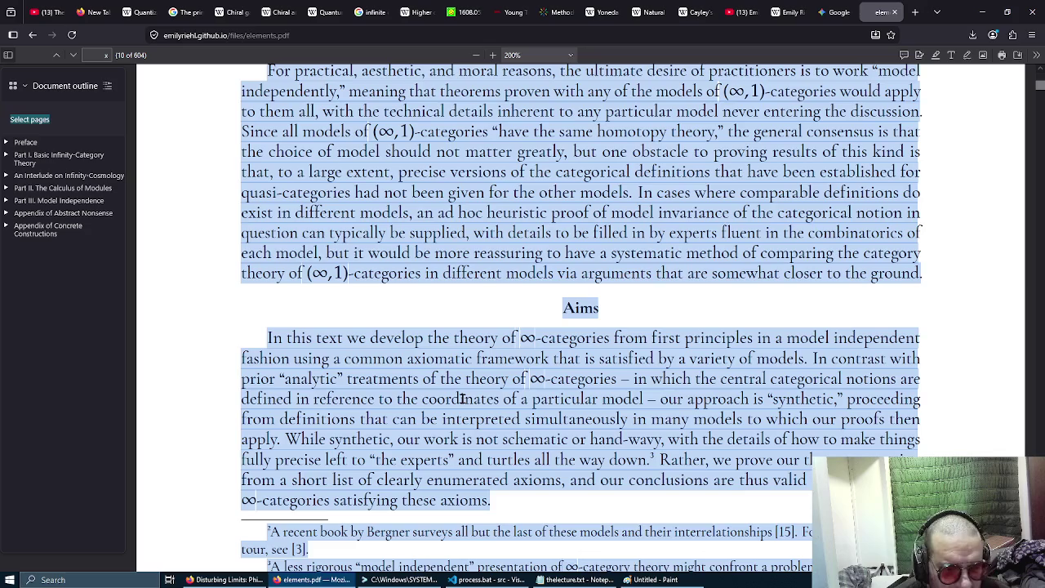
Launch a Command Prompt from the Run dialog with cmd.
key(super+r)
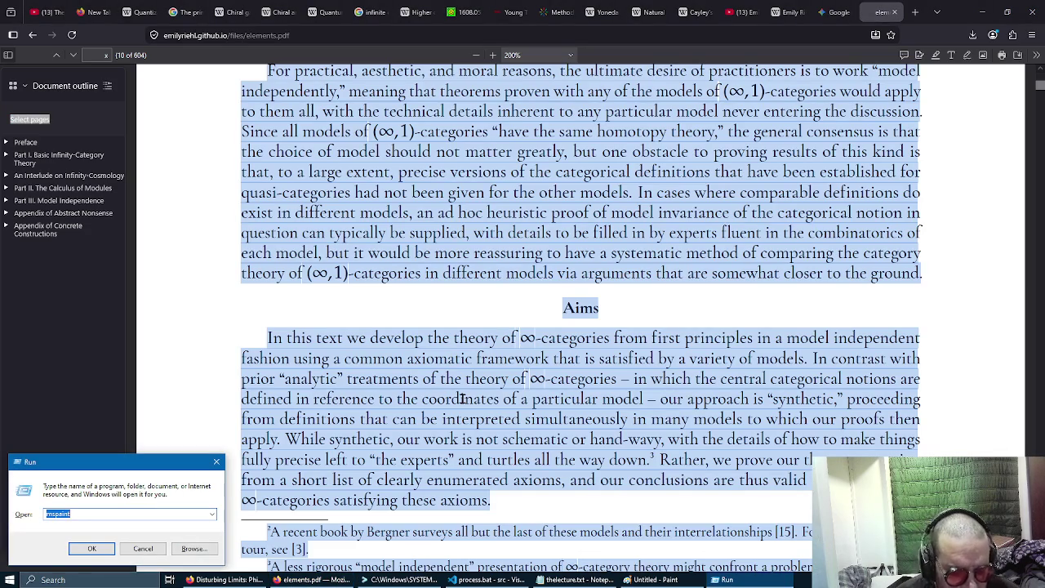
text(cmd)
key(Return)
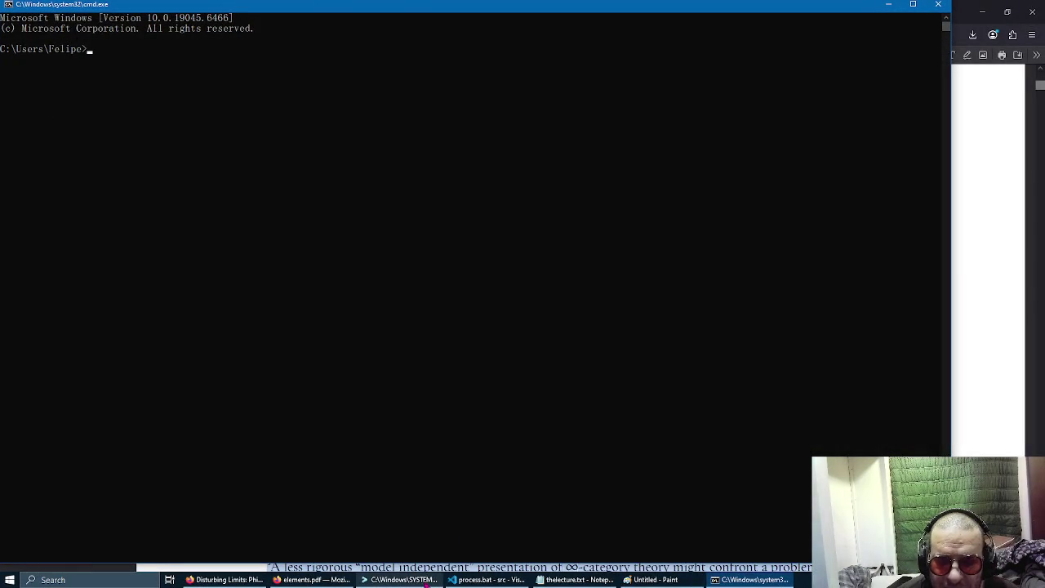
Bring up the terminal with a fresh tab in a maximized window.
click(400, 579)
double_click(671, 16)
click(646, 136)
click(903, 132)
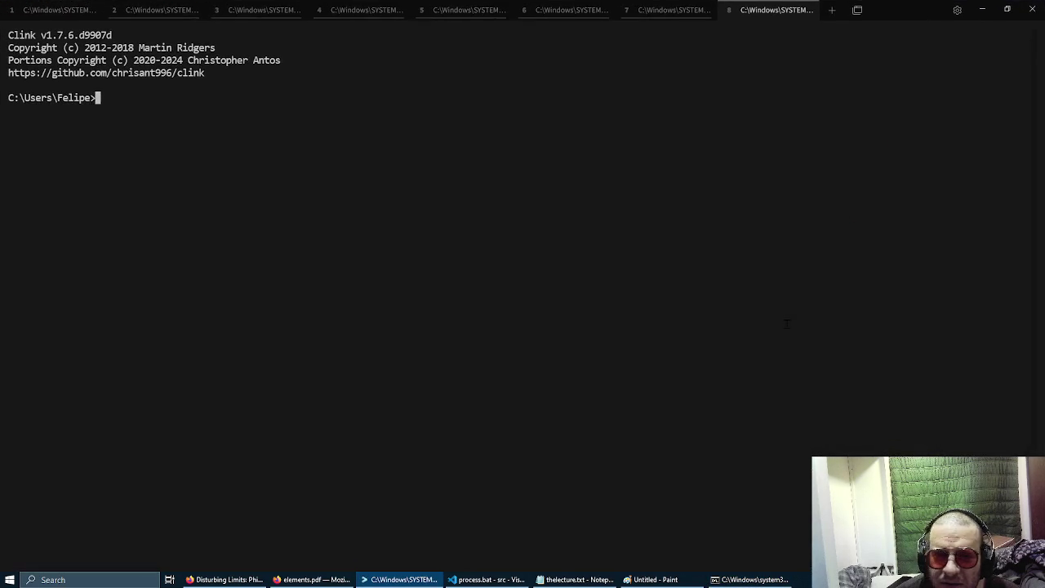
Change to the D: drive and into the felipe\work\ml folder.
text(d:)
key(Return)
text(cd felipe)
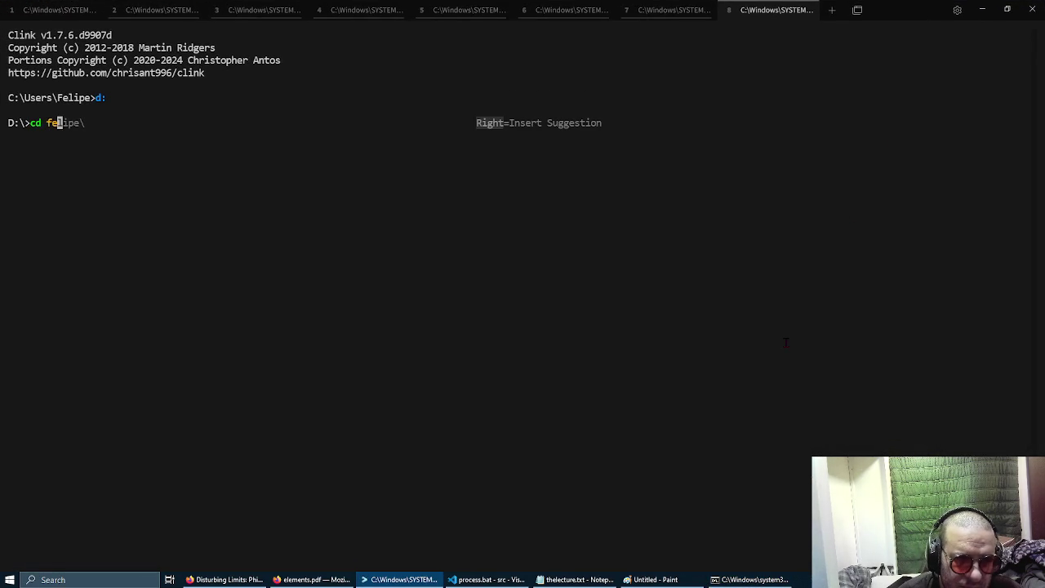
key(Right)
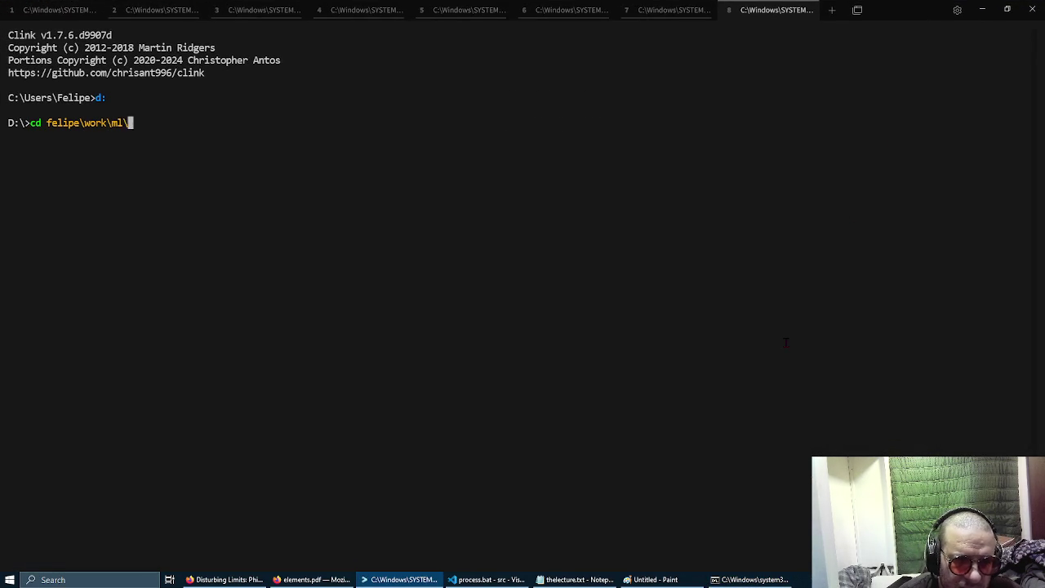
key(Return)
List the ml folder's contents with ls and print its path with pwd.
key(Return)
text(ls)
key(Return)
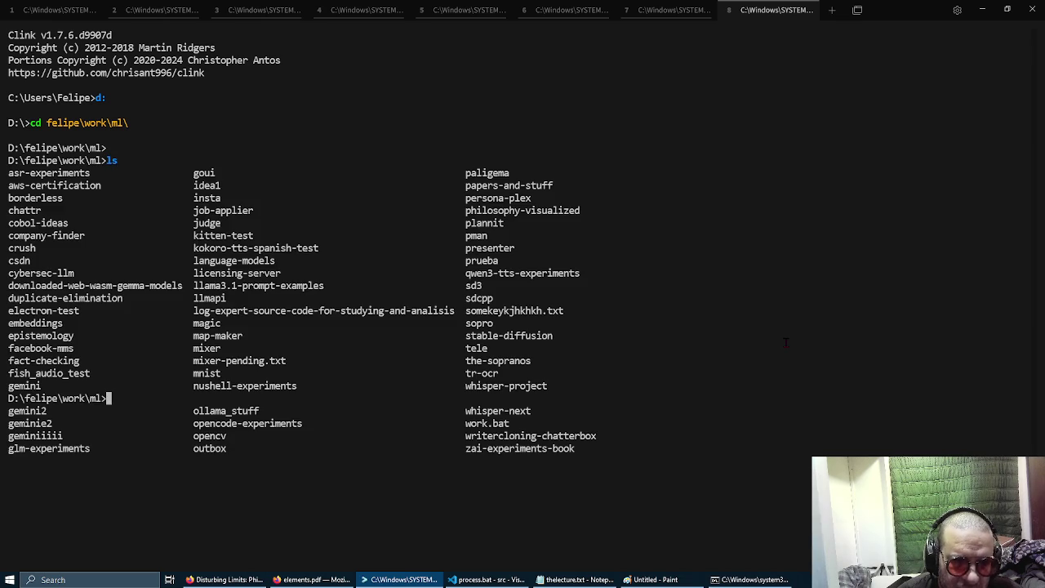
text(cd)
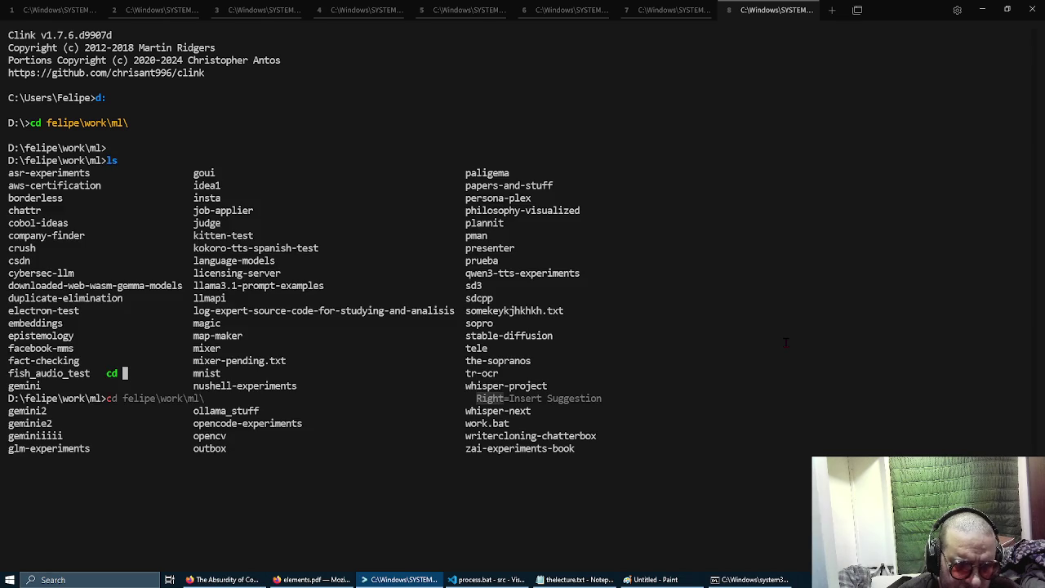
key(BackSpace)
key(BackSpace)
key(BackSpace)
text(ls)
key(Return)
text(ls-)
key(Return)
text(pwd)
key(Return)
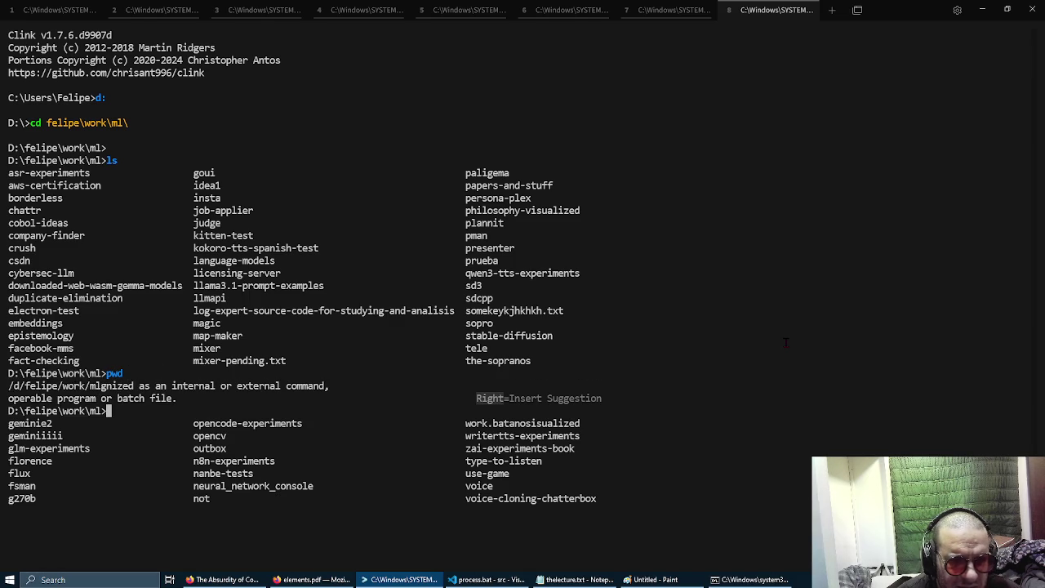
Show a full directory listing of ml with dir.
key(Return)
key(Return)
key(Return)
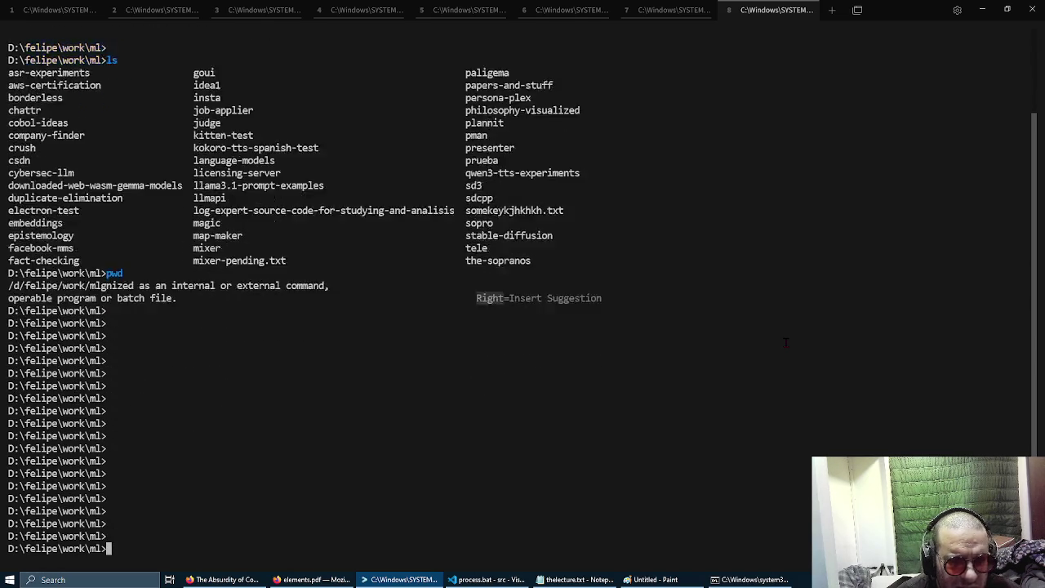
text(ls- lah)
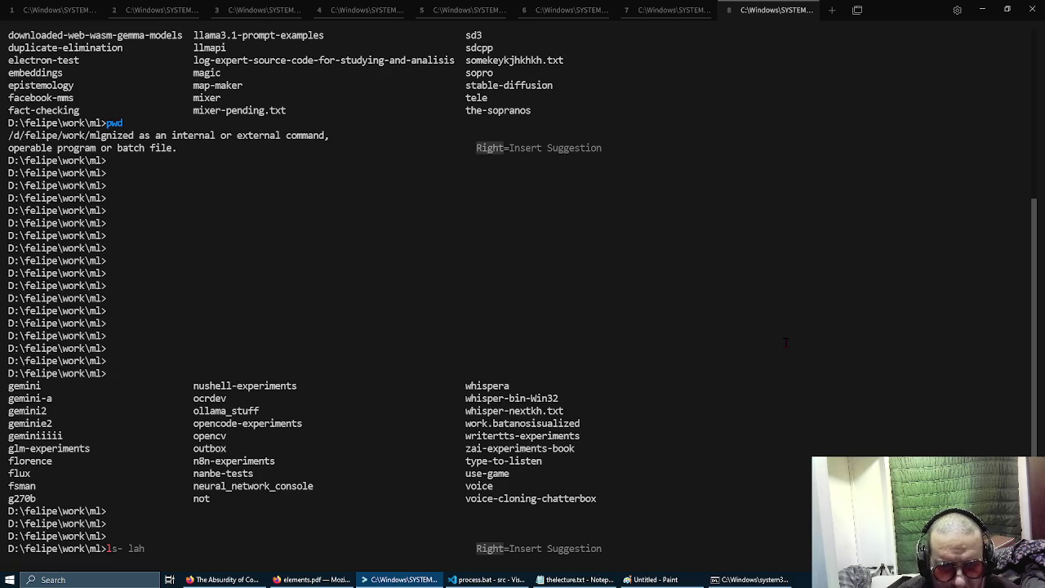
text(dir)
key(Return)
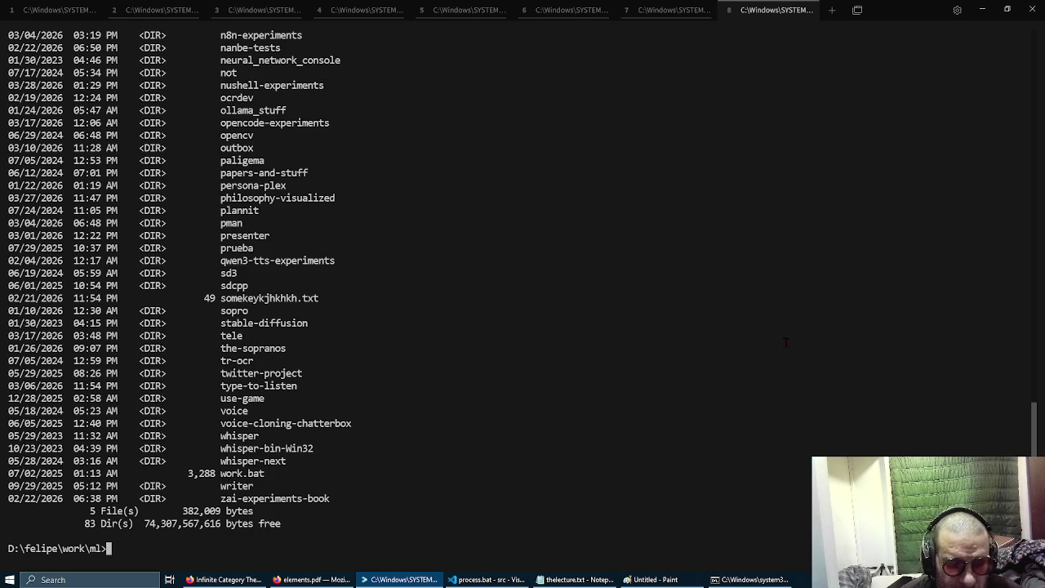
List ml in detail by date with ls -latr, then launch gvim . on the folder.
text(ls)
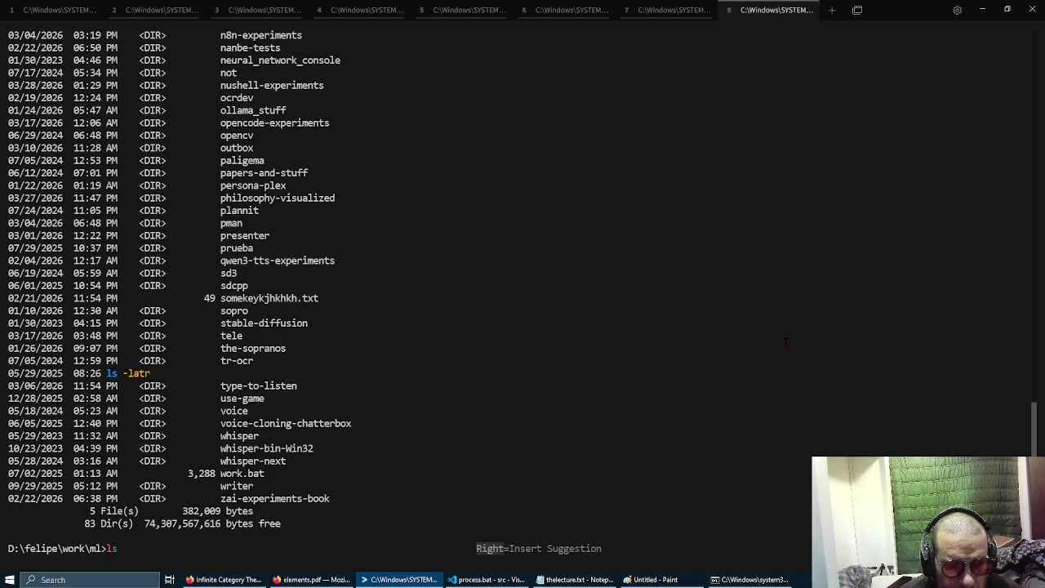
key(Right)
key(Return)
key(Return)
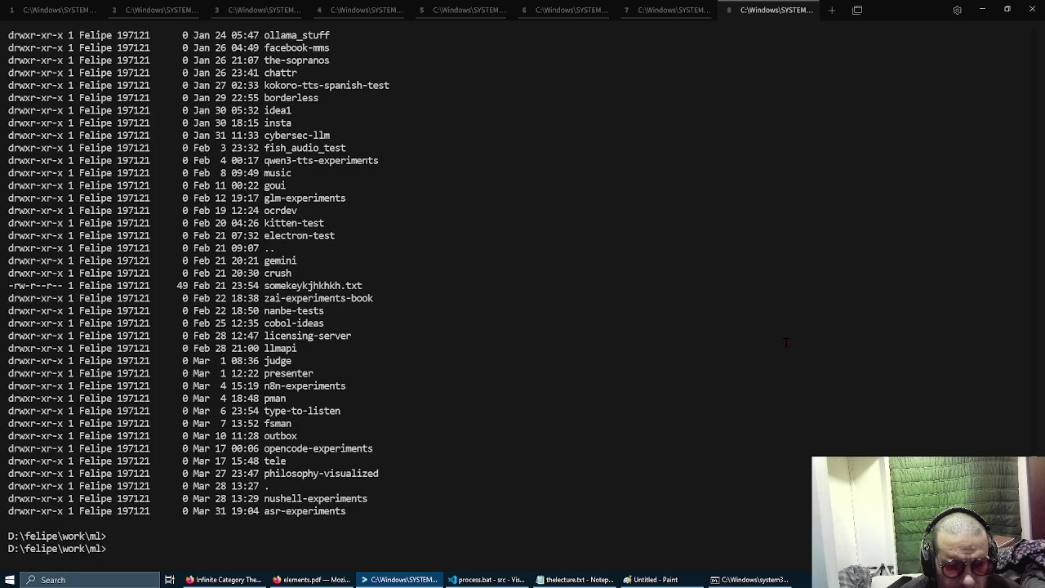
text(g)
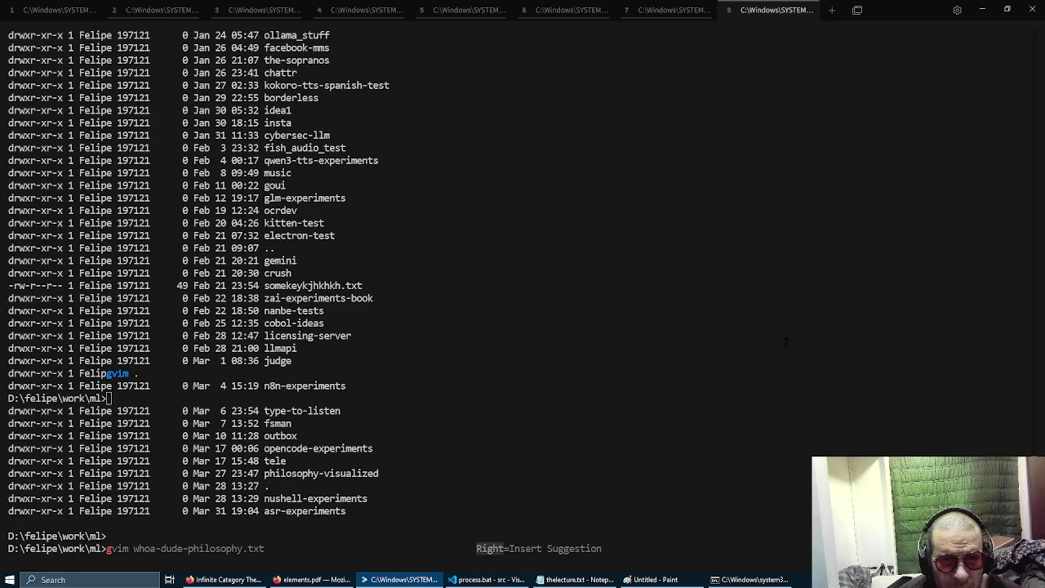
key(Return)
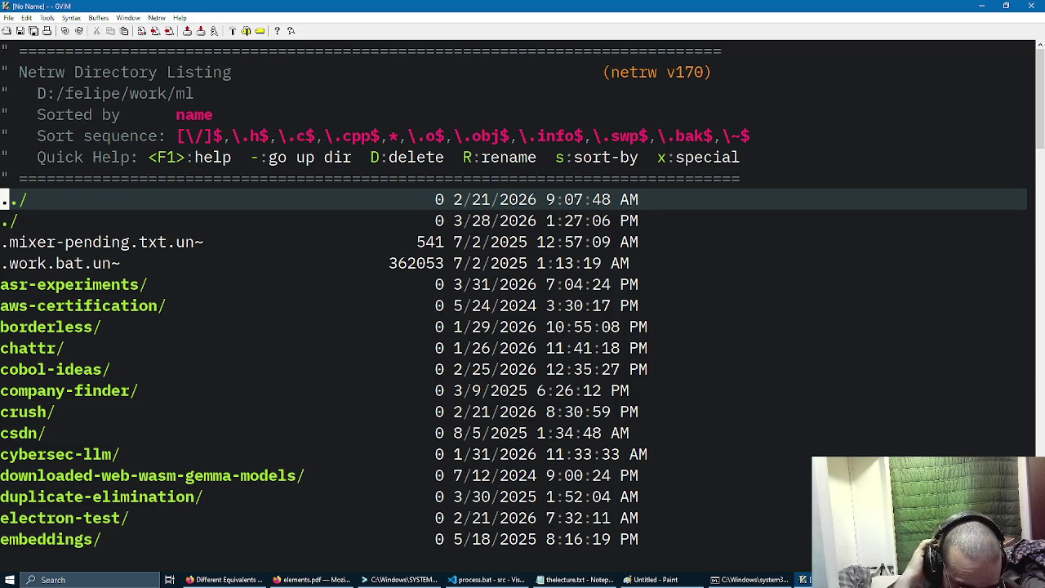
Browse the netrw listing past flux/ and highlight the 2026 dates with /2026.
key(j)
key(j)
key(j)
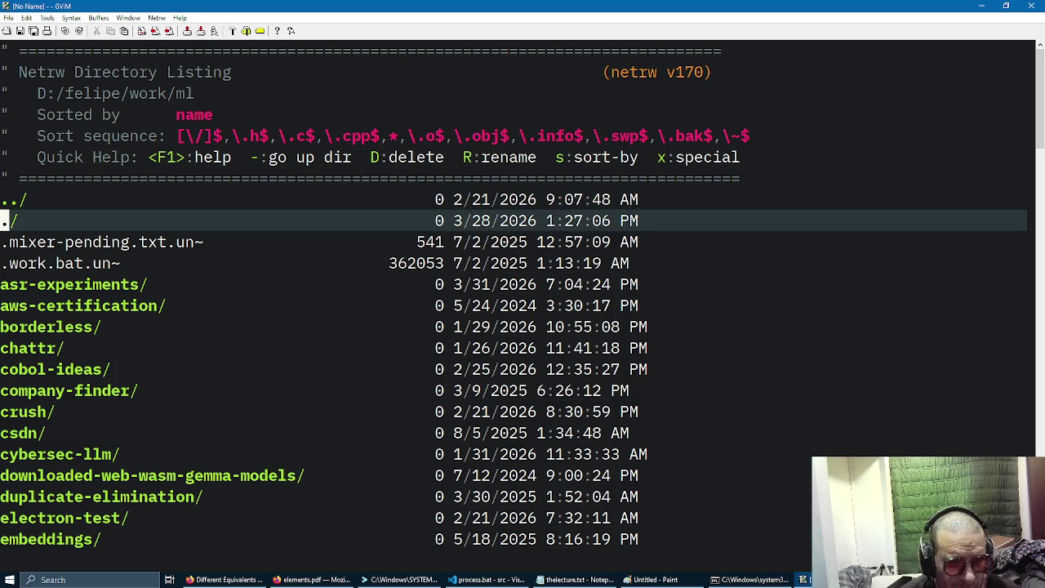
key(j)
key(j)
key(j)
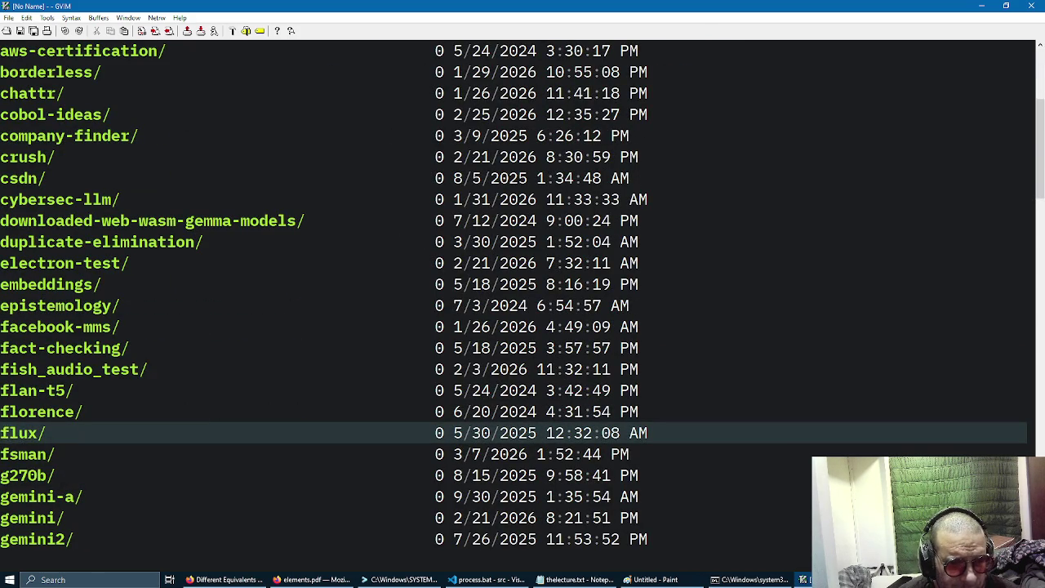
key(ctrl+f)
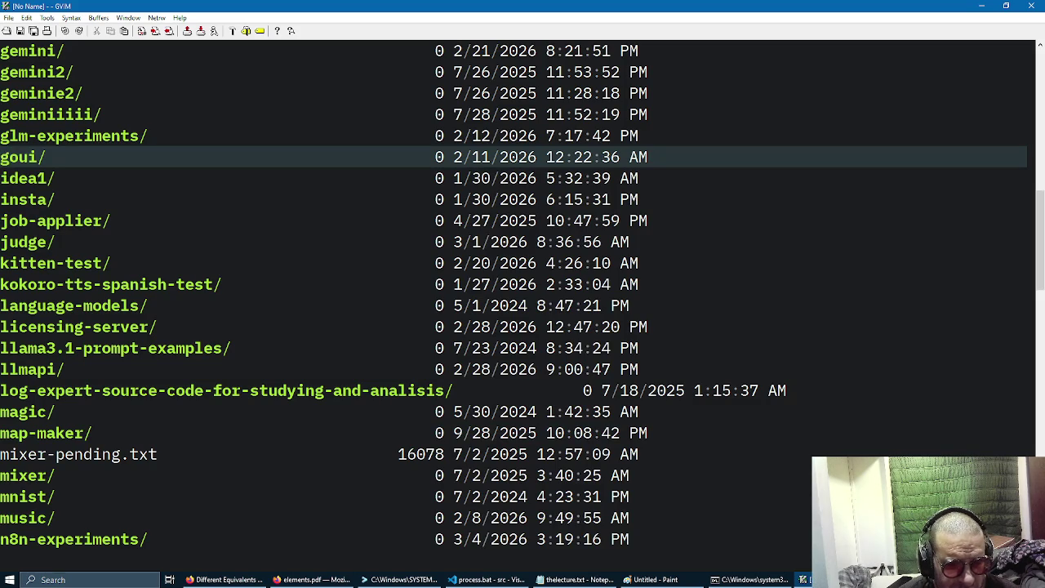
key(ctrl+f)
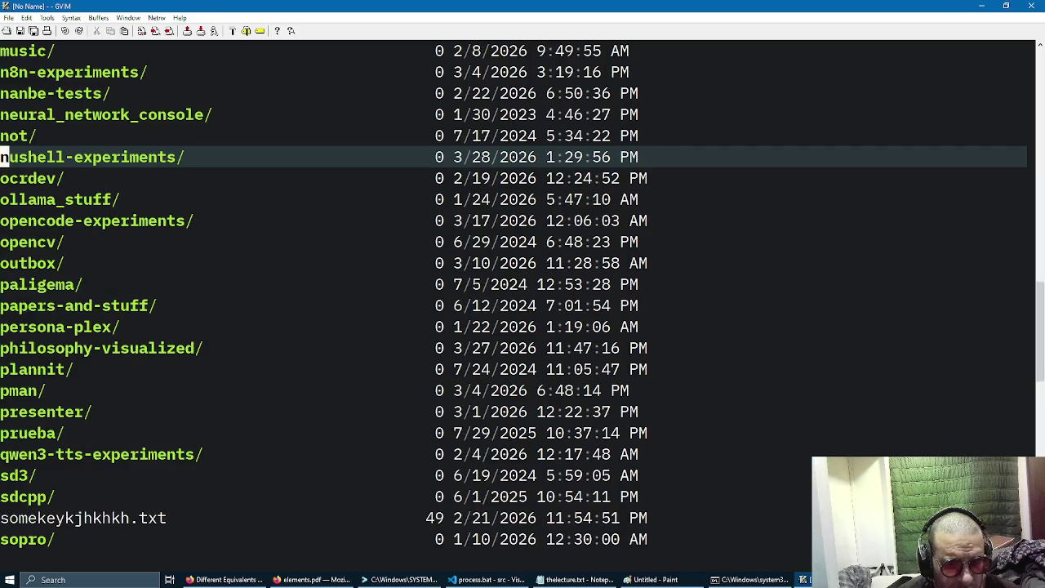
text(/2026)
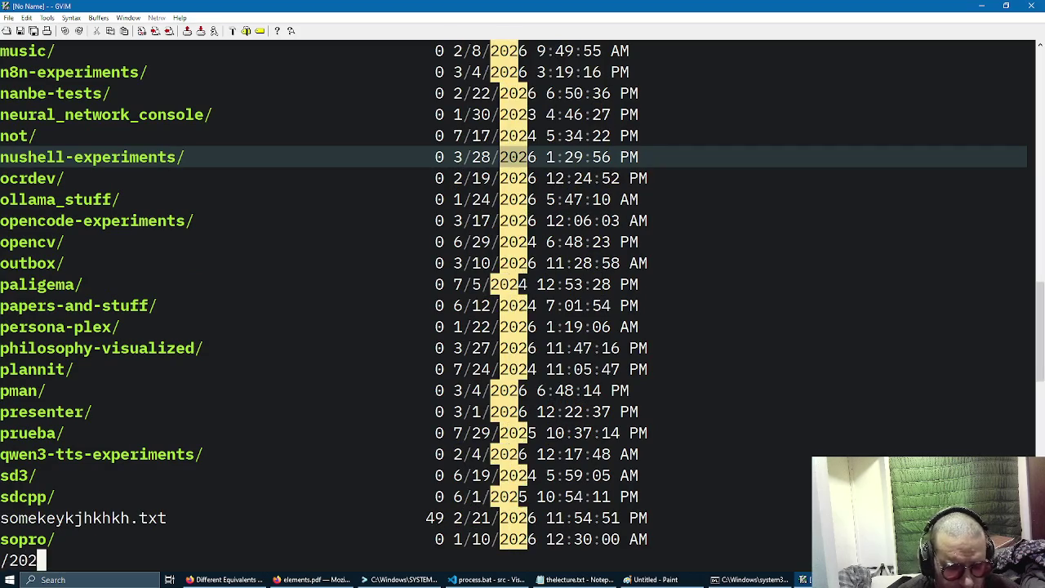
key(Return)
key(ctrl+b)
key(ctrl+b)
key(ctrl+b)
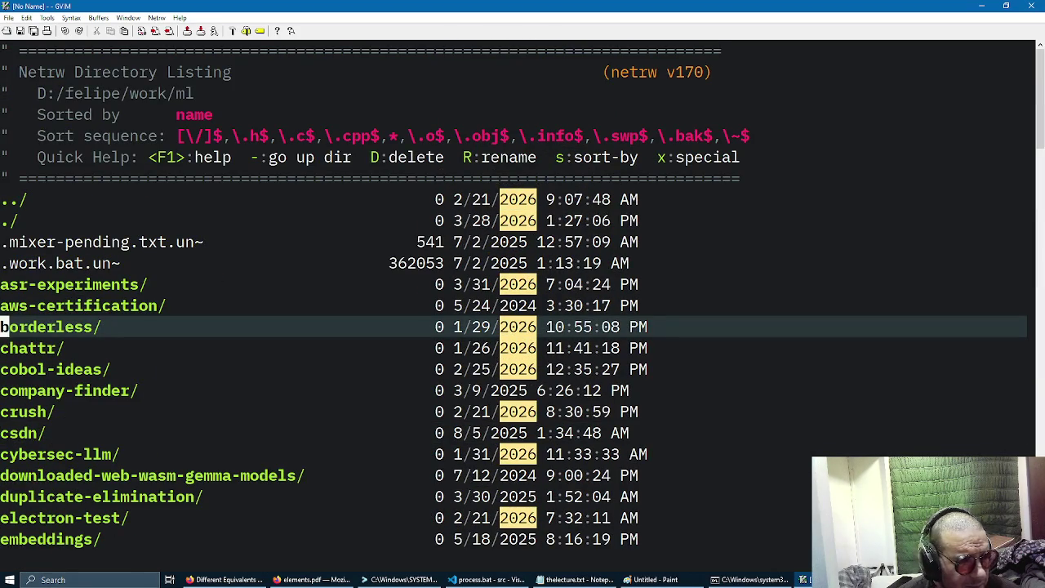
key(j)
key(j)
key(j)
key(j)
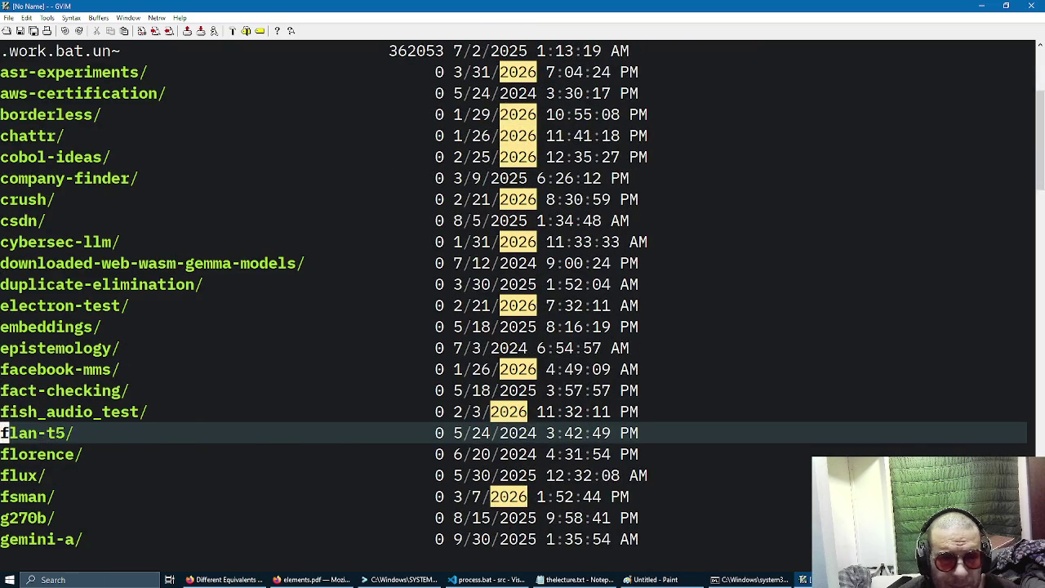
key(j)
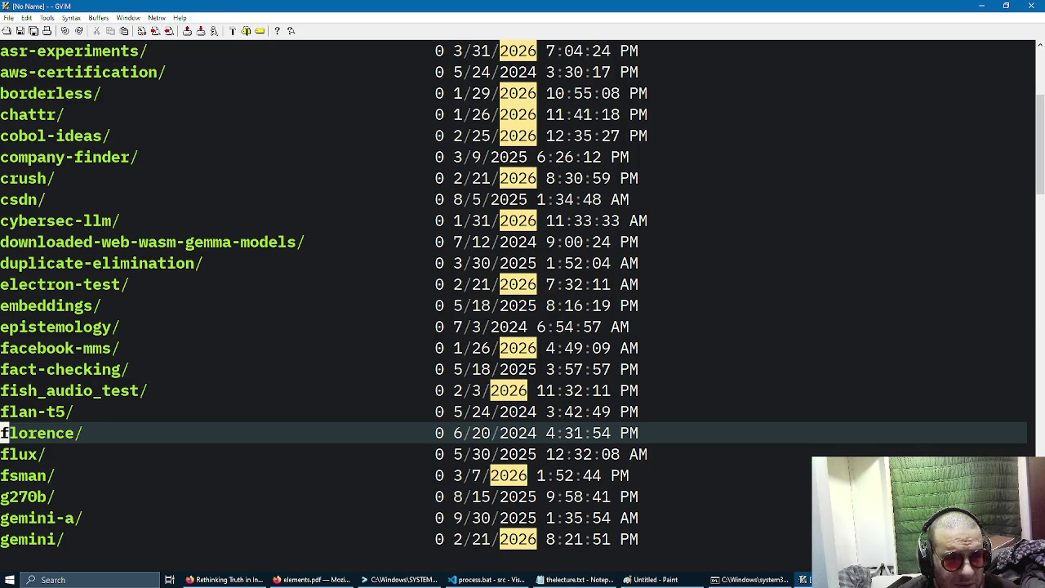
Search /phi and enter the philosophy-visualized/ folder.
text(/p)
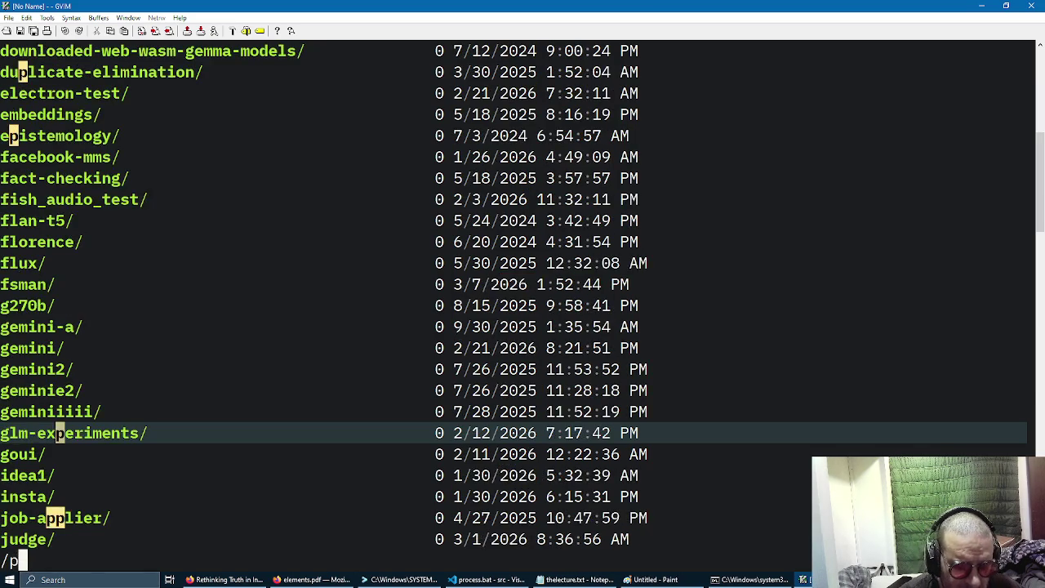
text(hi)
key(Return)
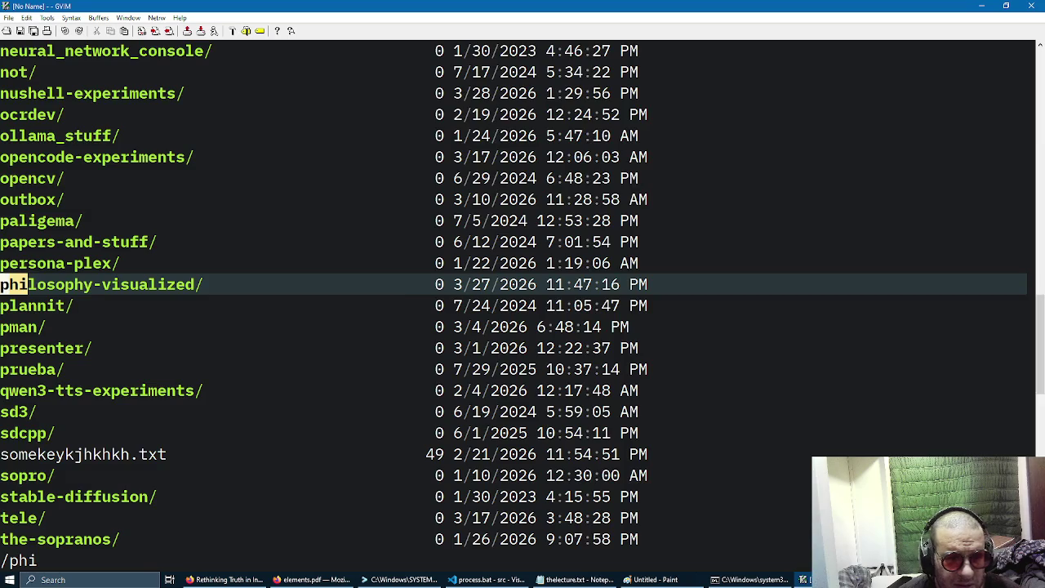
key(Return)
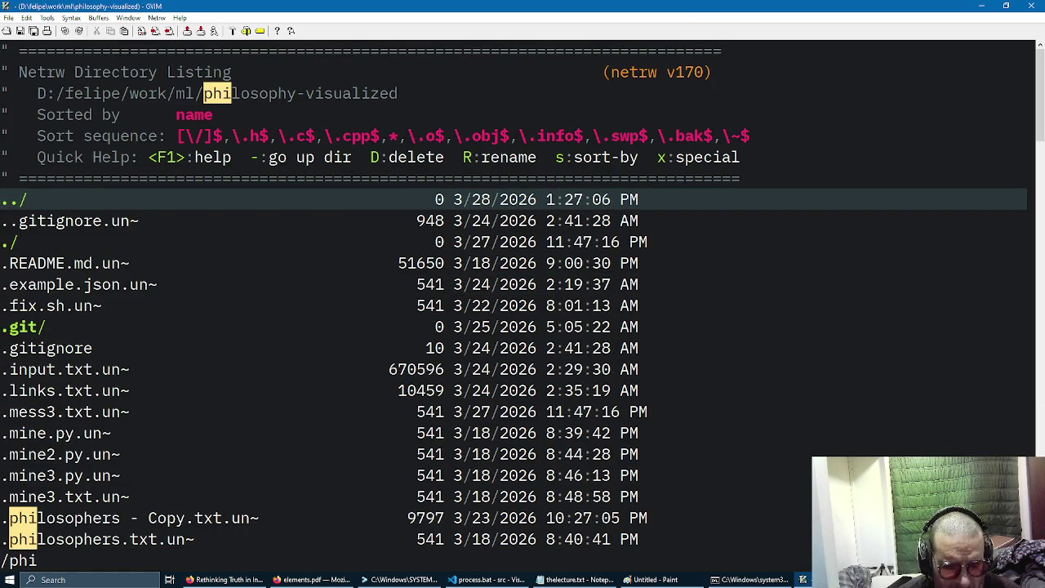
Start a :tabe input-categories tab, then show elements.pdf's folder from Firefox downloads.
key(ctrl+f)
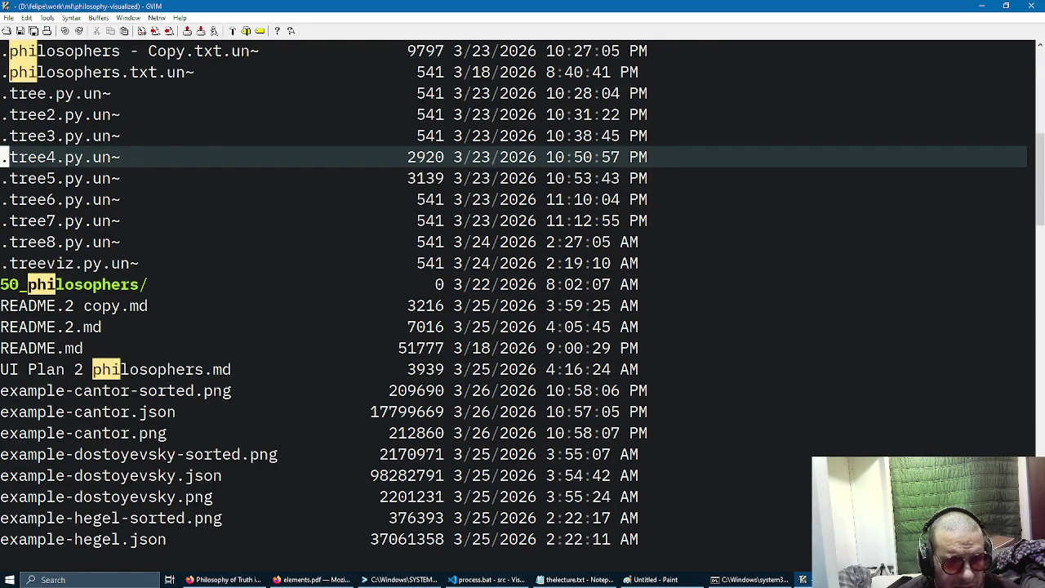
key(ctrl+f)
text(:tabe examp)
key(BackSpace)
key(BackSpace)
key(BackSpace)
key(BackSpace)
text(input-categories)
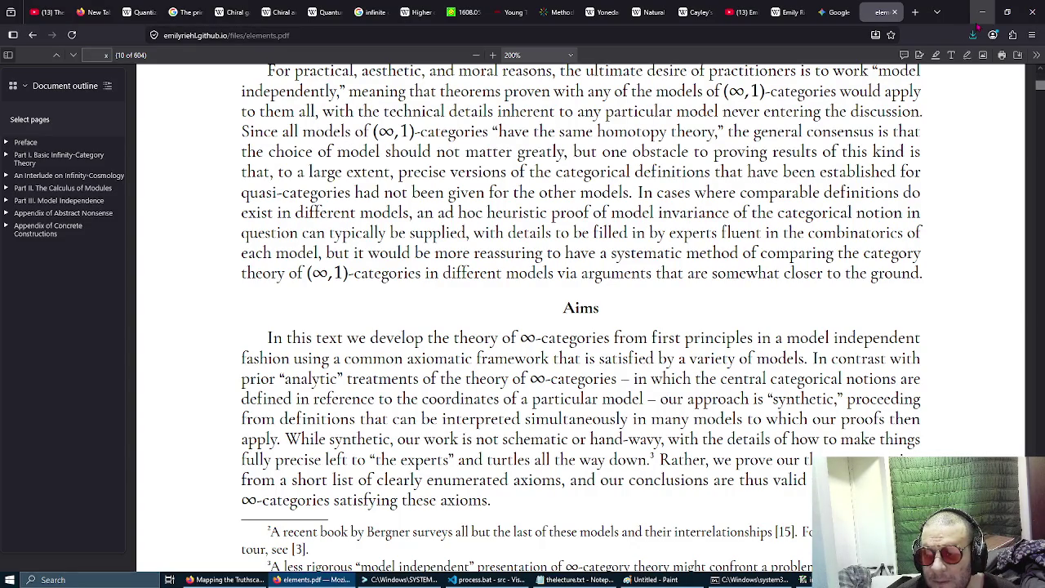
click(973, 35)
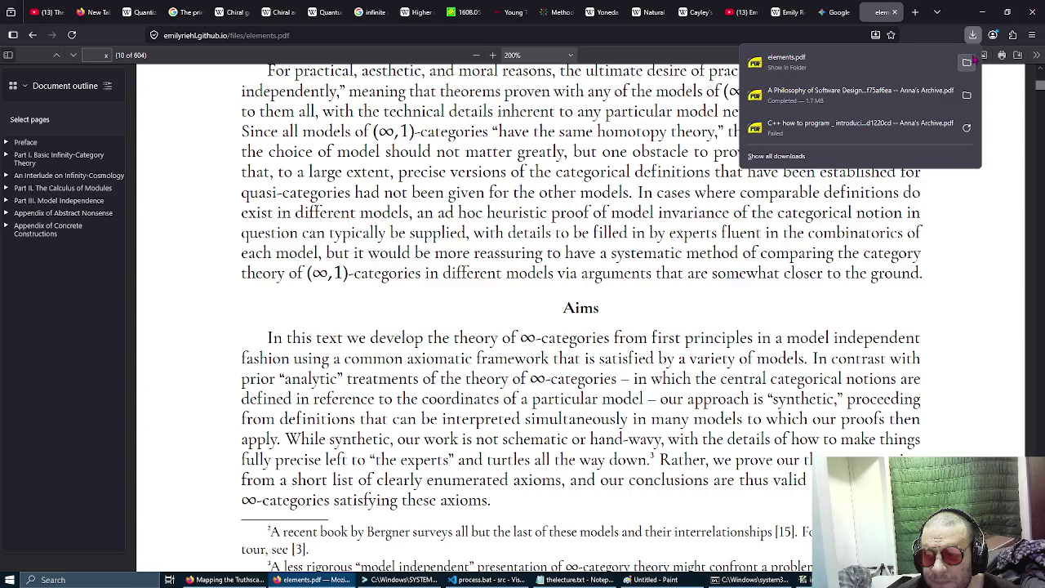
click(967, 63)
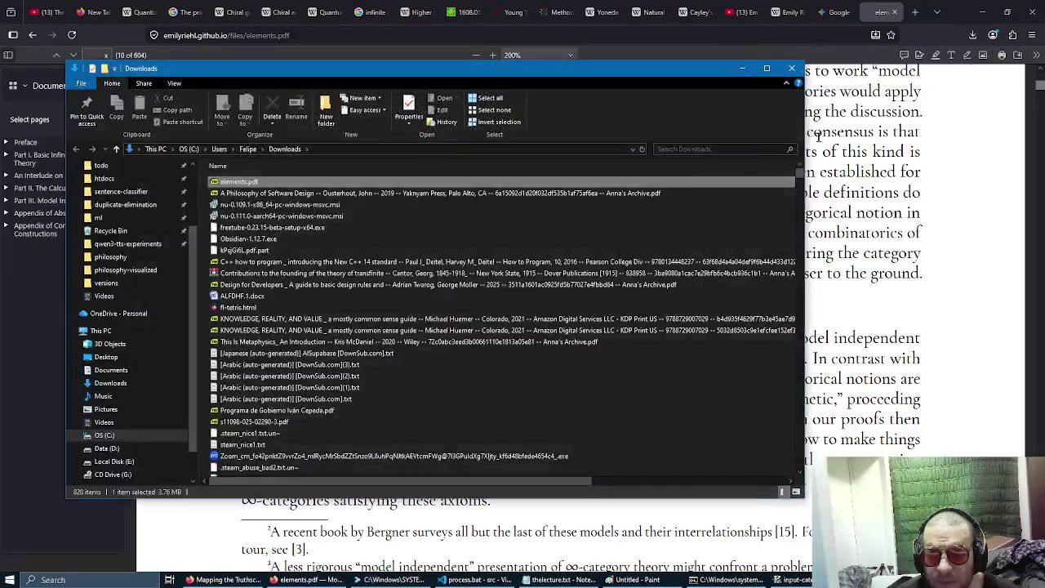
Open elements.pdf in SumatraPDF and replace input-categories.txt's contents with the pasted index text.
double_click(256, 183)
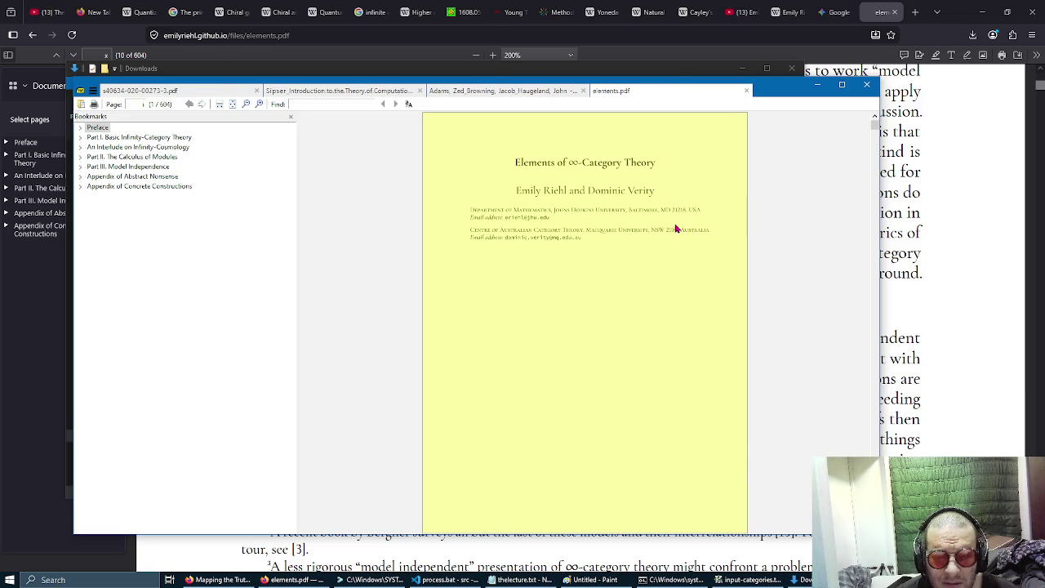
key(alt+Tab)
key(alt+Tab)
key(alt+Tab)
key(ctrl+a)
key(Delete)
key(ctrl+v)
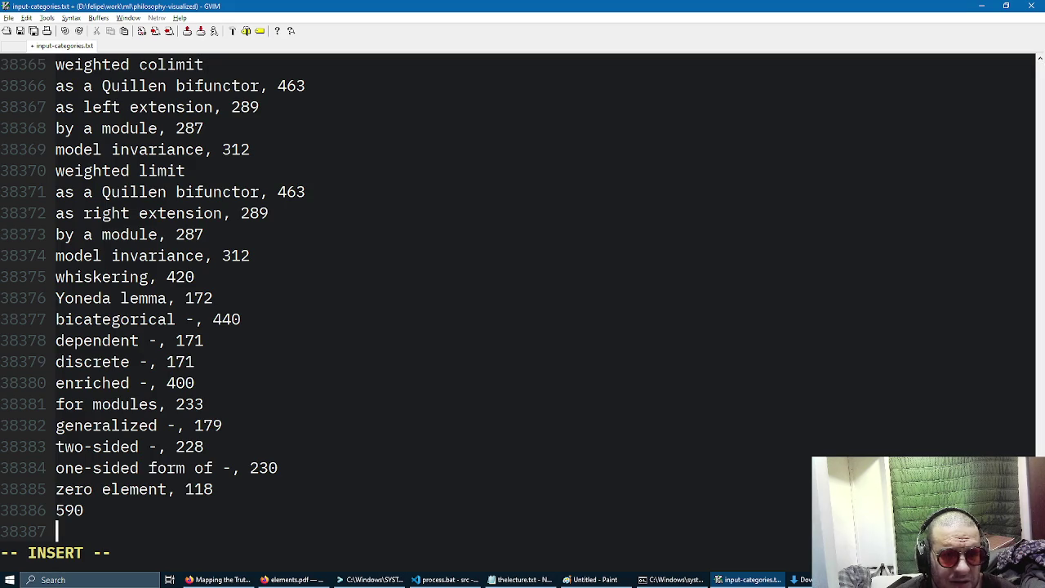
Page back up through input-categories.txt's pasted text and bring up the window switcher.
key(Page_Up)
key(Page_Up)
key(Page_Up)
key(Page_Up)
key(Page_Up)
key(Page_Up)
key(Page_Up)
key(Page_Up)
key(Page_Up)
key(Page_Up)
key(Page_Up)
key(Page_Up)
key(alt+Tab)
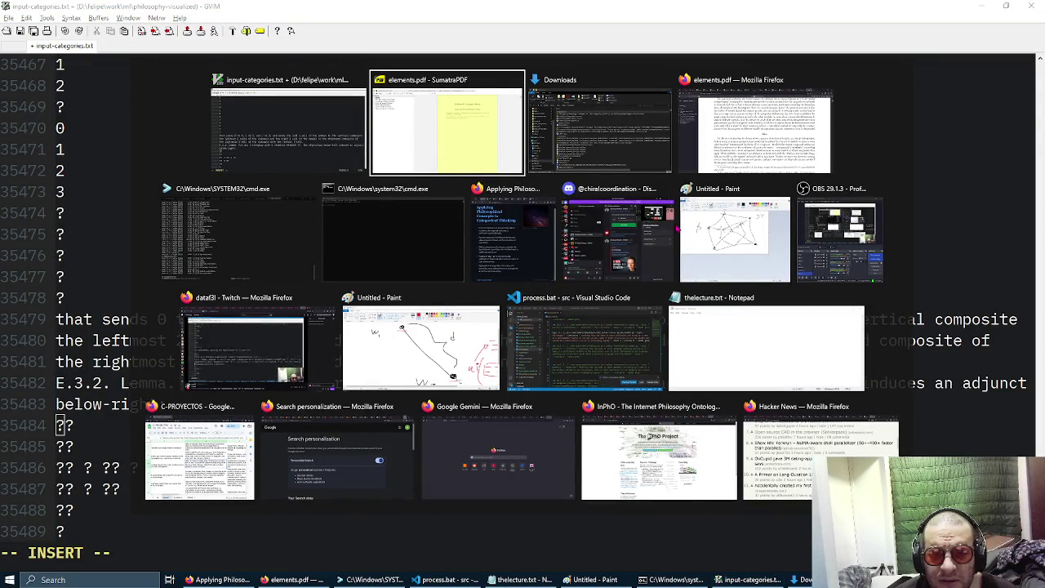
From the Downloads folder, open elements.pdf as a new SumatraPDF tab.
key(Tab)
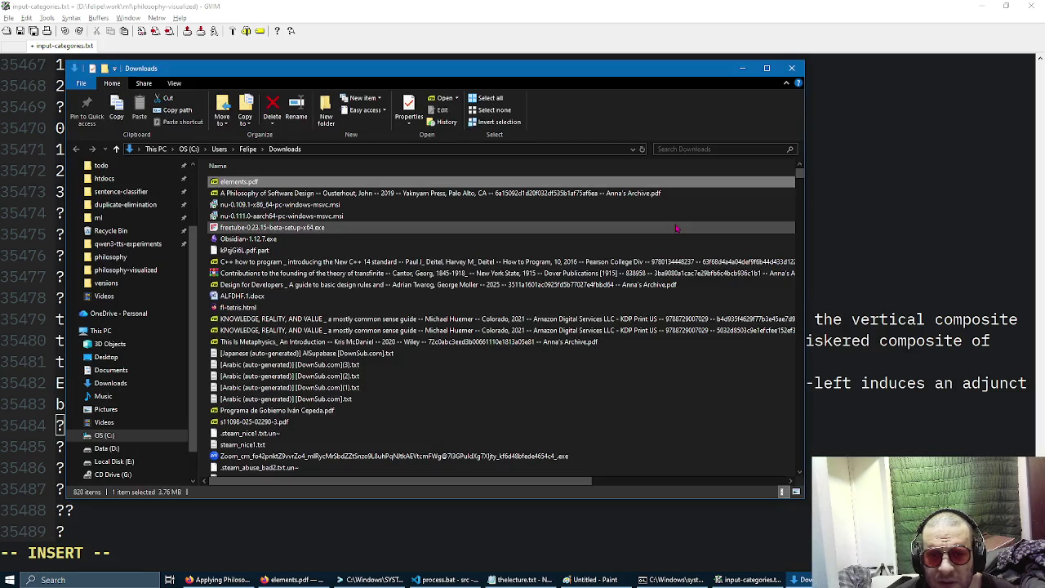
key(super)
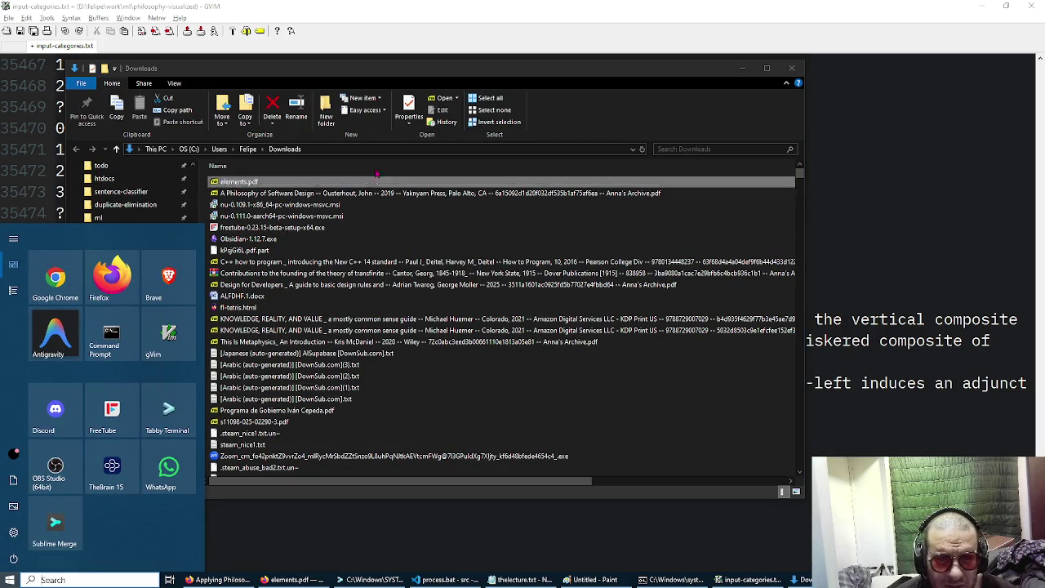
click(251, 181)
double_click(247, 181)
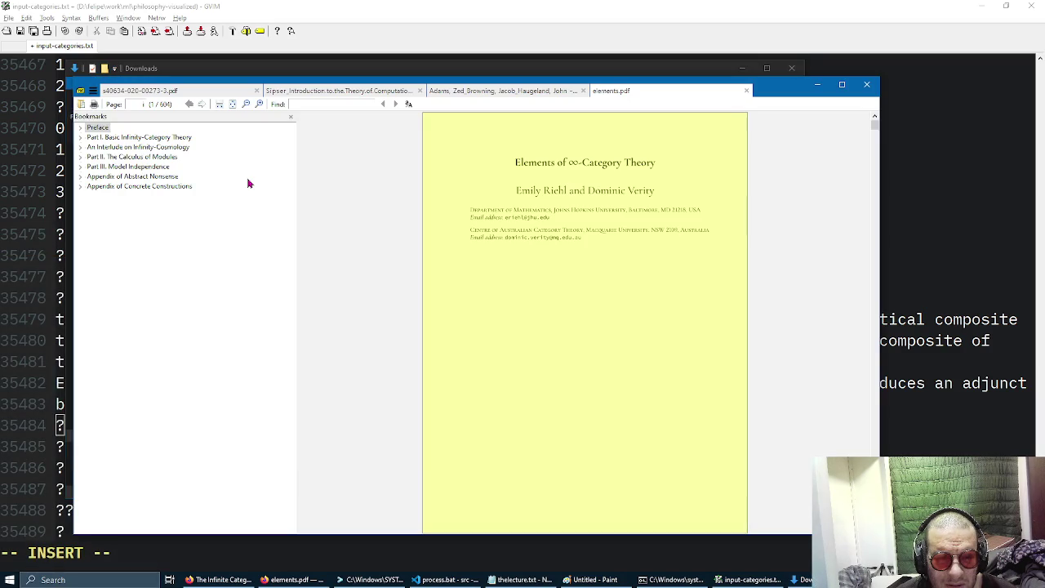
key(super)
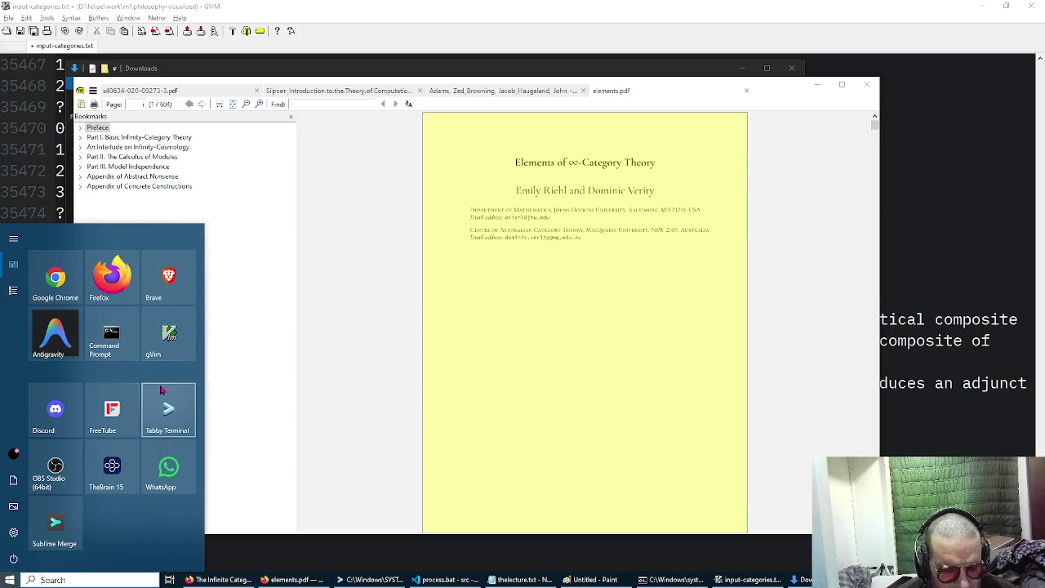
Clear the mistyped Start search and scroll through the full All apps list.
text(dj)
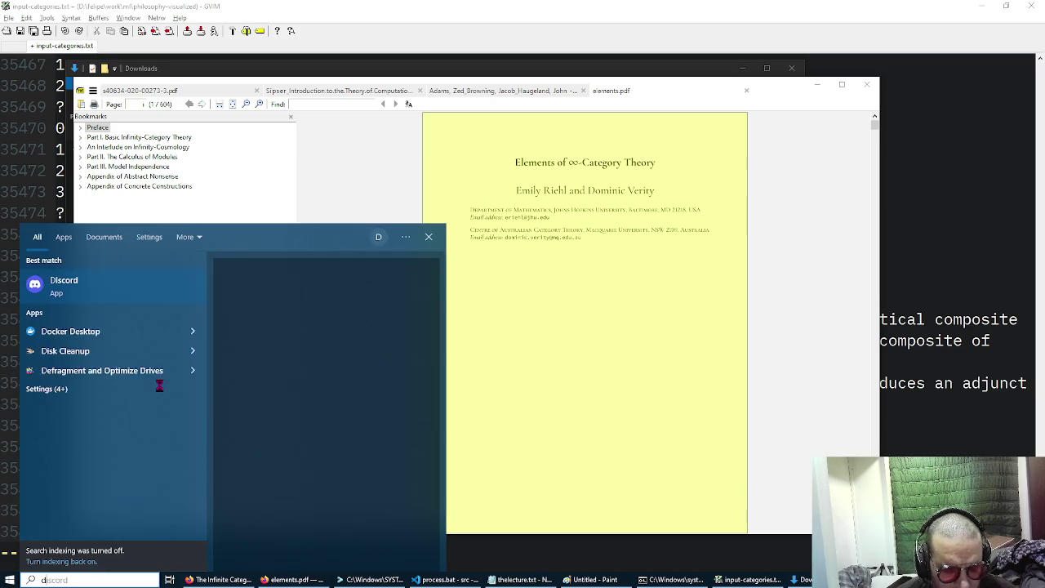
key(BackSpace)
key(BackSpace)
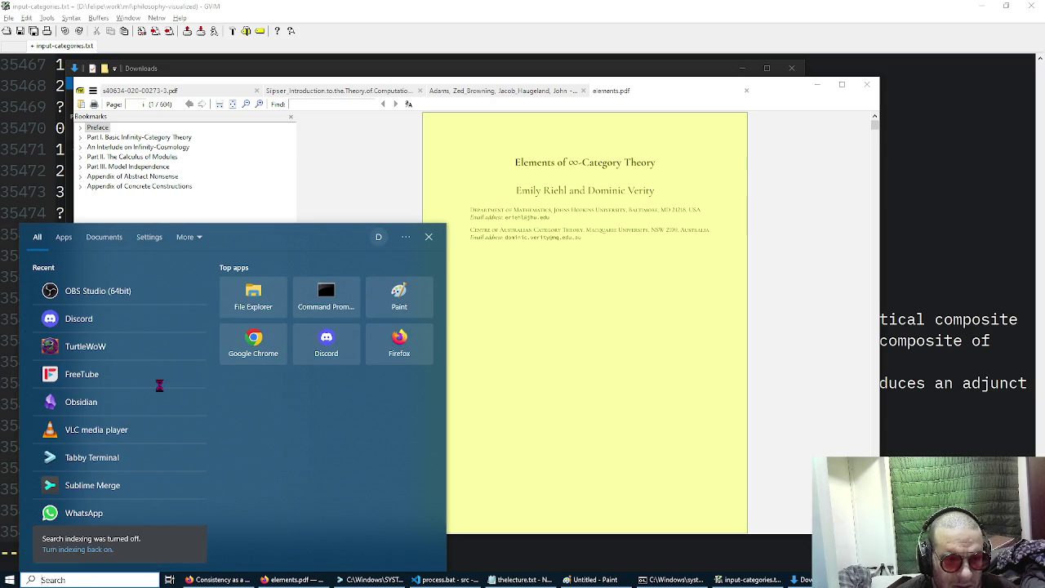
key(Escape)
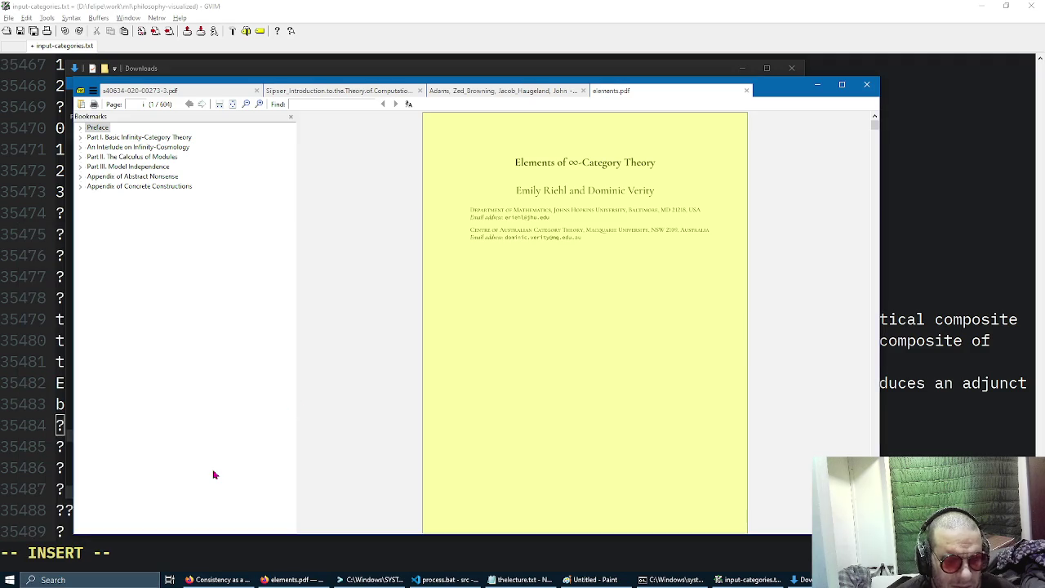
key(super)
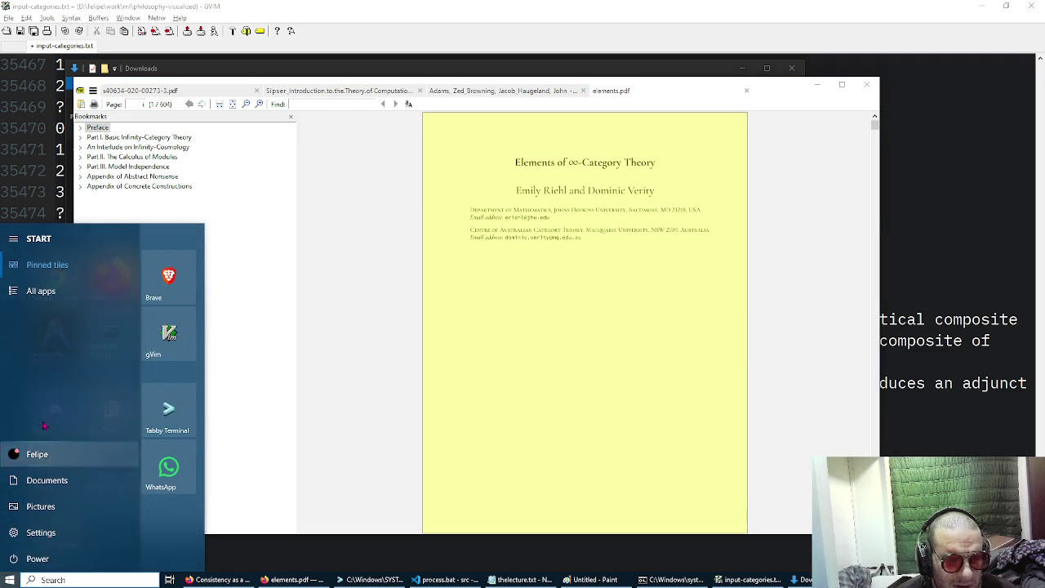
click(41, 291)
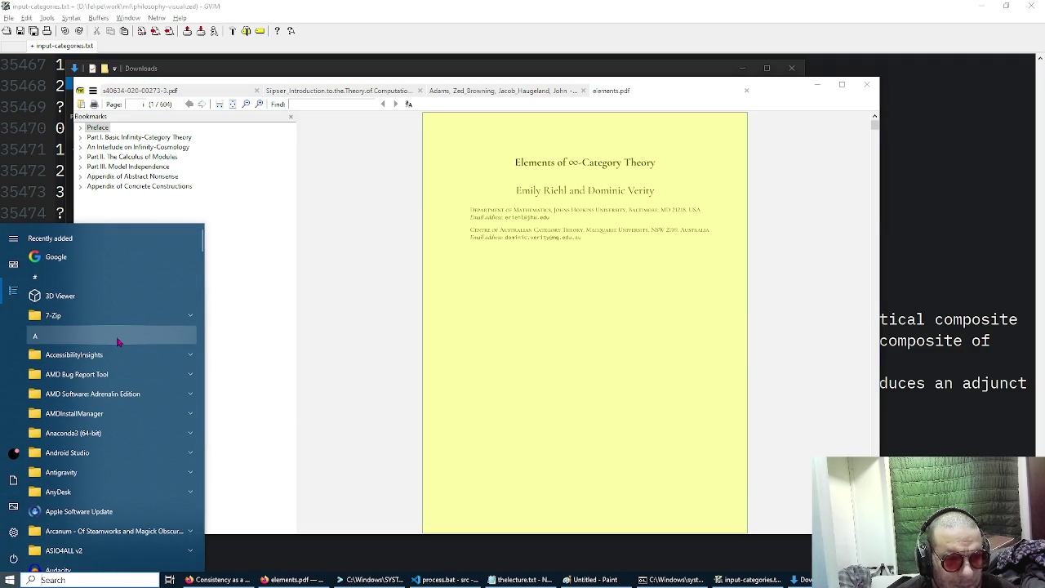
scroll(116, 342, down, 5)
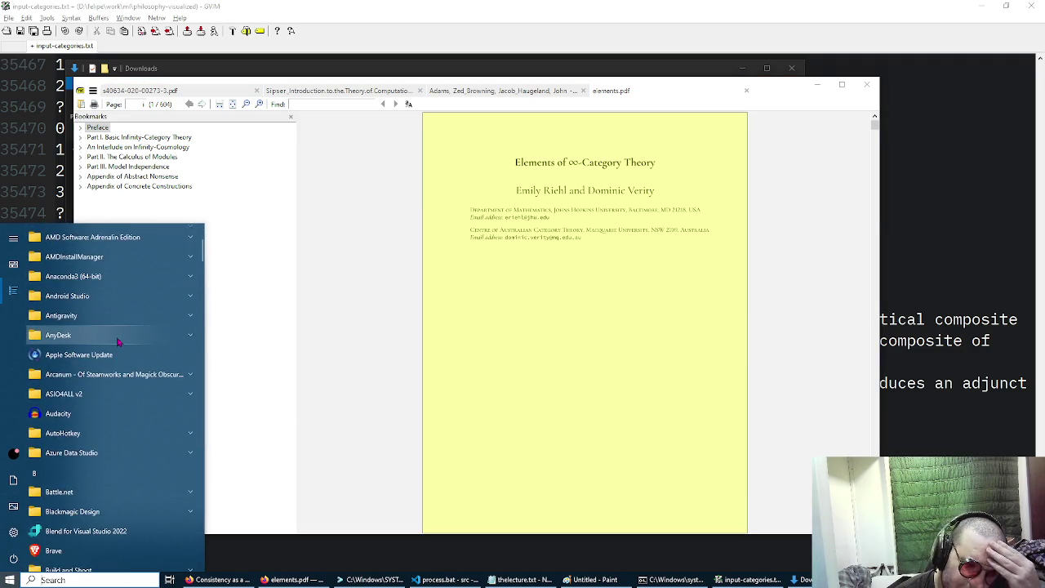
scroll(117, 342, down, 6)
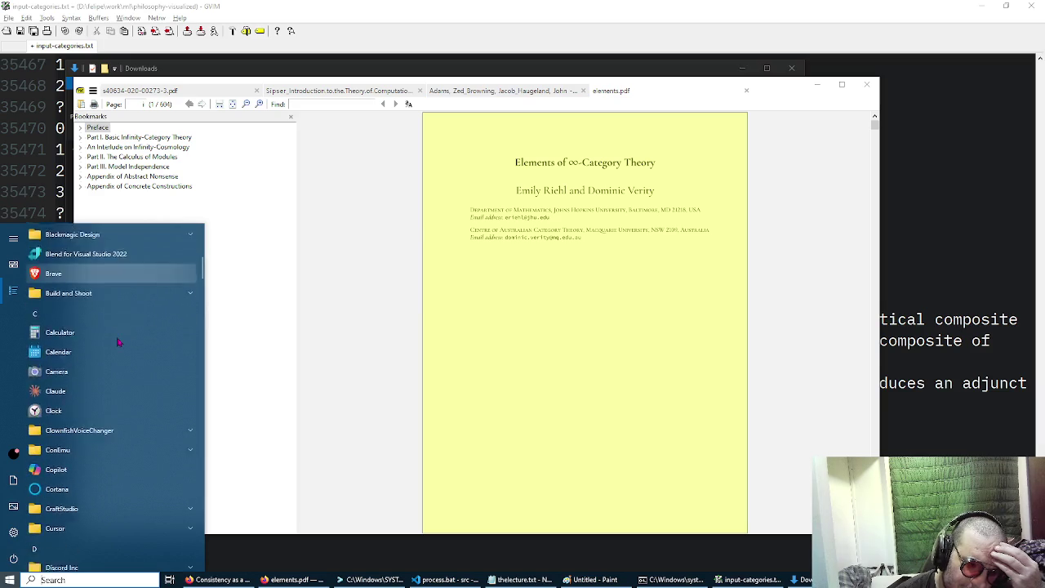
scroll(117, 342, down, 5)
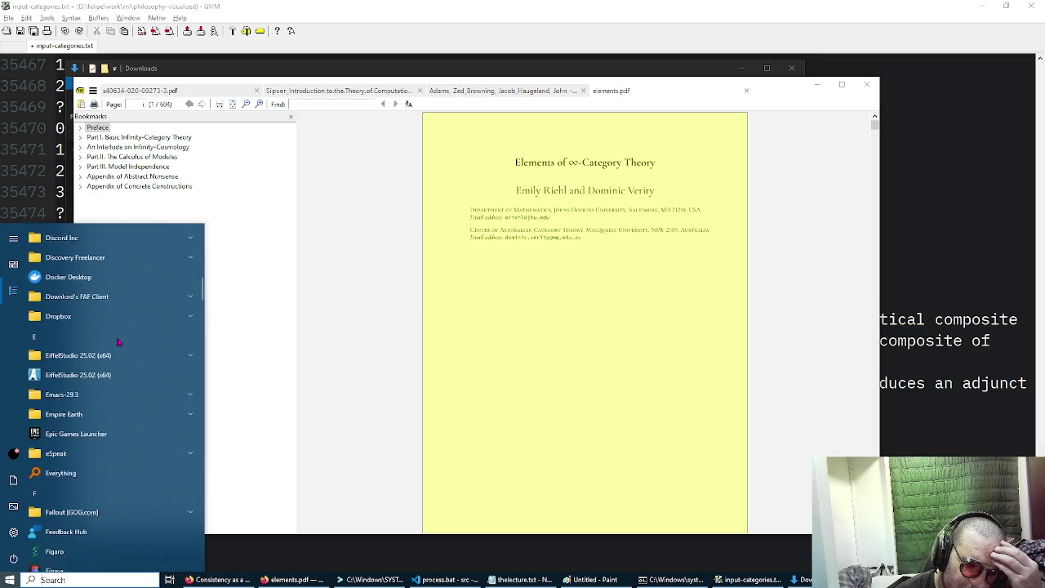
scroll(117, 342, down, 5)
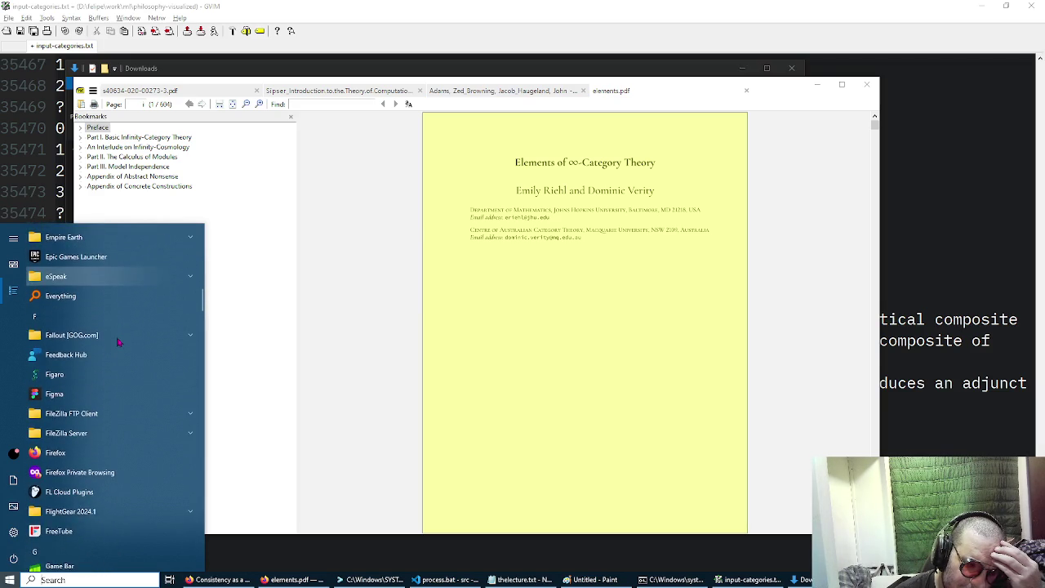
scroll(117, 342, down, 5)
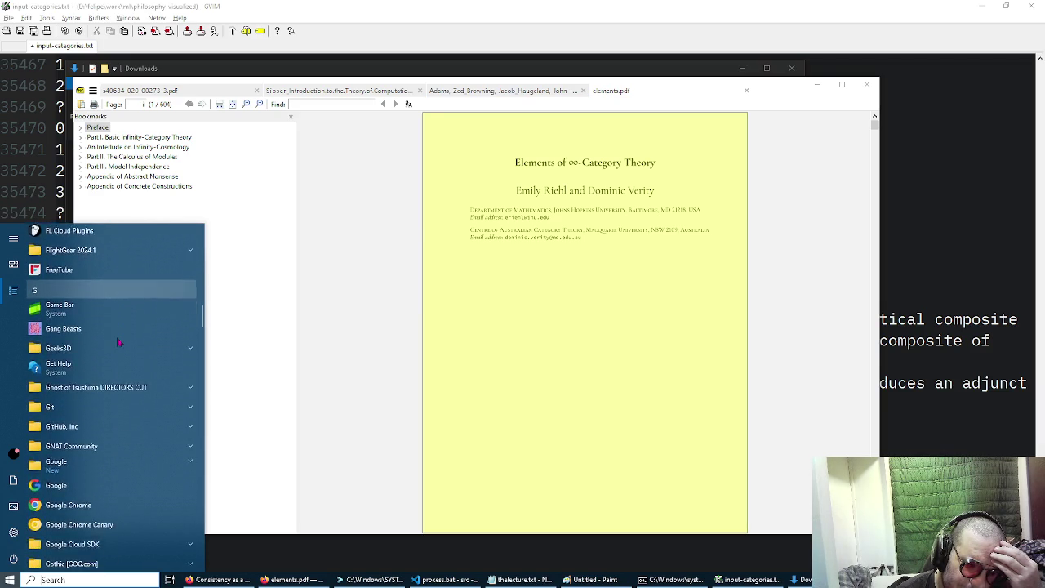
scroll(117, 342, down, 5)
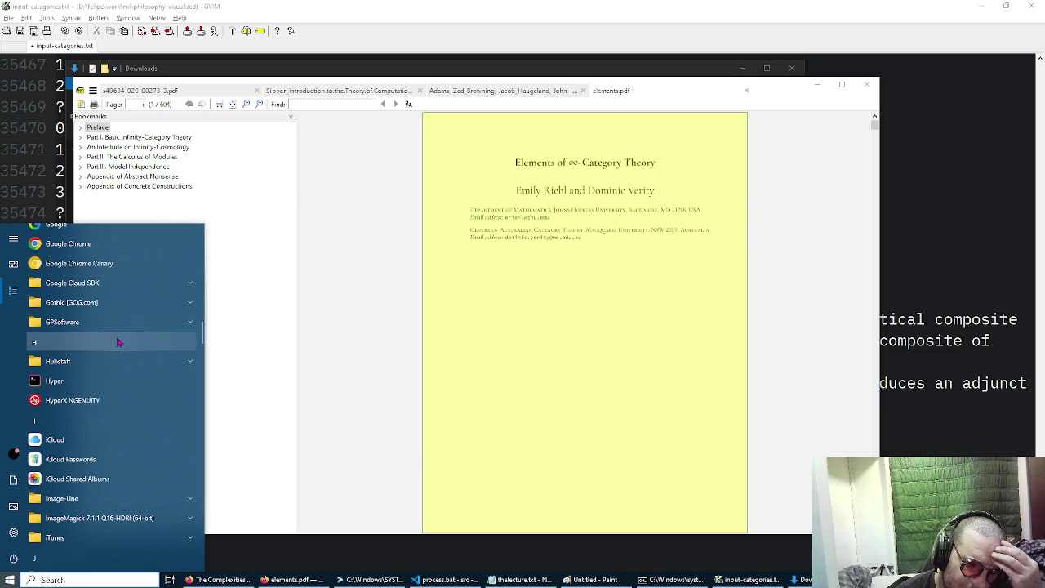
scroll(117, 342, down, 3)
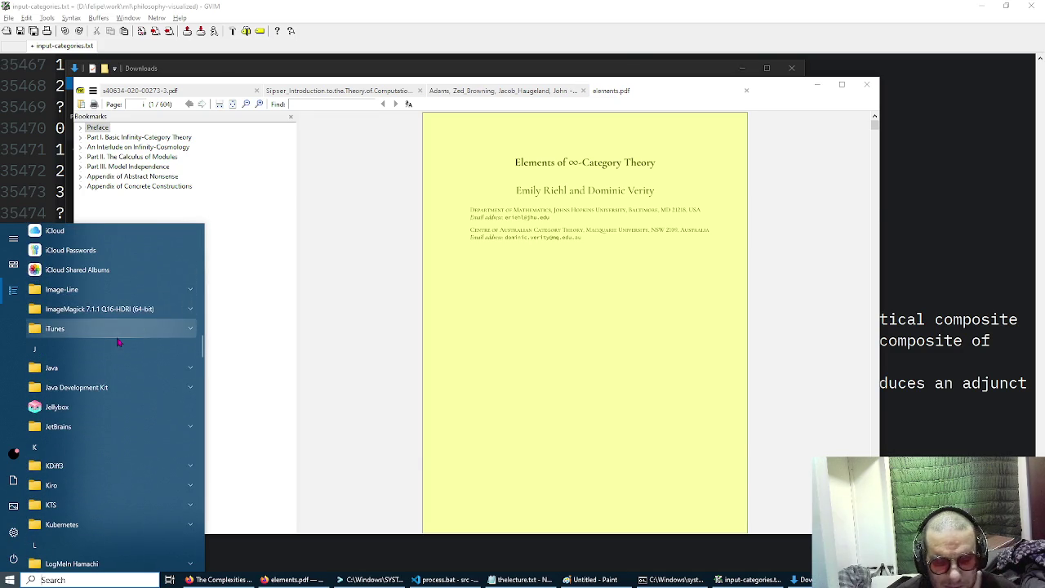
Switch to Firefox and load gemini.google.com in a new tab.
key(alt+Tab)
key(Tab)
key(Tab)
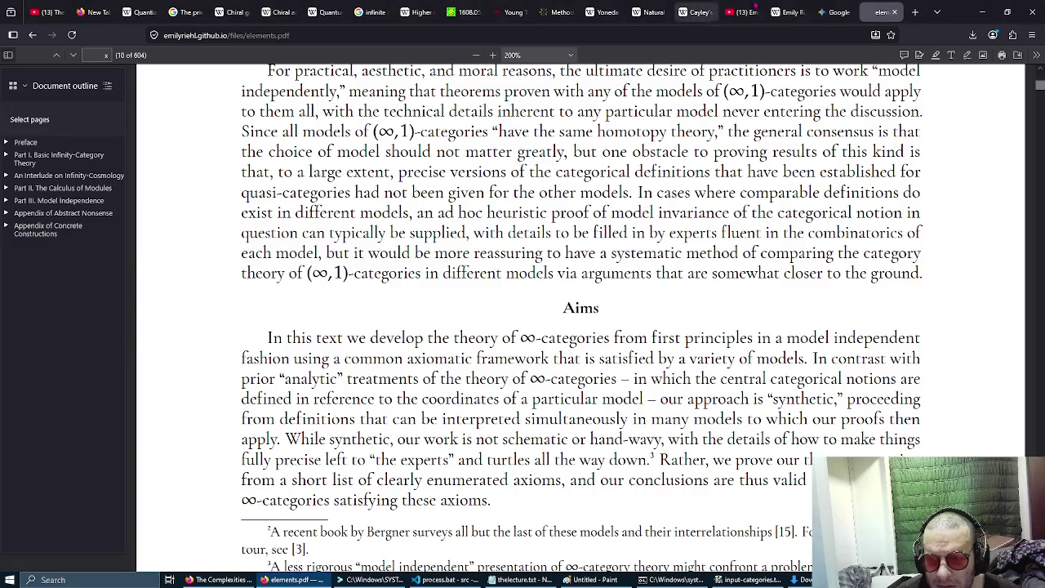
click(915, 11)
text(gemini.google.com)
key(Return)
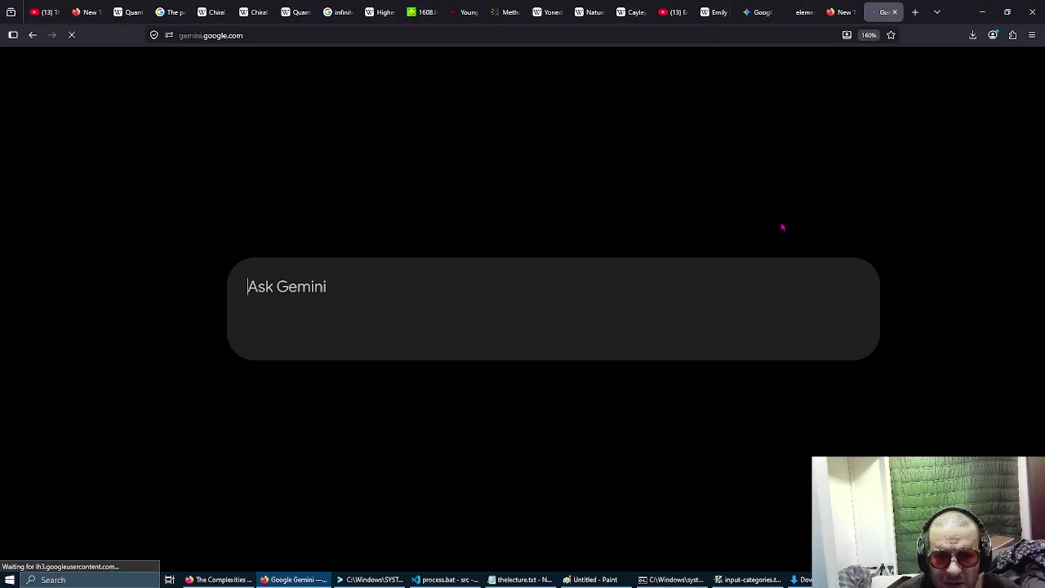
Ask Gemini for free open-source software converting PDF to TXT with layout preserved, which also opens EPUB.
text(s)
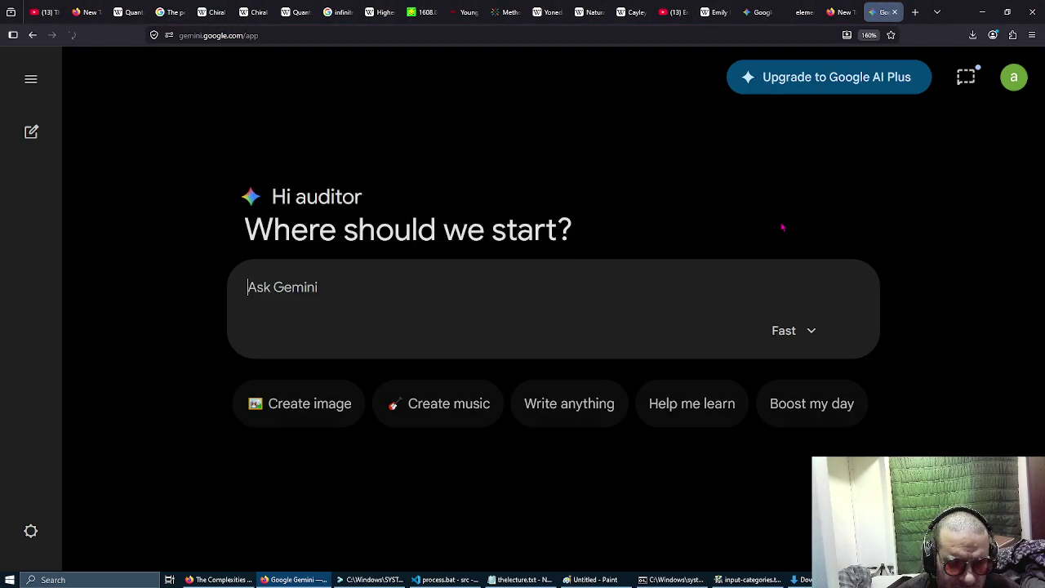
text(sof)
text(or con)
text(verting pdf to txt presev)
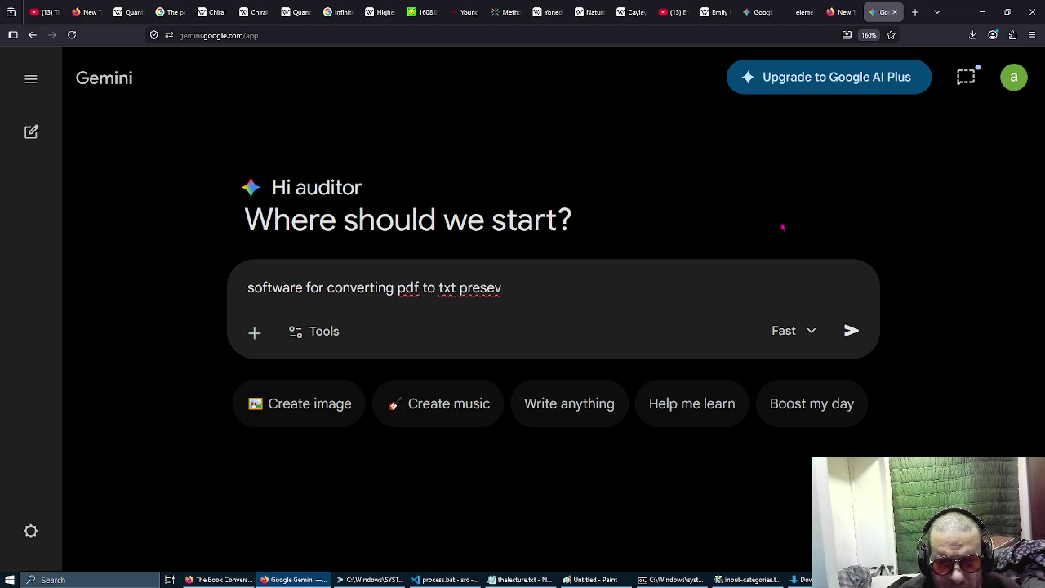
text(out)
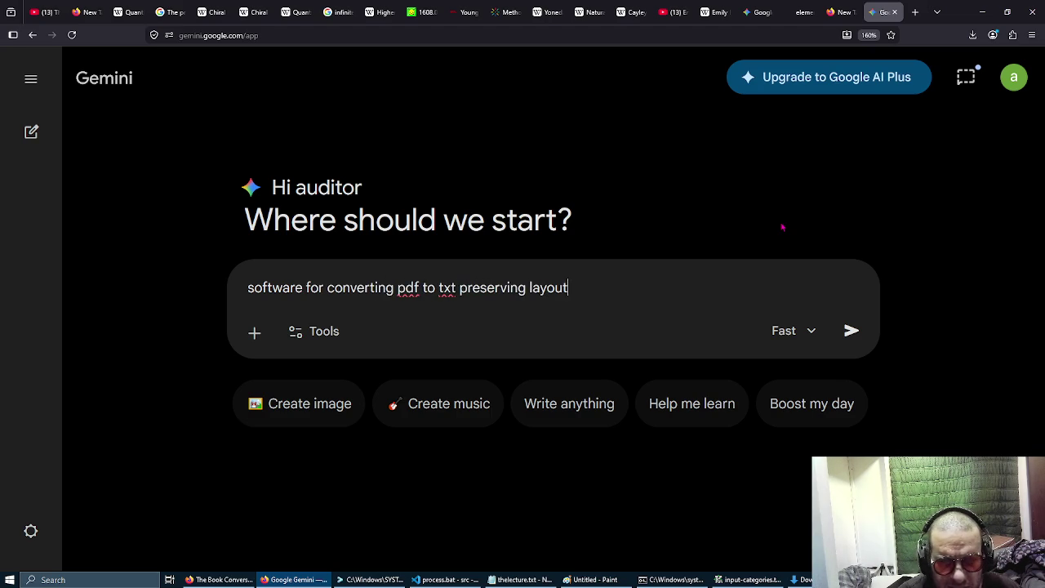
text( free open source, name?)
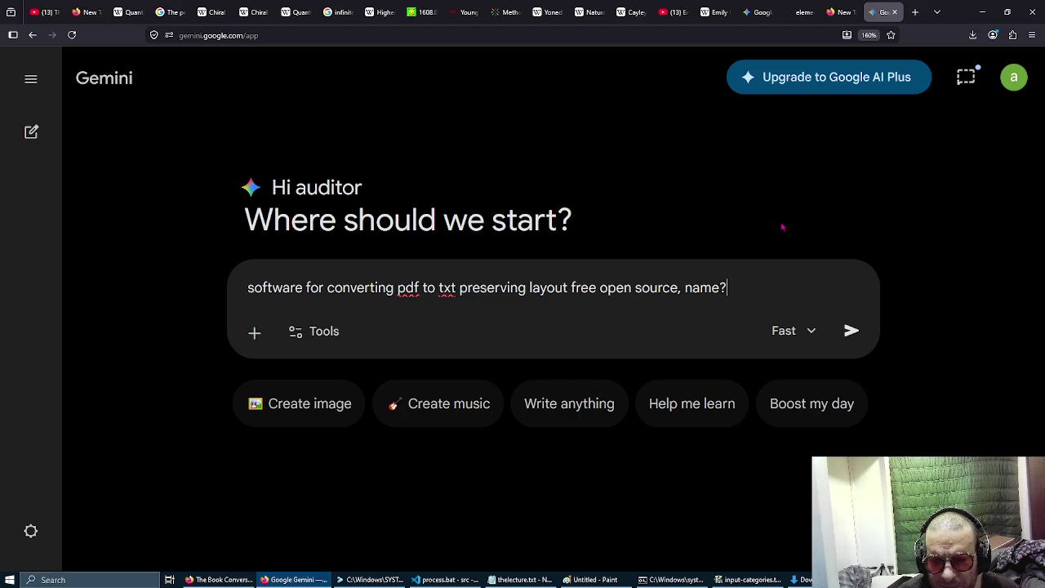
text( i think it opens e)
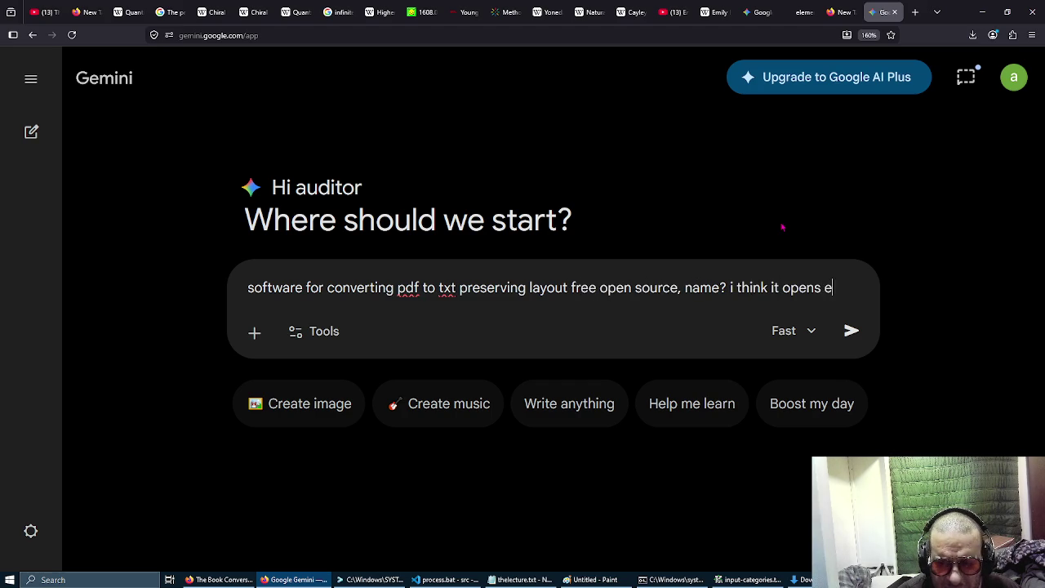
text(pub?)
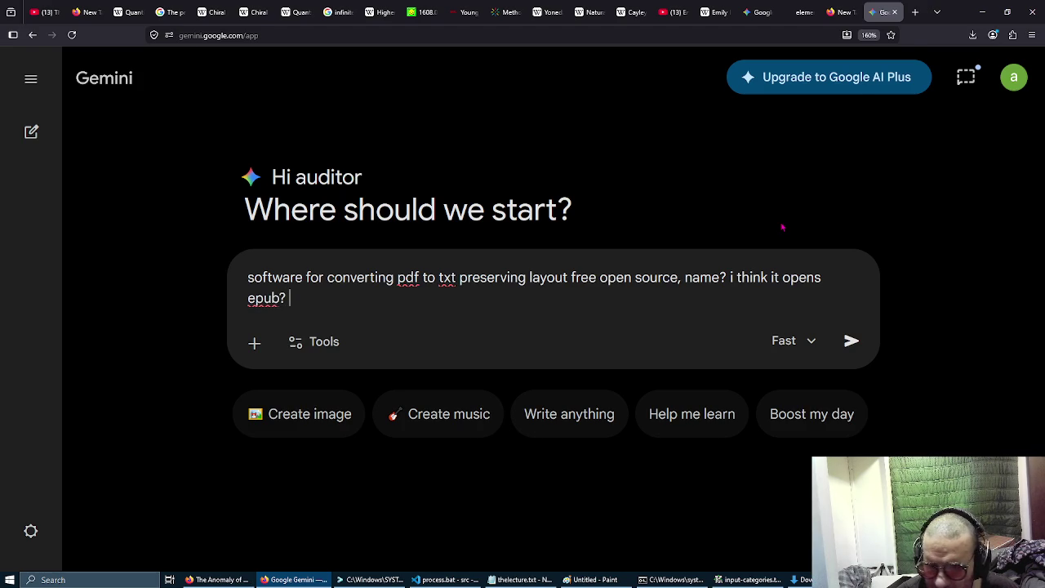
key(Return)
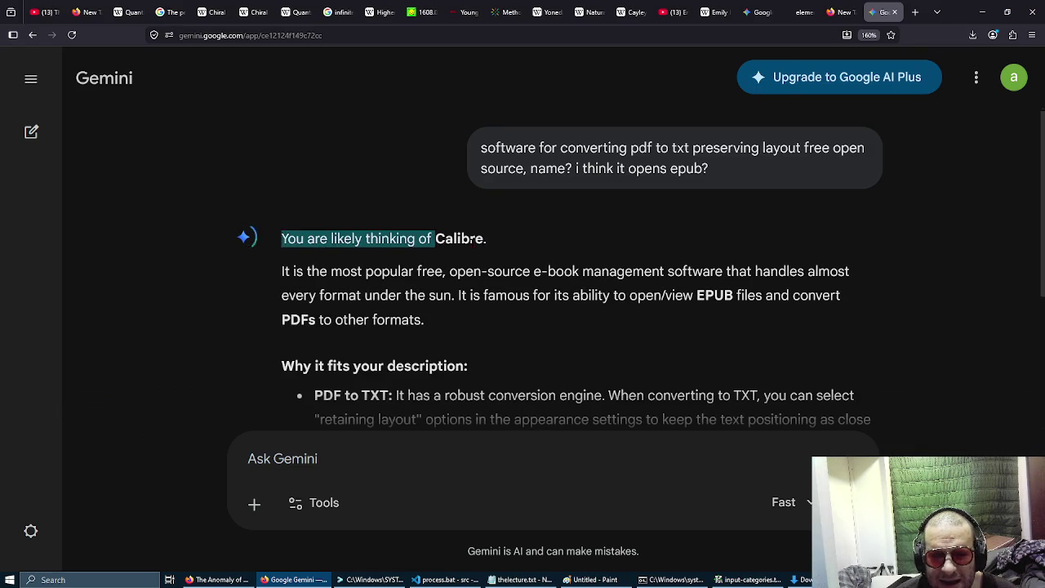
Try a Windows search for 'cal', dismiss it, and open a new Firefox tab.
click(49, 580)
text(cal)
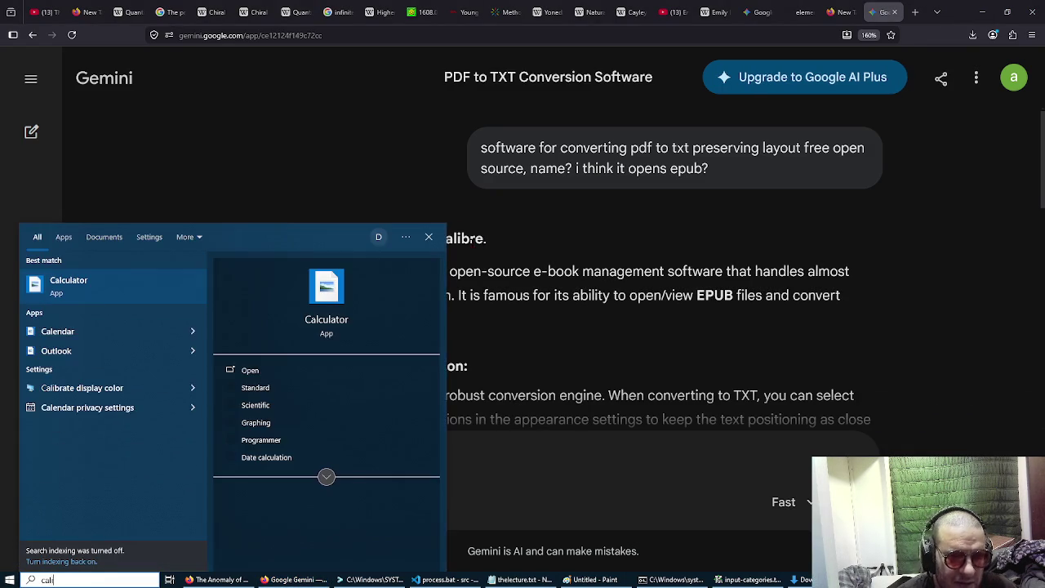
key(Escape)
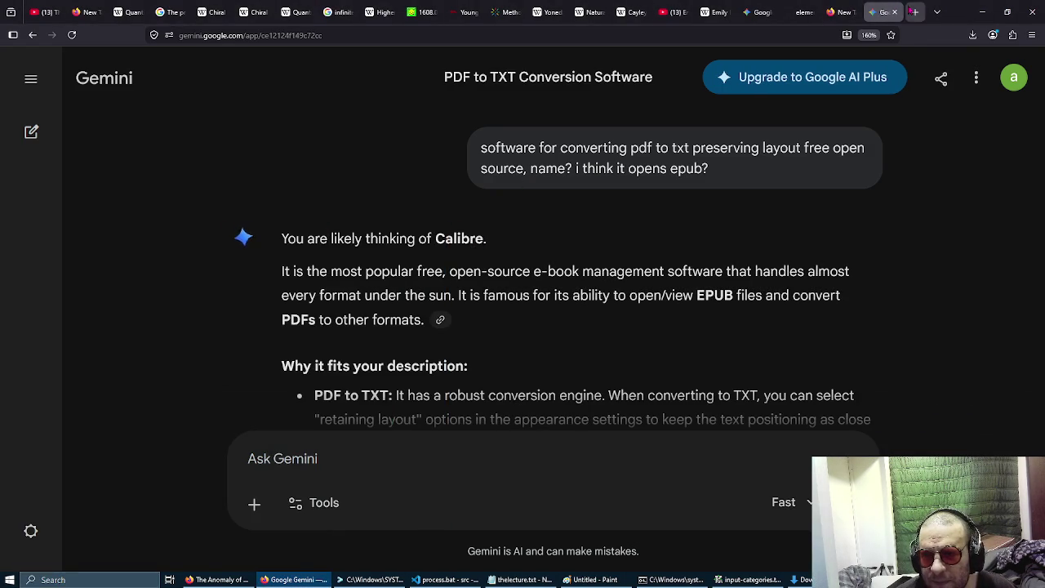
click(915, 11)
Search Google for calibre and go to the official calibre download page.
text(calibre)
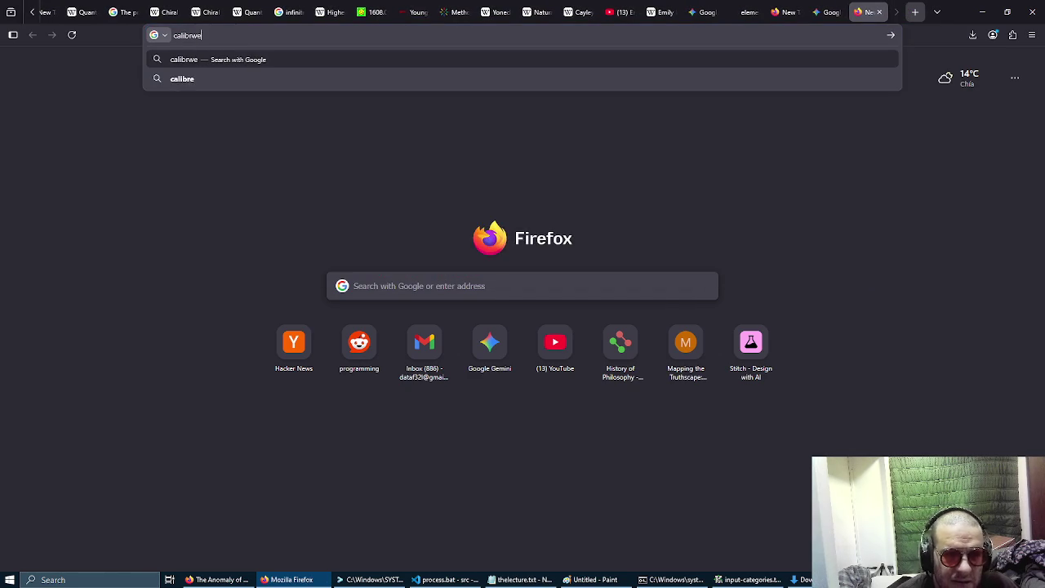
key(Return)
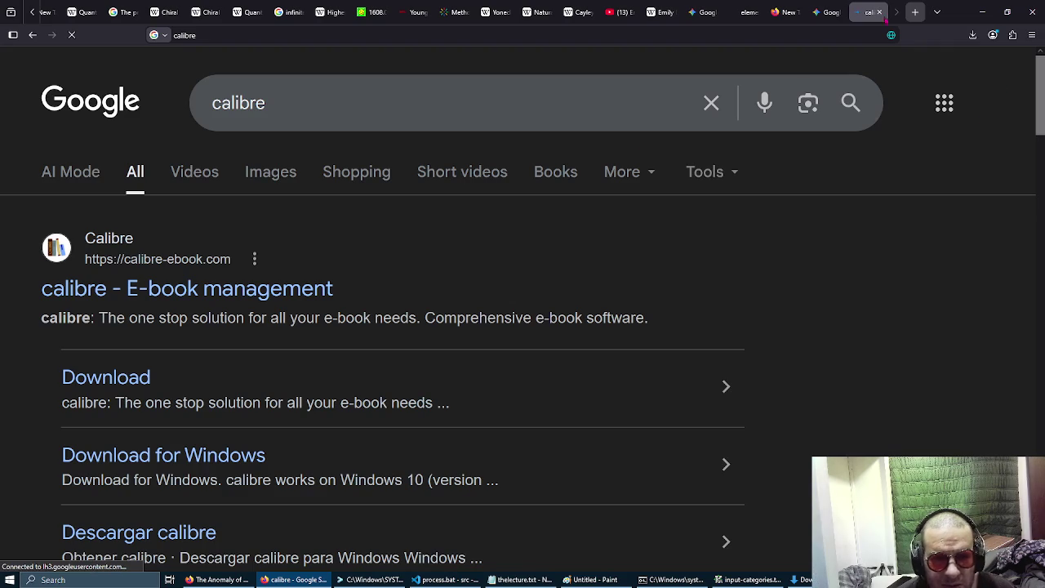
click(243, 285)
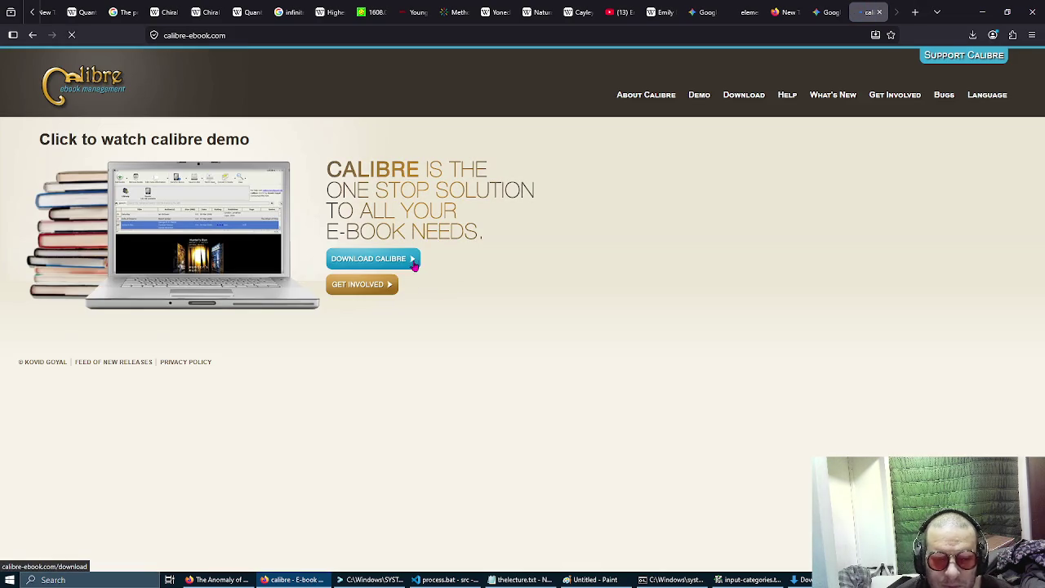
click(415, 261)
Start the calibre Windows installer download, cancel the duplicate, and open elements.pdf from downloads.
click(78, 274)
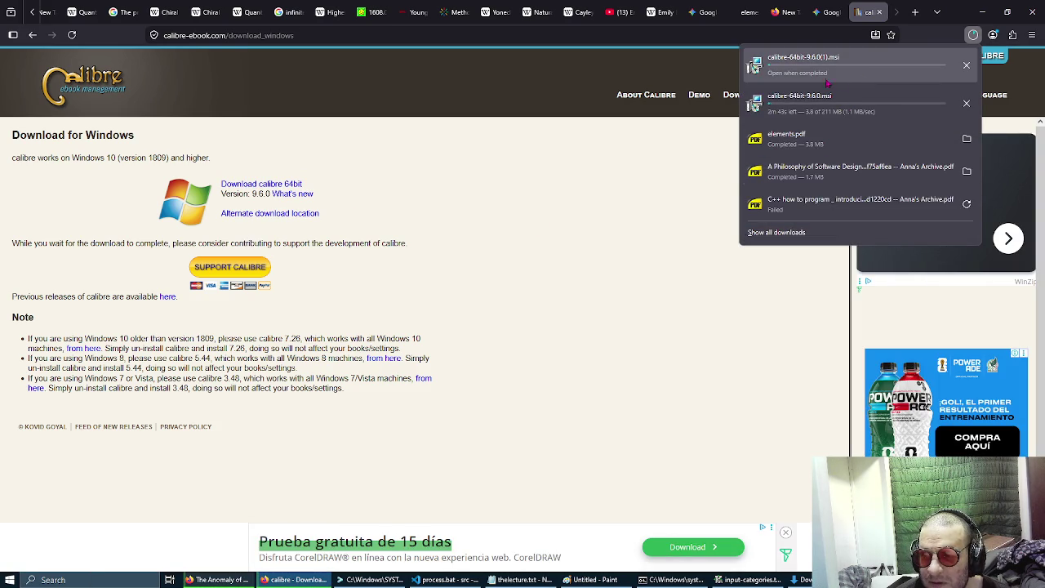
click(965, 65)
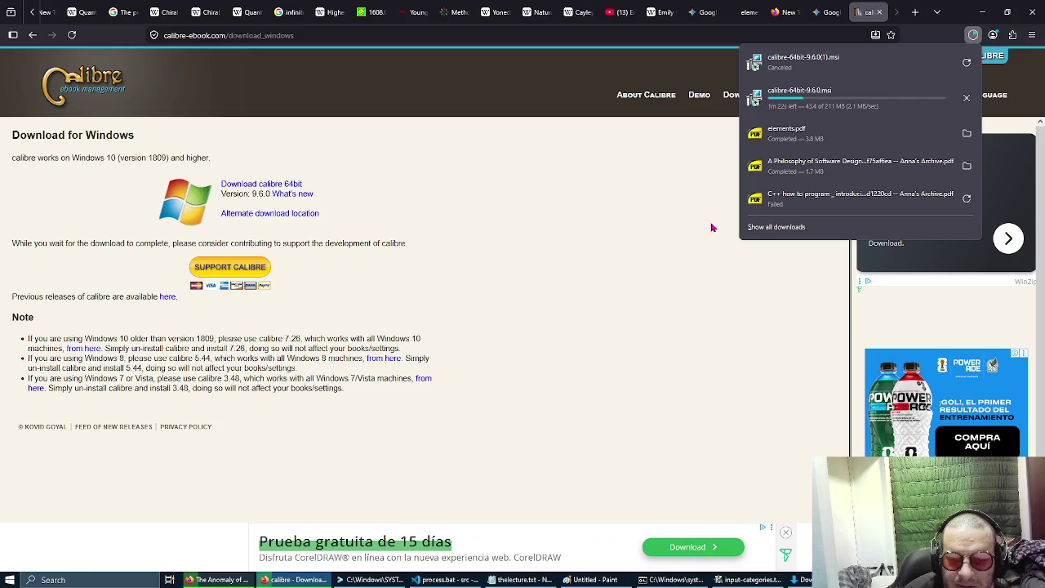
click(786, 132)
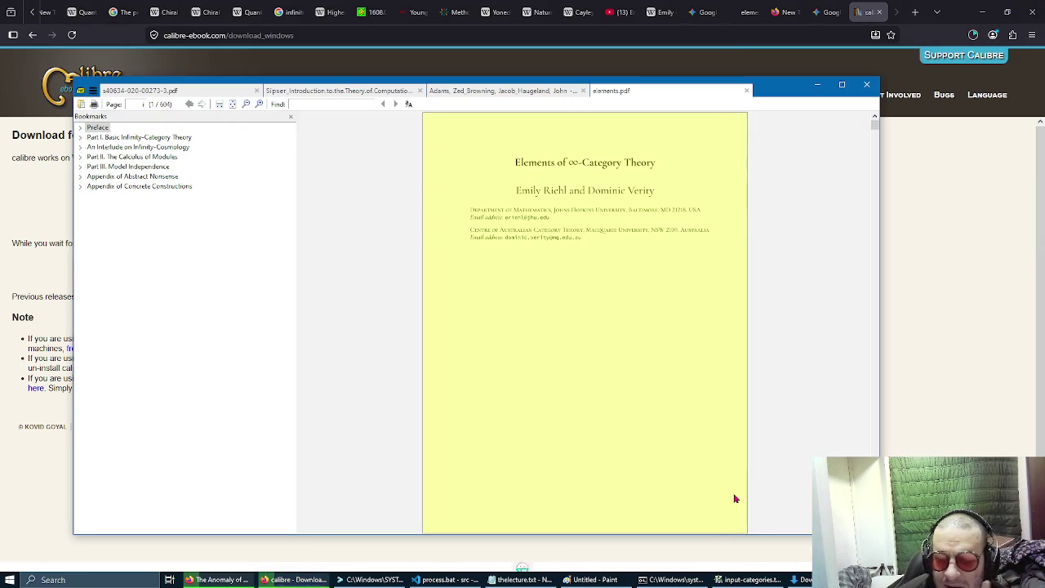
Page through elements.pdf to its Contents in SumatraPDF, then show Firefox's downloads list.
scroll(444, 319, down, 3)
scroll(445, 320, down, 10)
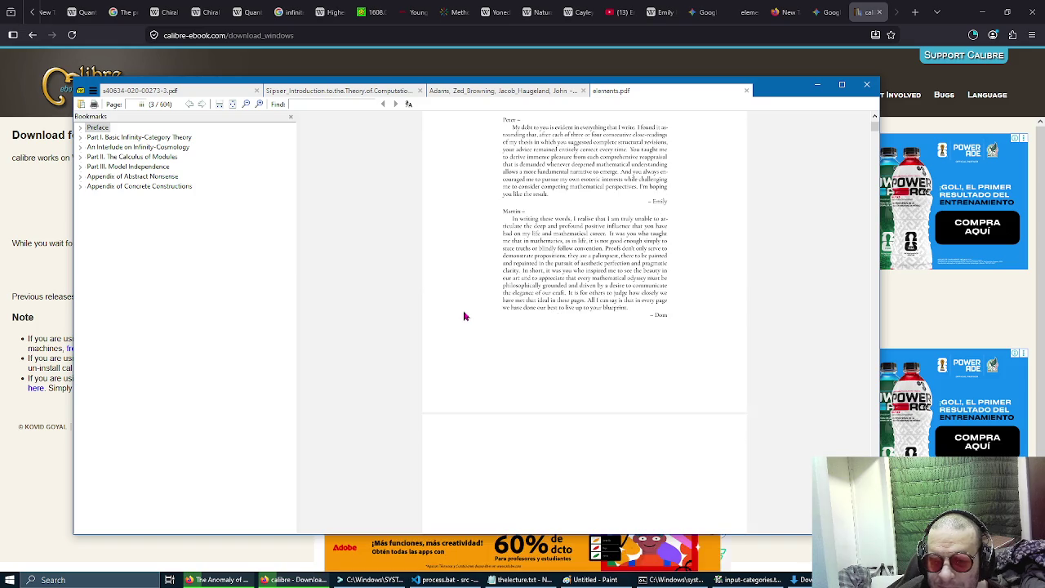
scroll(463, 317, down, 3)
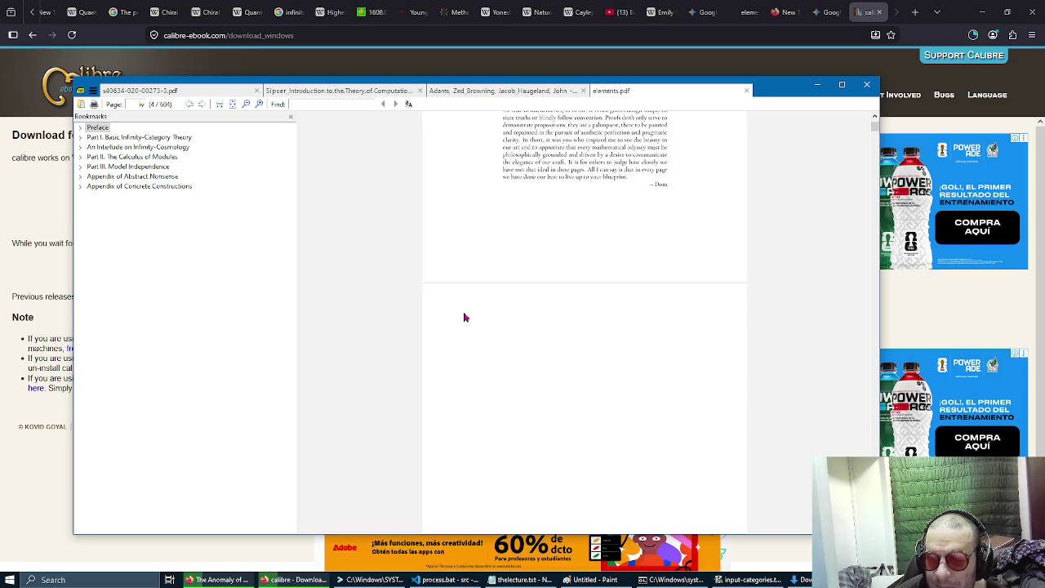
scroll(463, 317, down, 3)
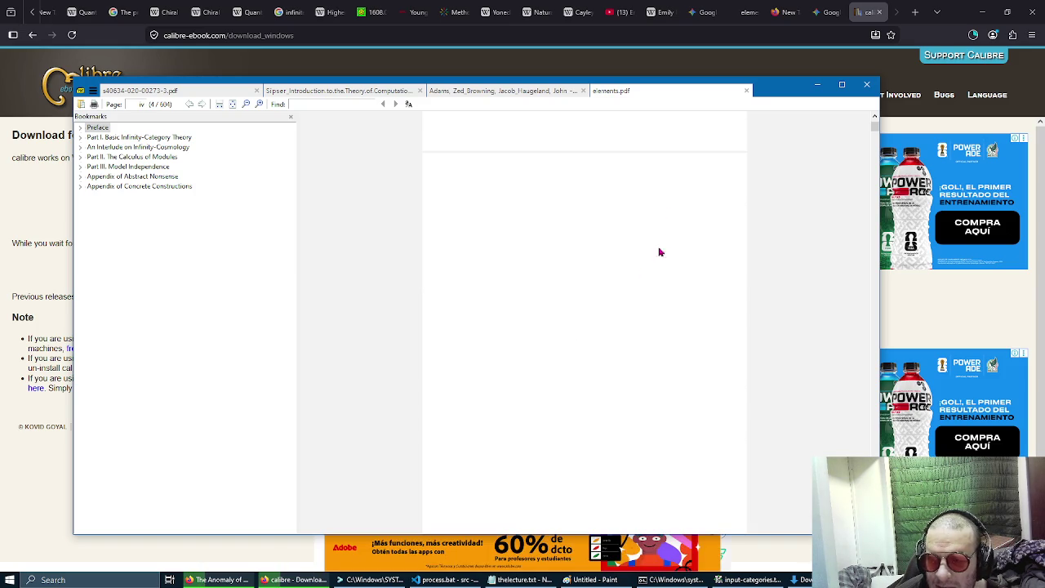
drag(770, 92, 759, 96)
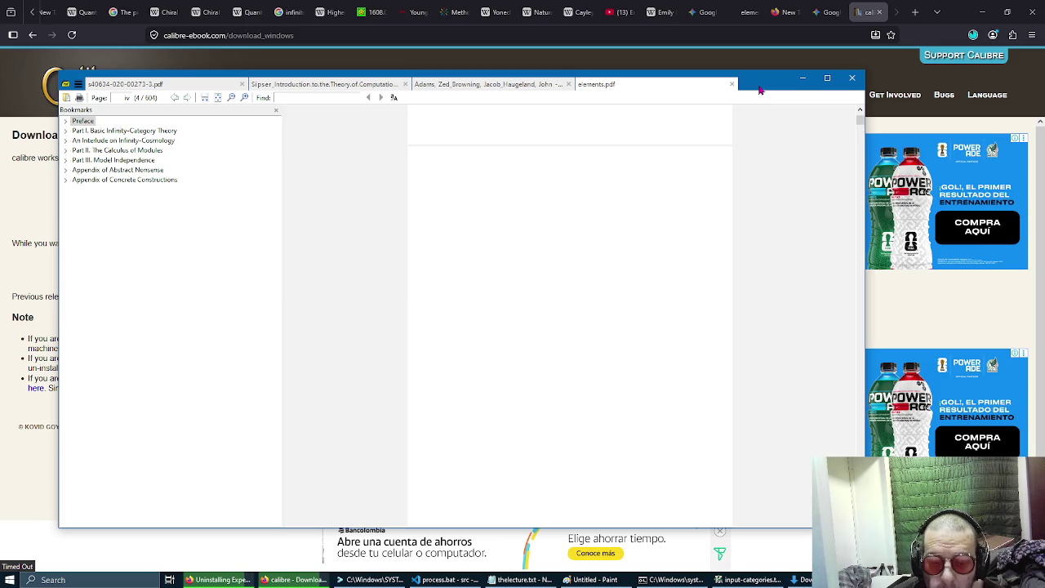
drag(753, 82, 749, 66)
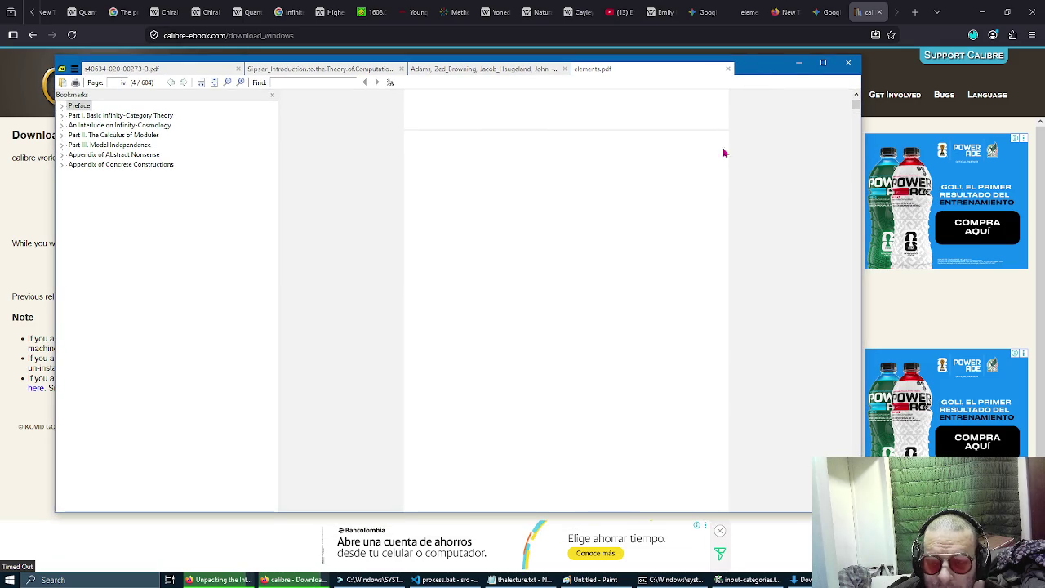
scroll(705, 224, up, 10)
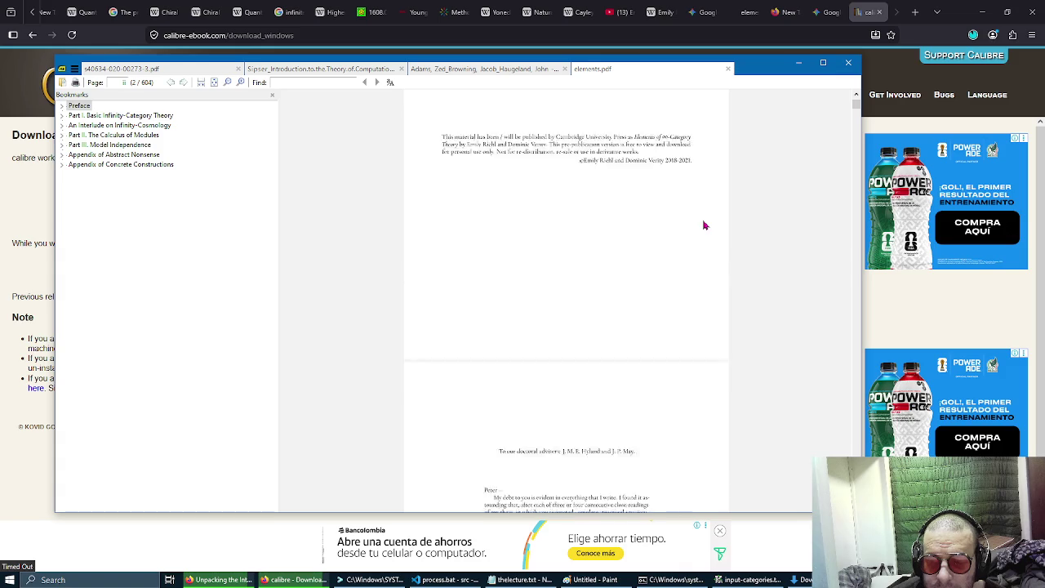
scroll(704, 224, up, 5)
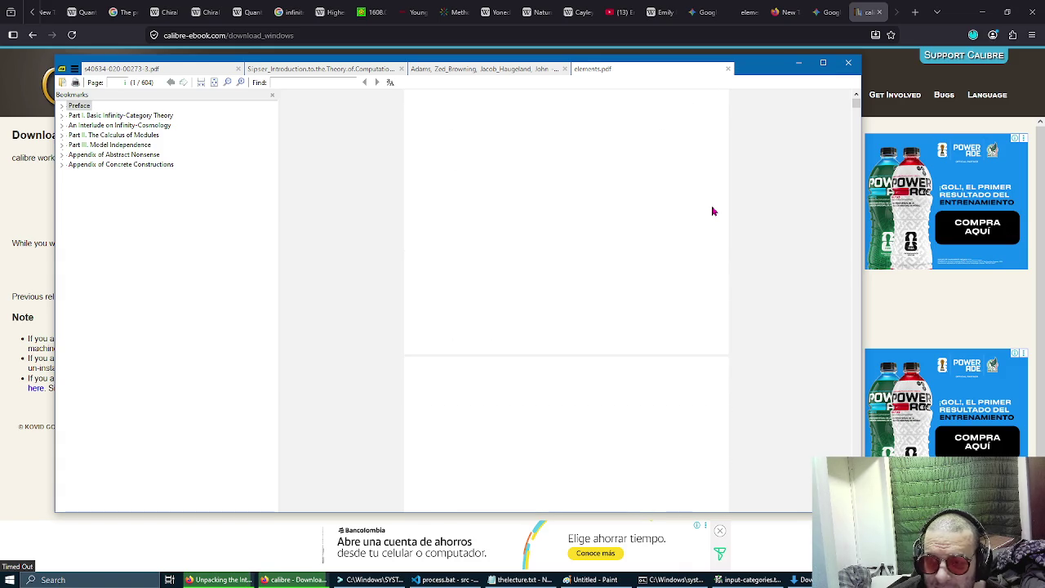
middle_click(715, 182)
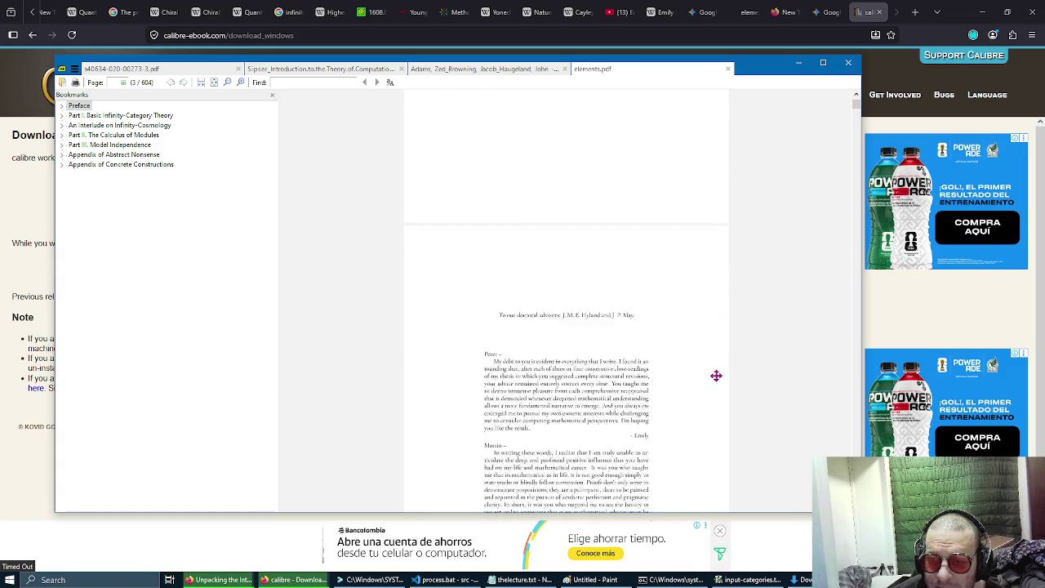
scroll(707, 274, up, 10)
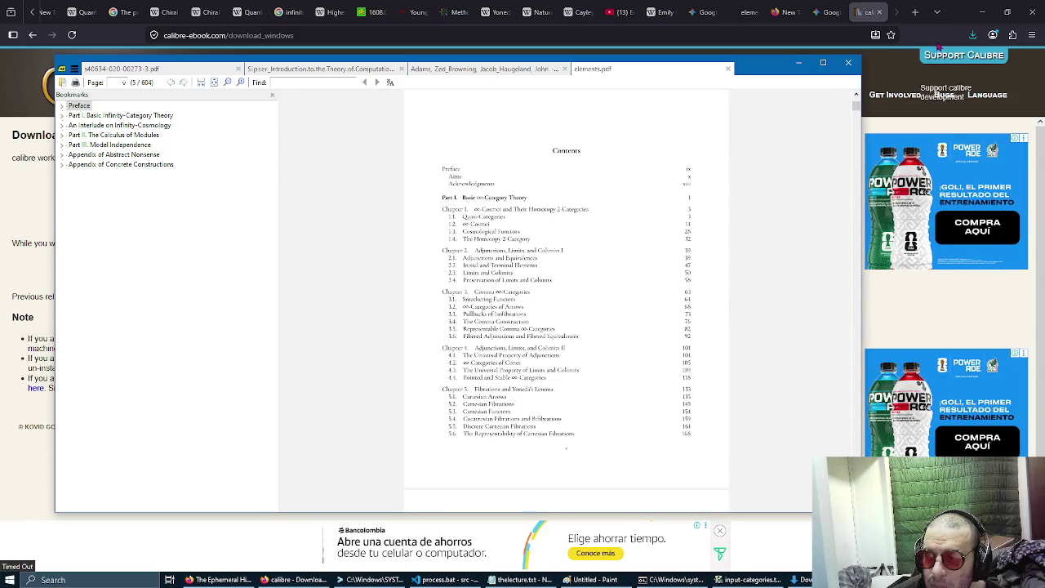
click(972, 34)
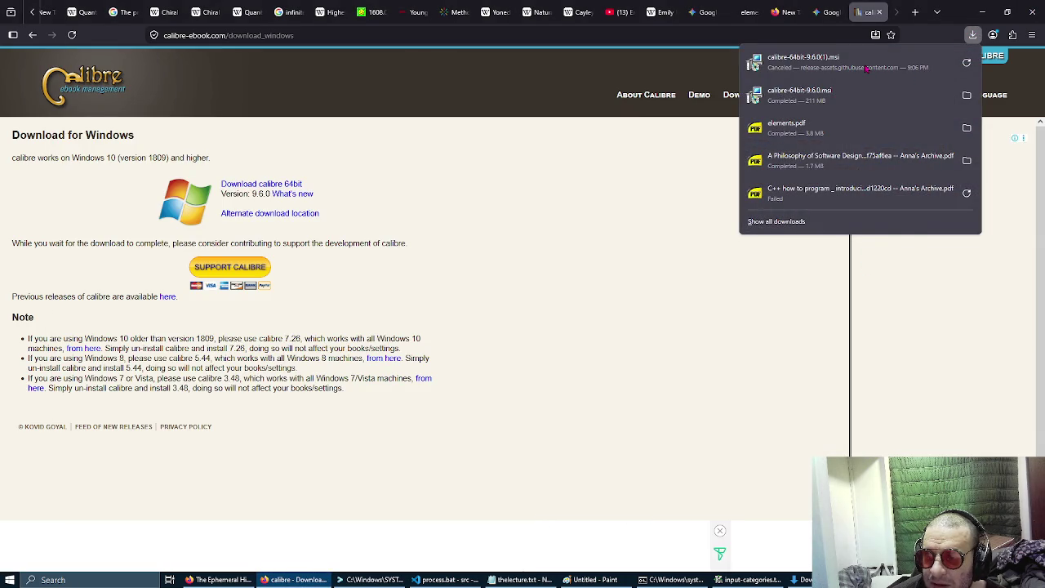
Run the calibre-64bit-9.6.0.msi installer, accepting the license and approving system changes.
click(853, 99)
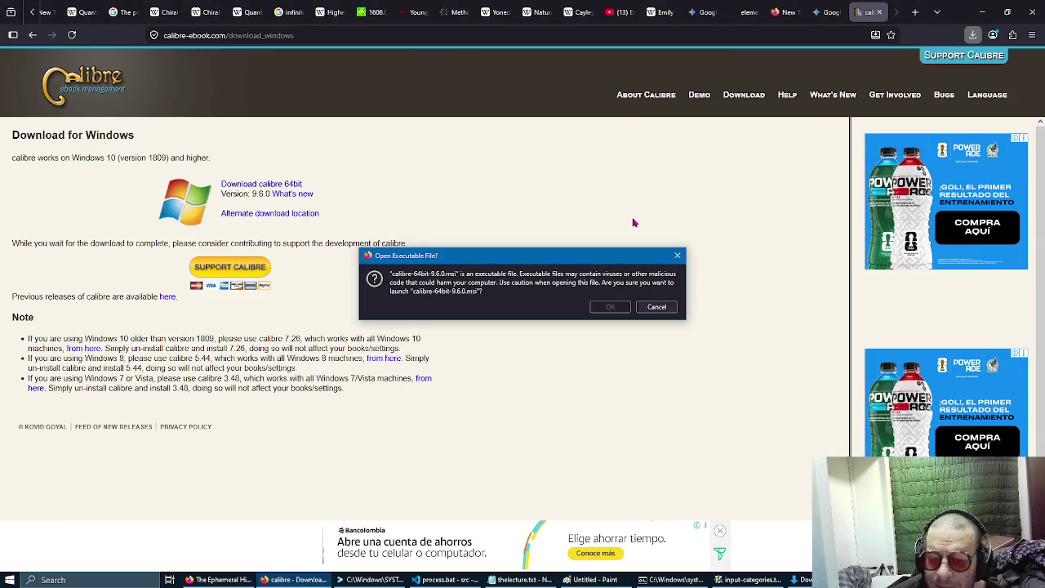
drag(440, 274, 464, 275)
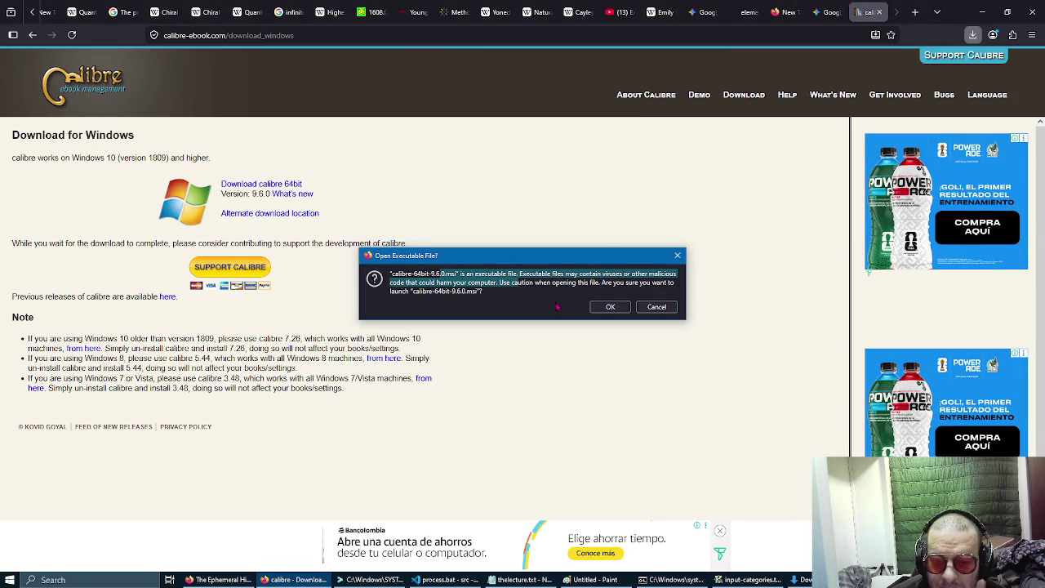
click(608, 309)
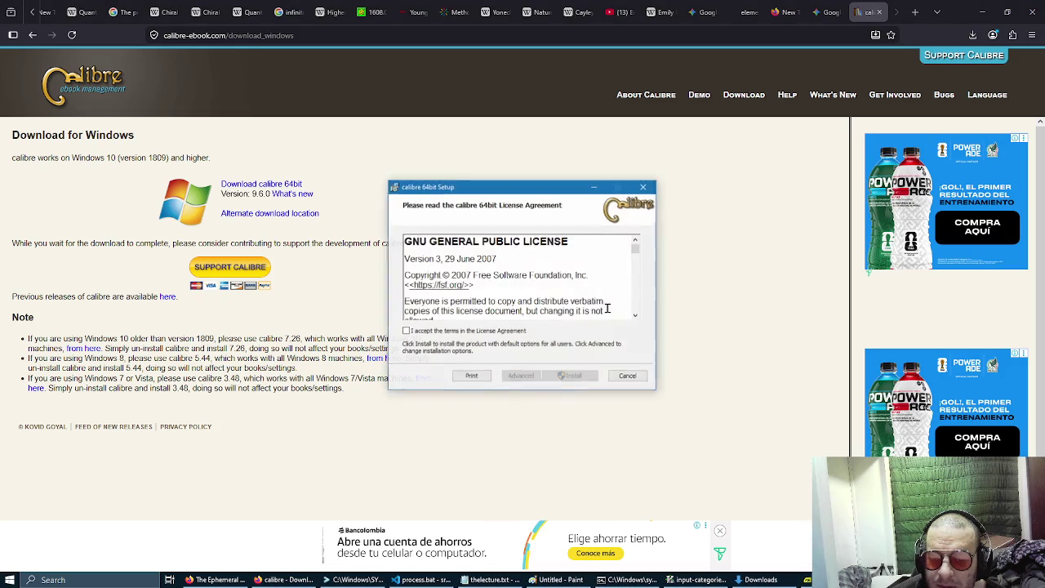
click(512, 331)
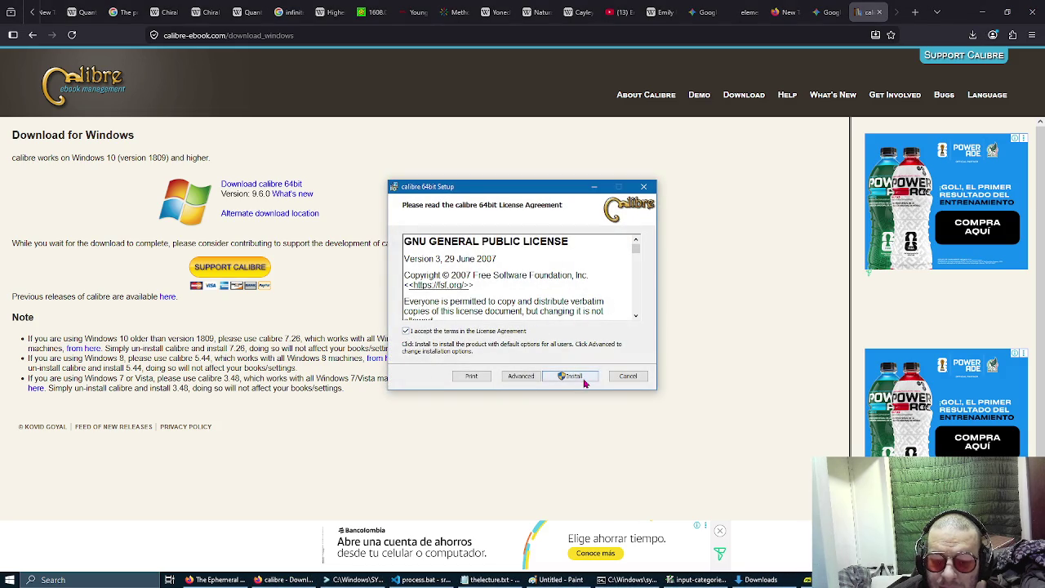
click(578, 377)
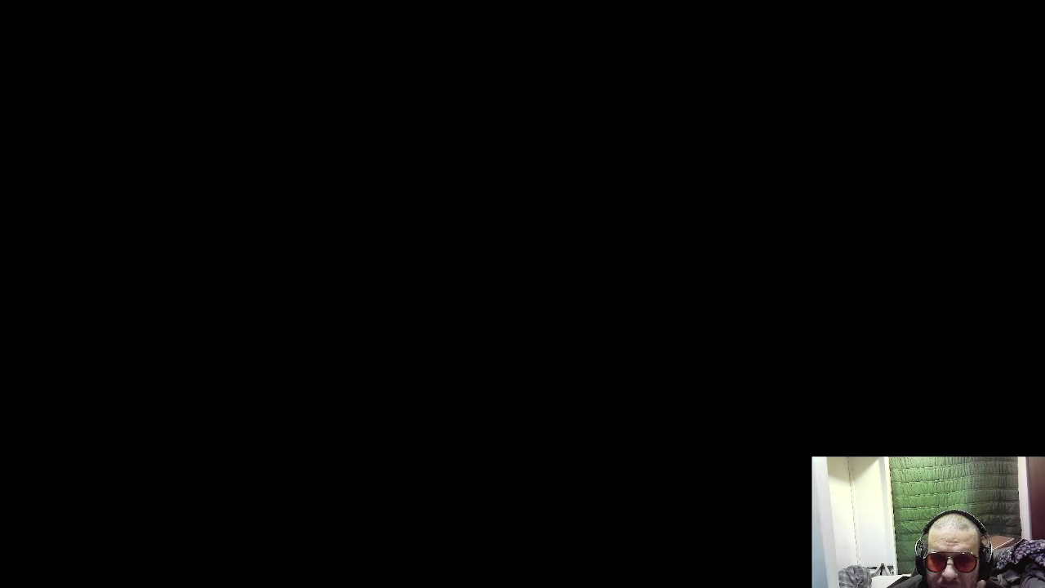
click(513, 364)
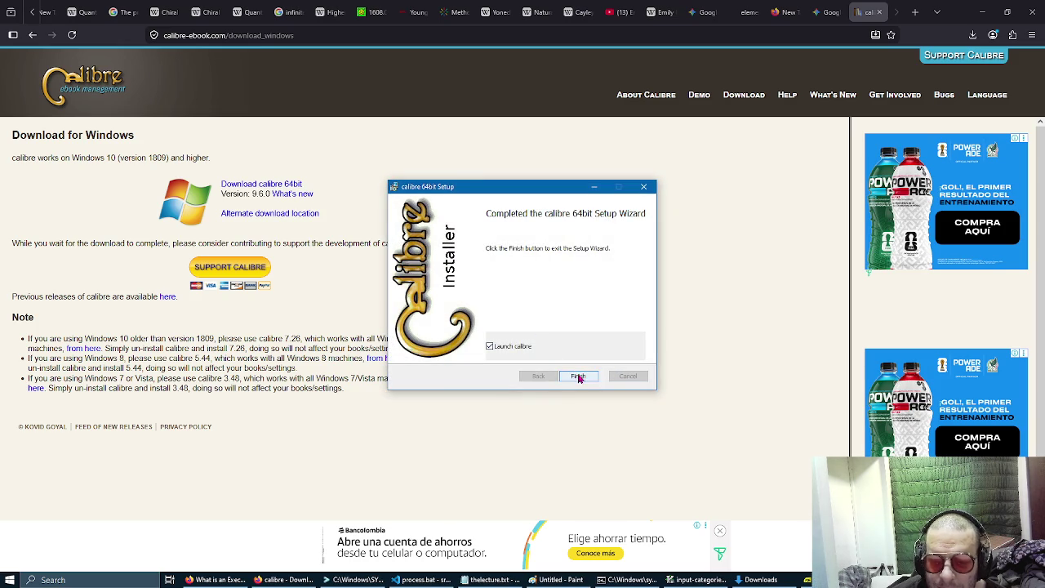
click(576, 376)
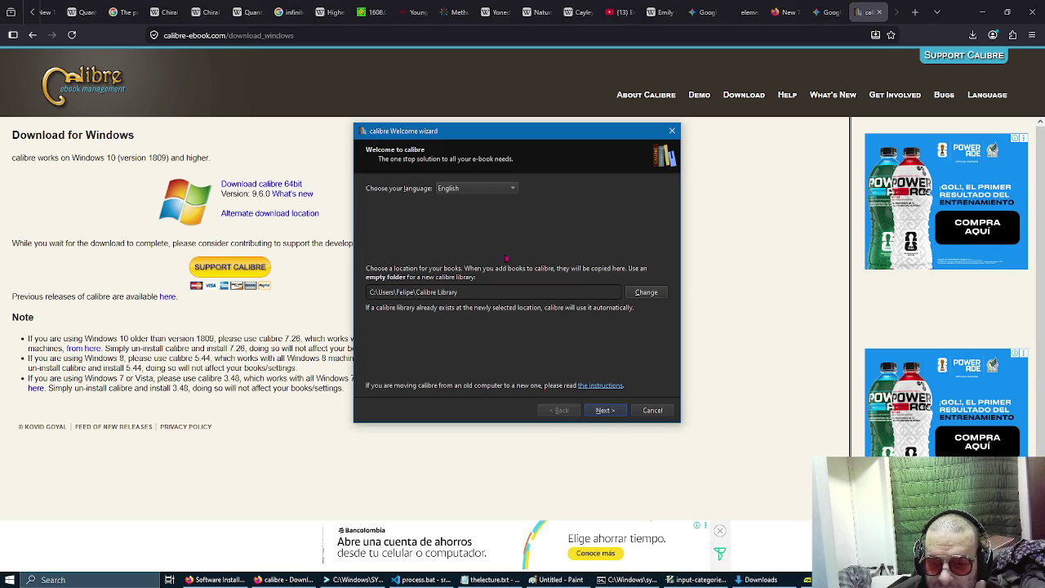
Finish the welcome wizard with the default library location and Generic e-ink device.
click(617, 411)
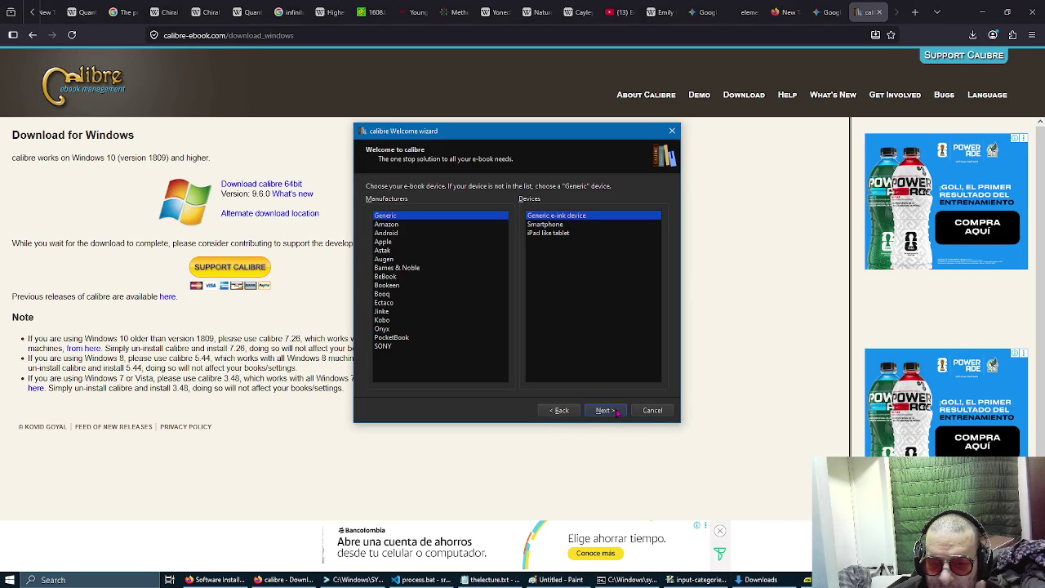
click(617, 411)
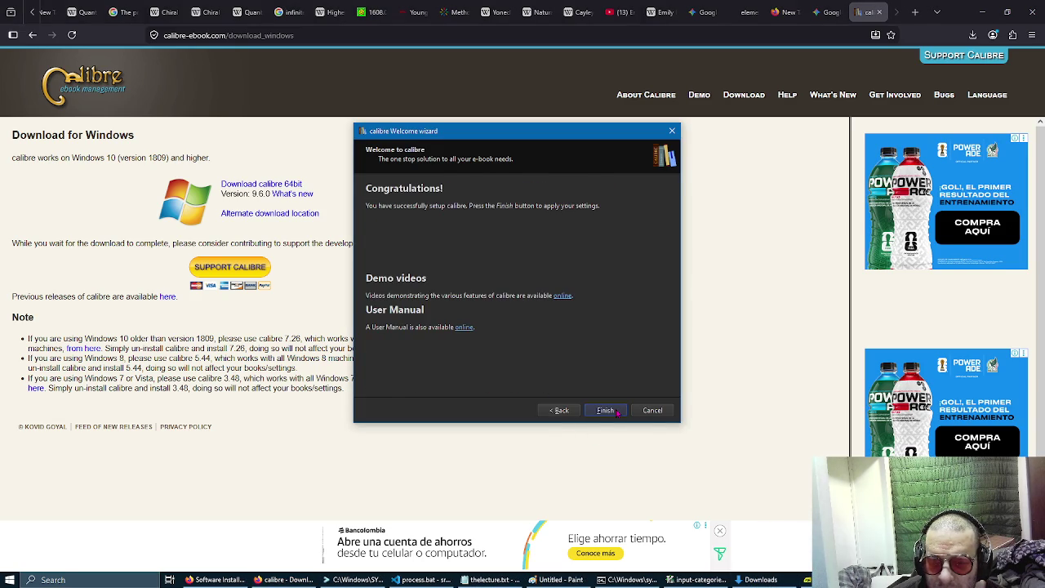
click(616, 412)
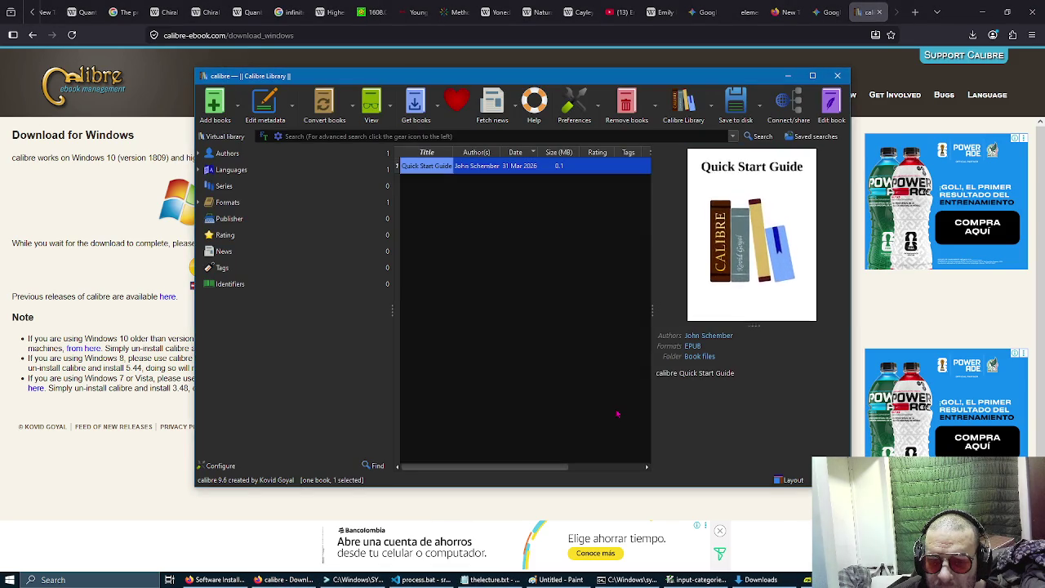
Widen calibre's book list and drag elements.pdf from Downloads into the library.
drag(654, 80, 555, 57)
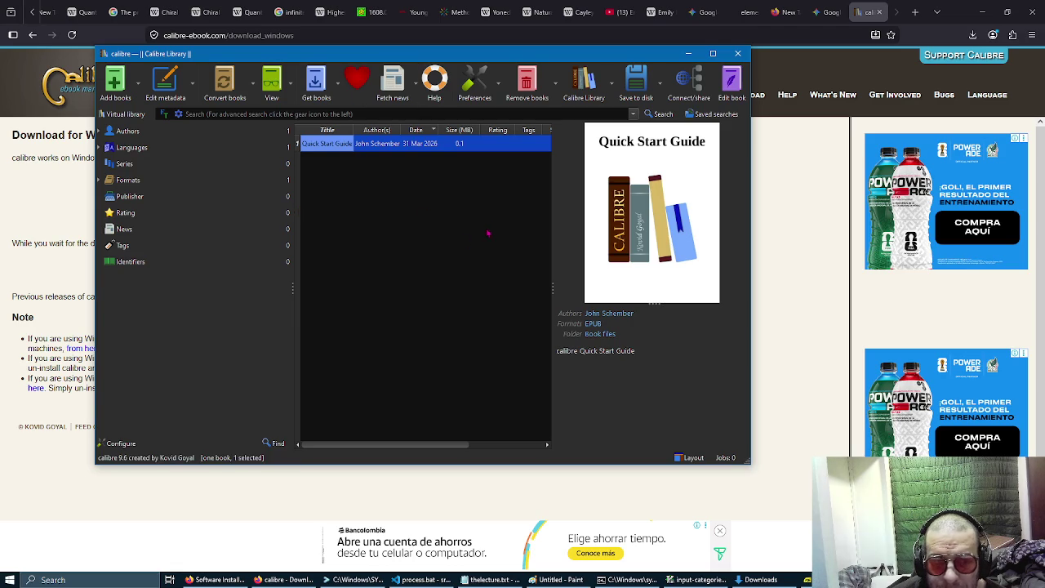
drag(292, 310, 196, 320)
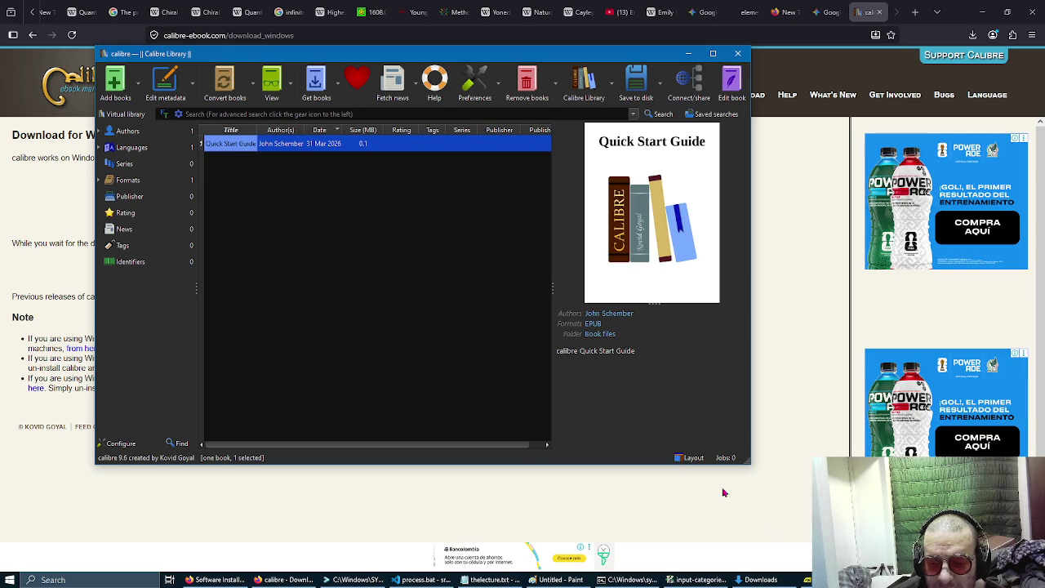
click(759, 579)
drag(318, 72, 617, 37)
mouse_move(539, 156)
mouse_down()
mouse_move(293, 208)
mouse_move(267, 203)
mouse_move(294, 241)
mouse_up()
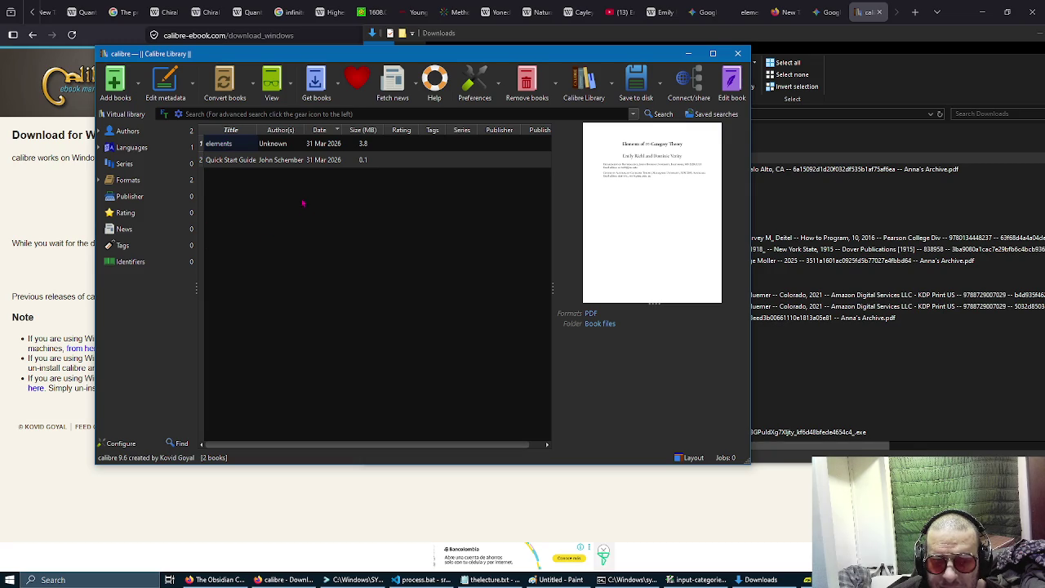
Open the elements book for reading via its right-click View menu.
click(280, 161)
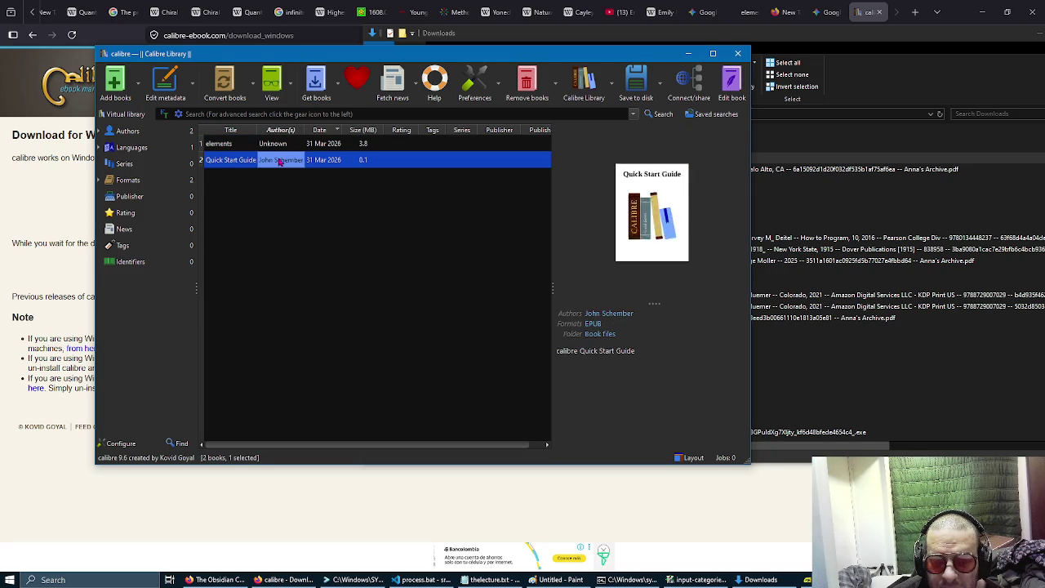
click(287, 144)
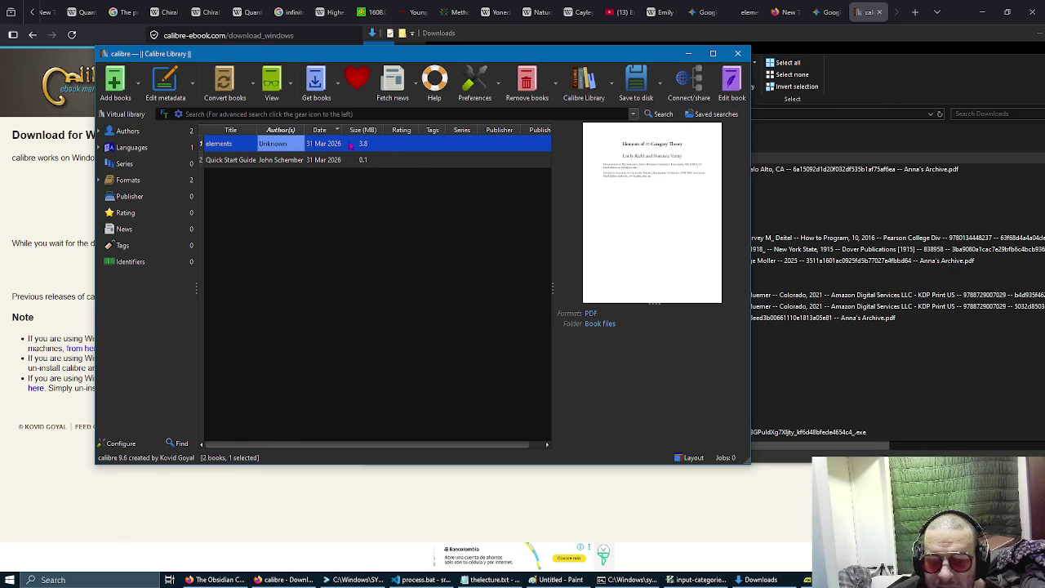
right_click(397, 144)
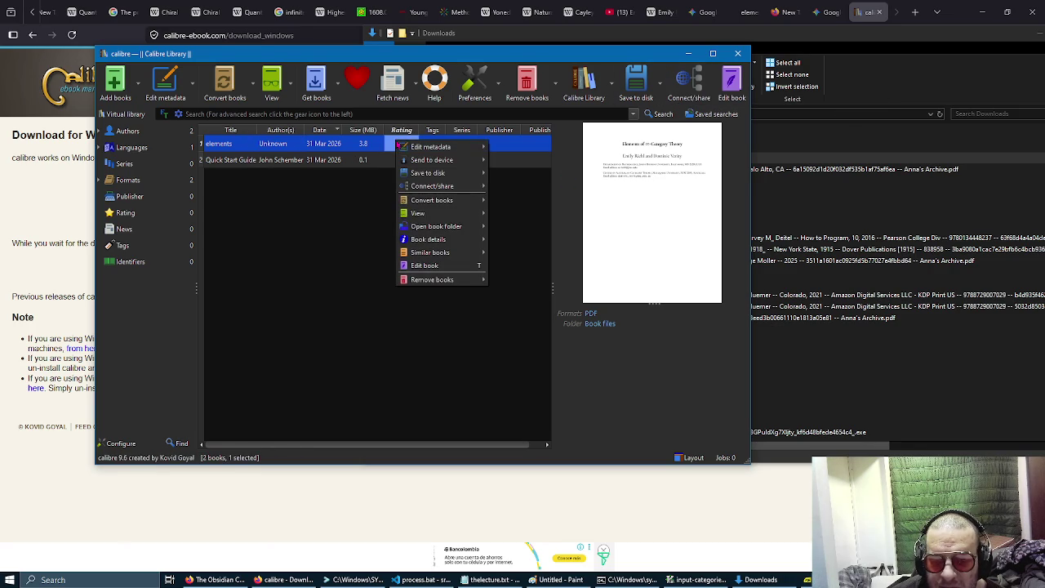
mouse_move(433, 212)
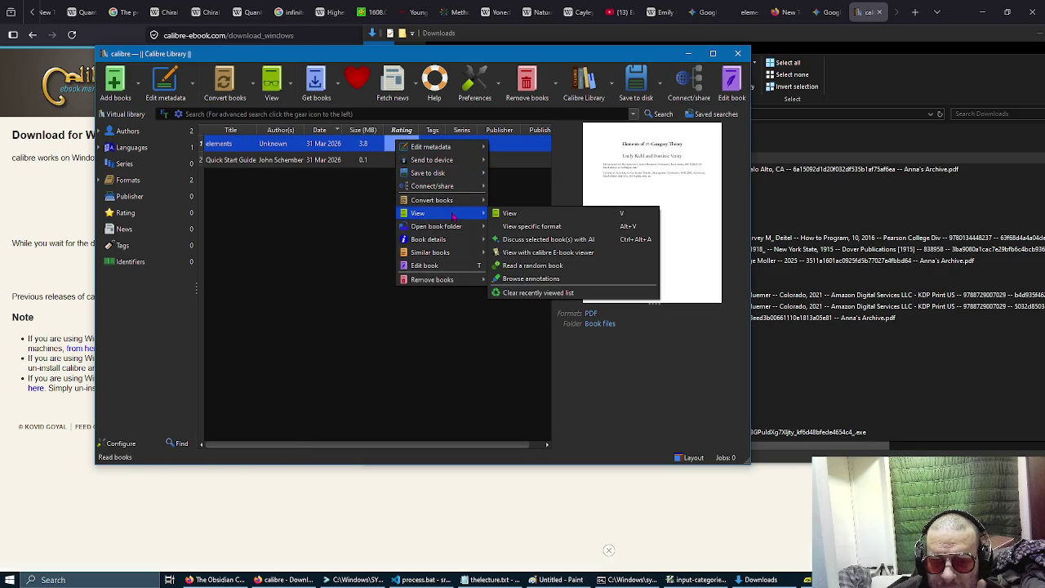
click(530, 210)
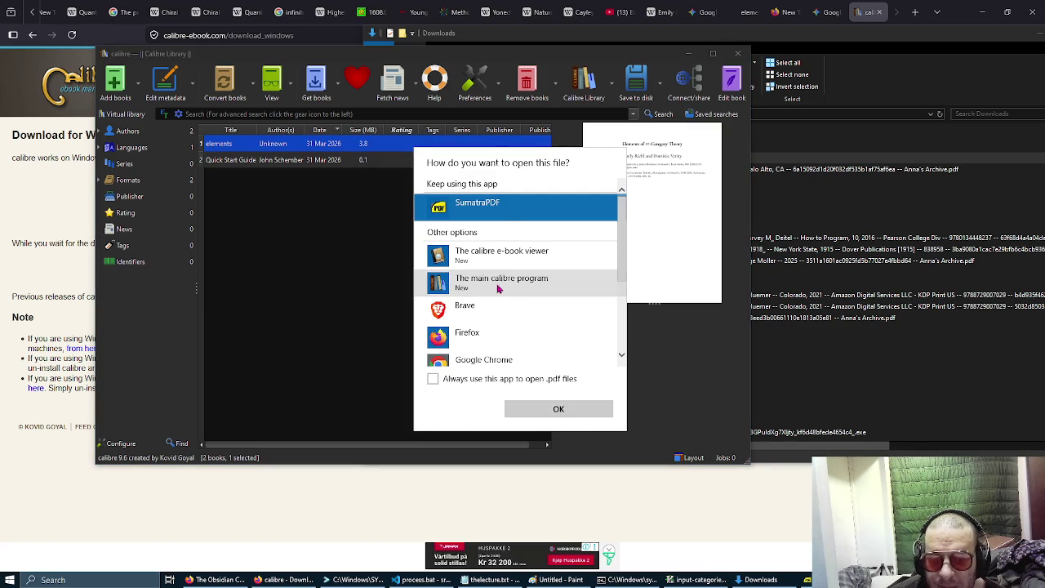
Open the PDF in calibre's e-book viewer, move the viewer aside, and maximize the library.
click(519, 271)
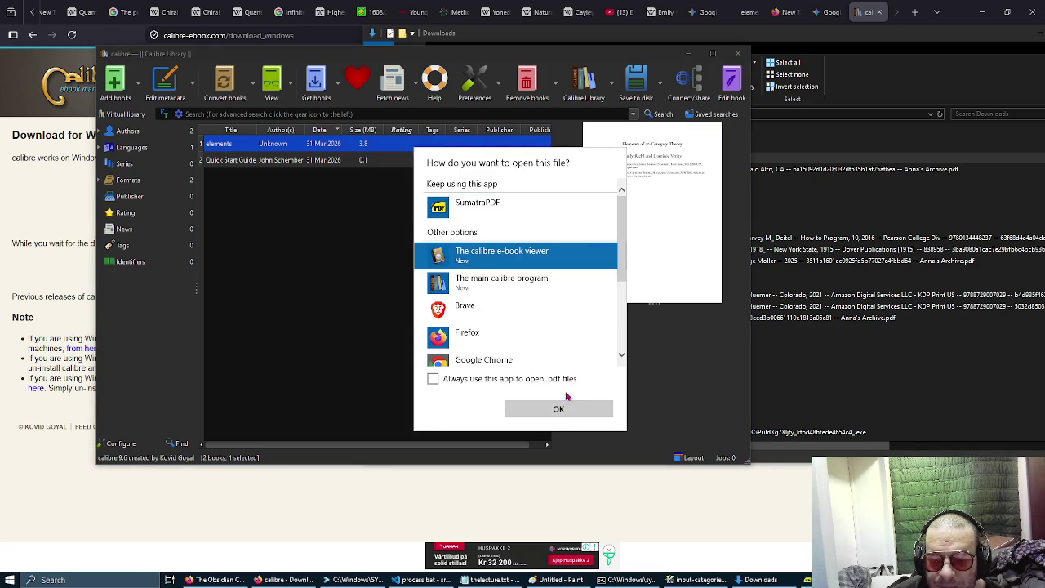
click(558, 408)
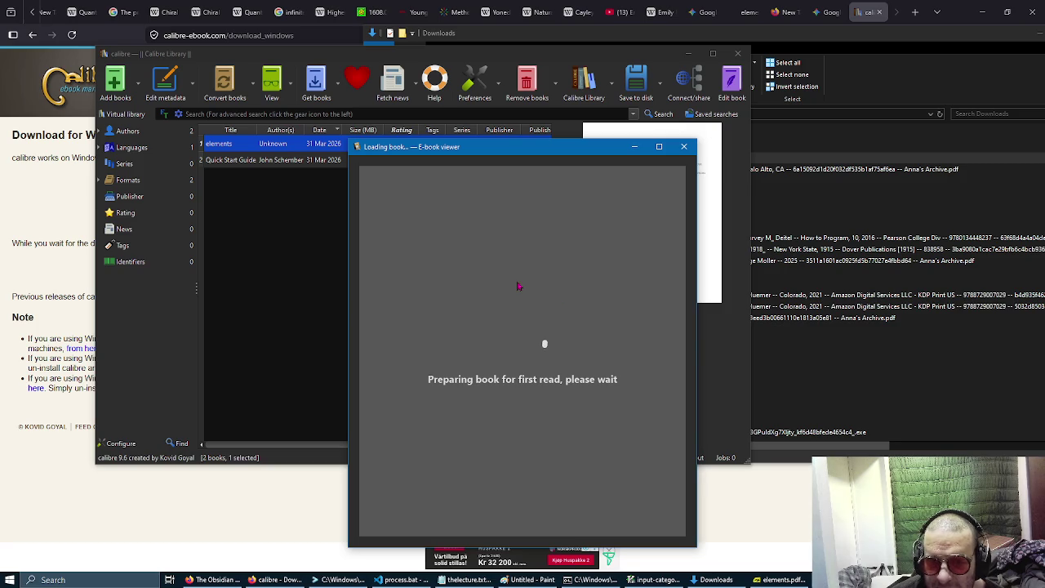
mouse_move(507, 147)
mouse_down()
mouse_move(711, 155)
mouse_move(669, 148)
mouse_up()
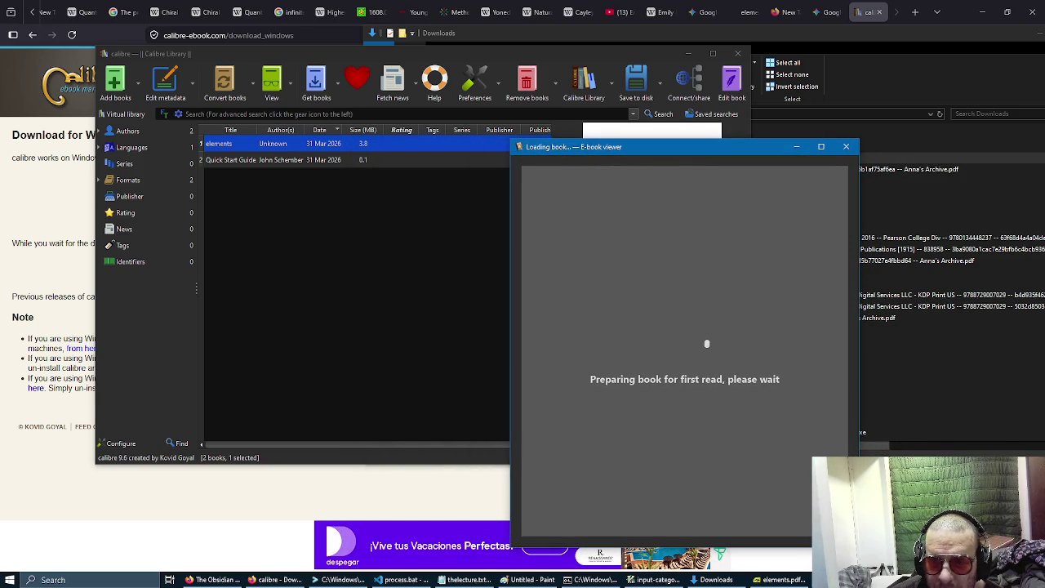
click(712, 53)
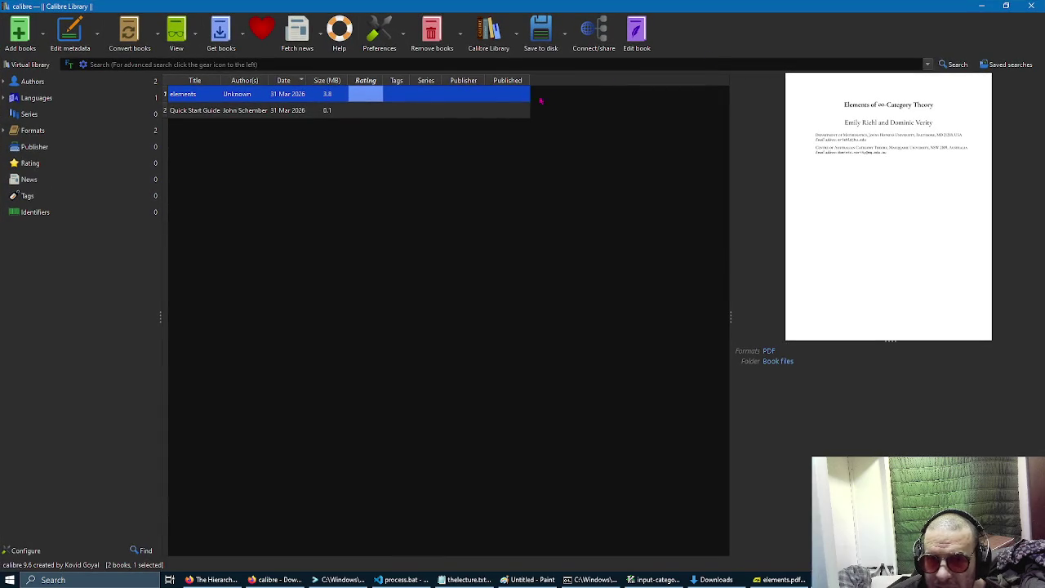
Convert the elements book individually with TXT as the output format.
right_click(254, 94)
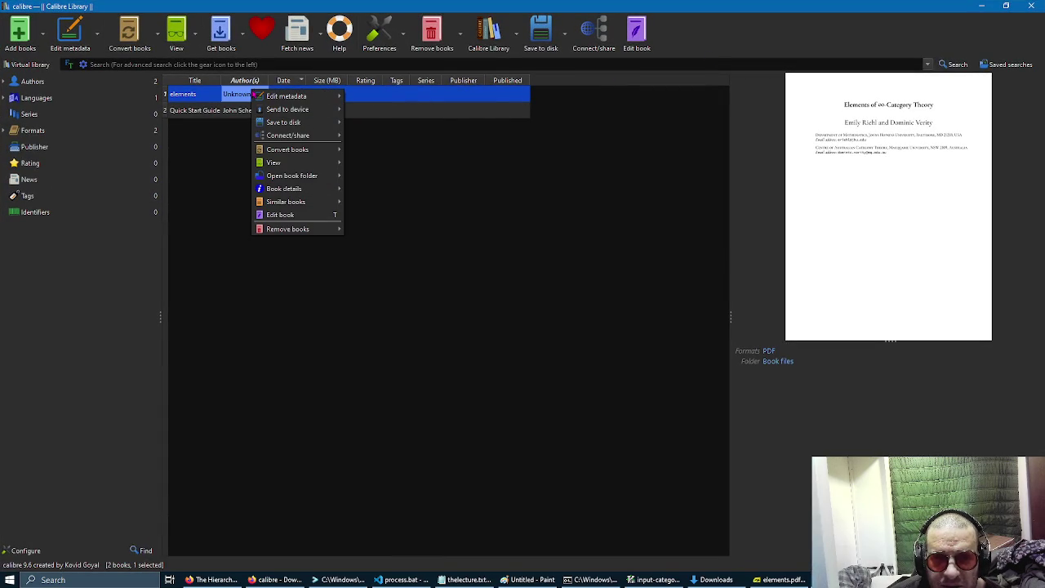
mouse_move(276, 152)
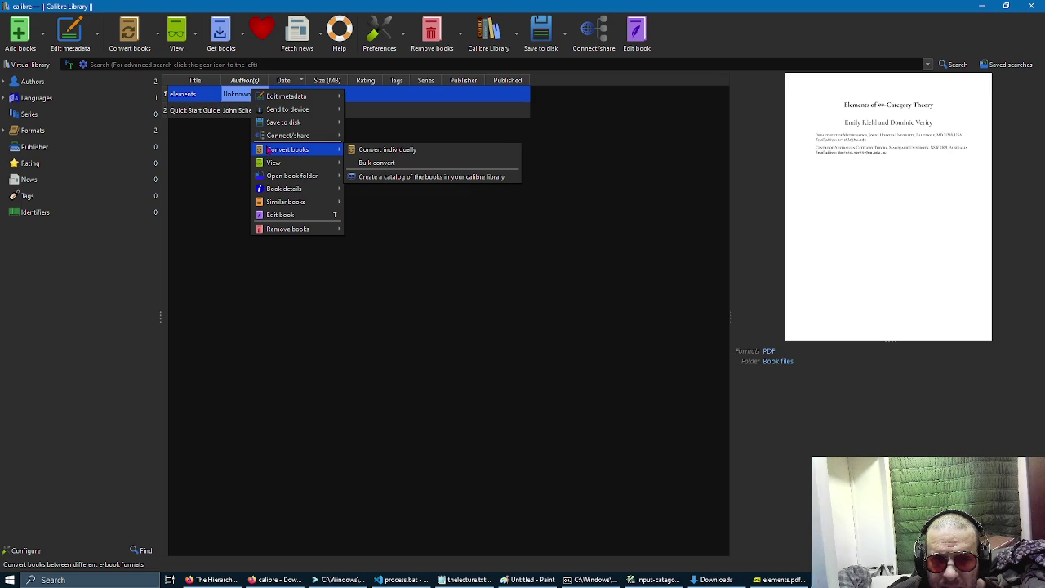
click(377, 158)
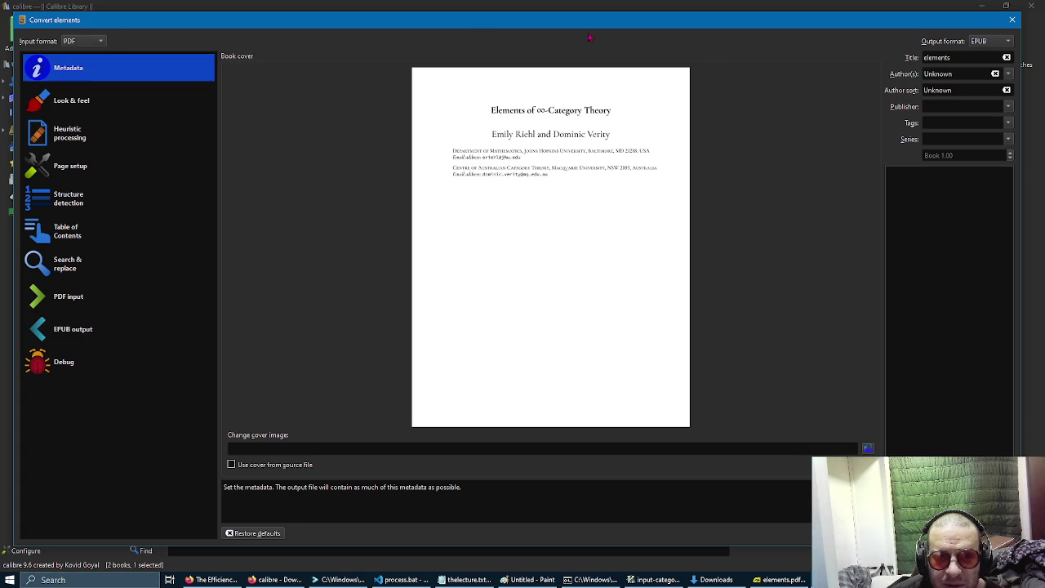
click(992, 42)
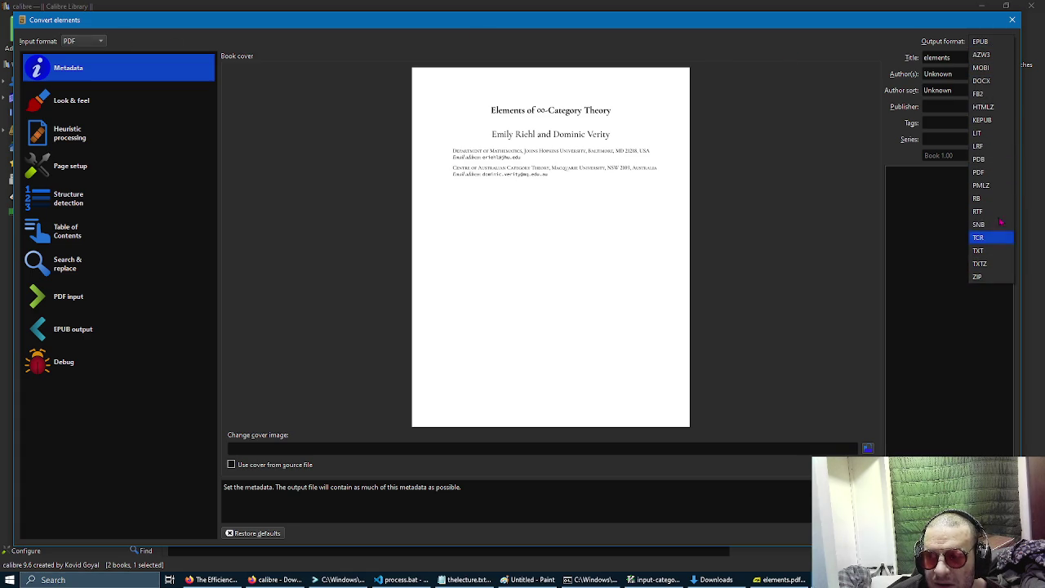
key(Escape)
text(txt)
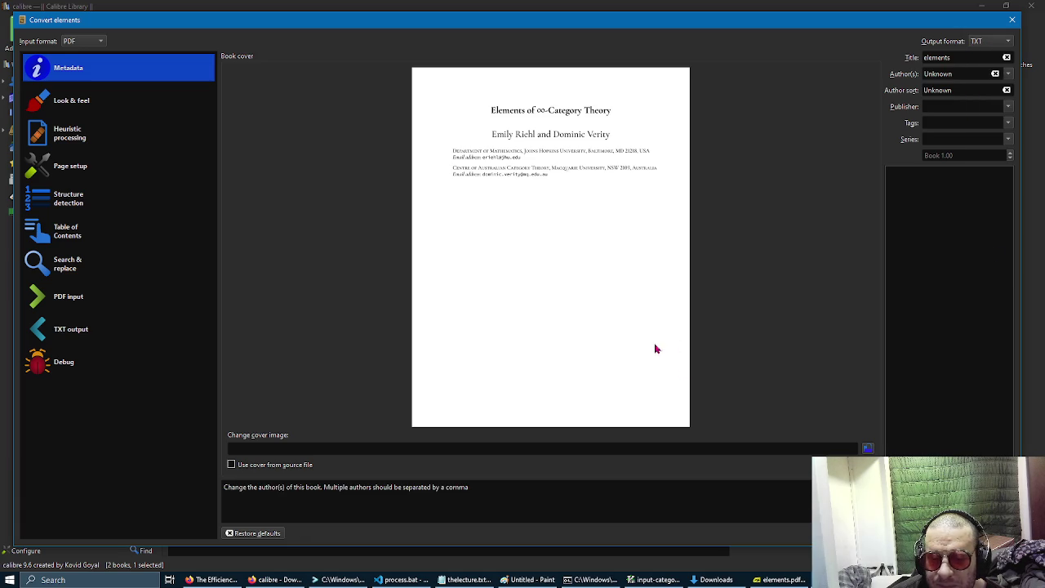
key(Tab)
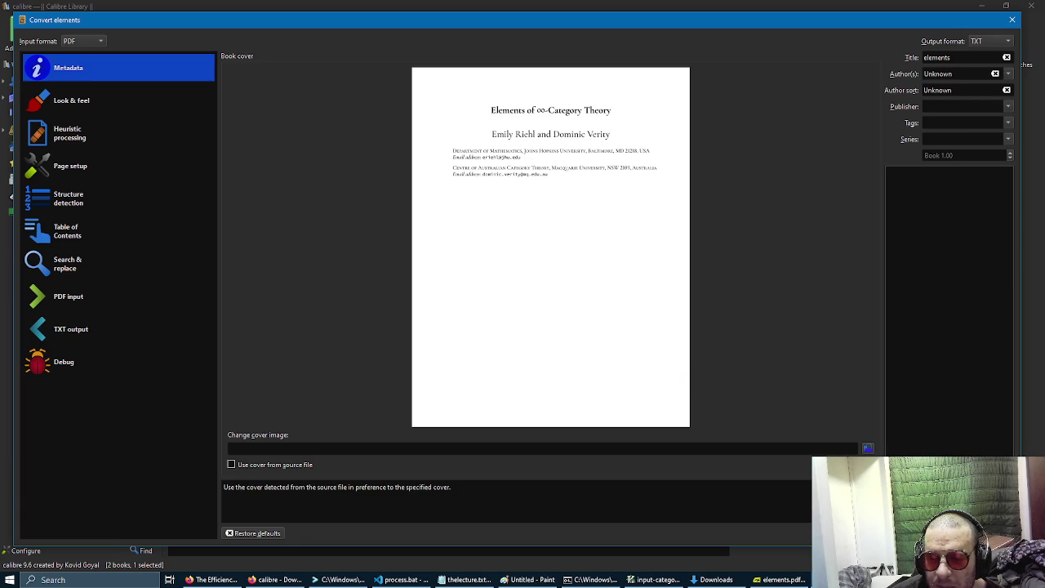
key(Return)
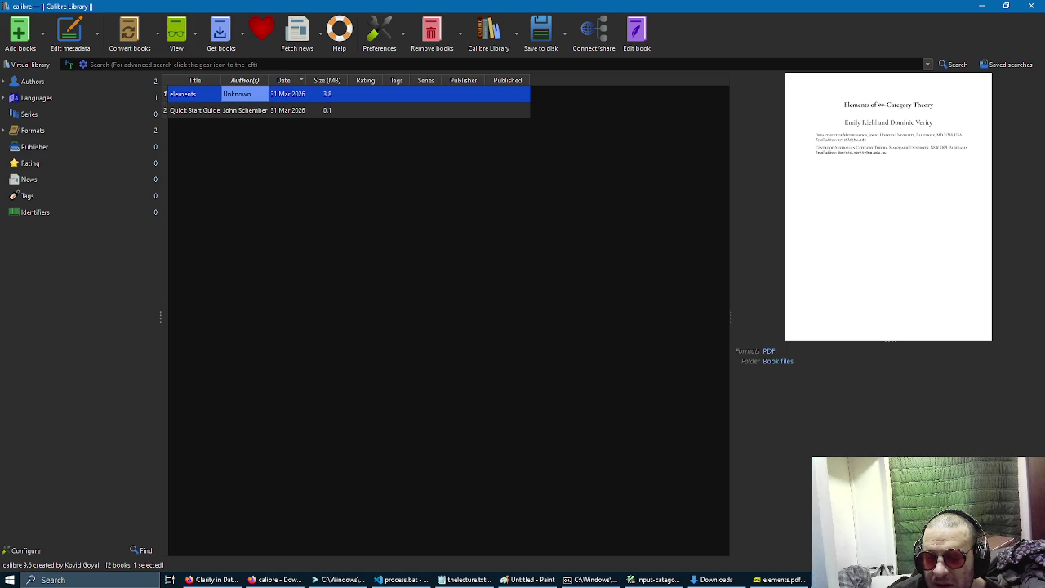
Watch the Jobs list until the elements PDF-to-TXT conversion finishes, then close it.
key(alt+shift+j)
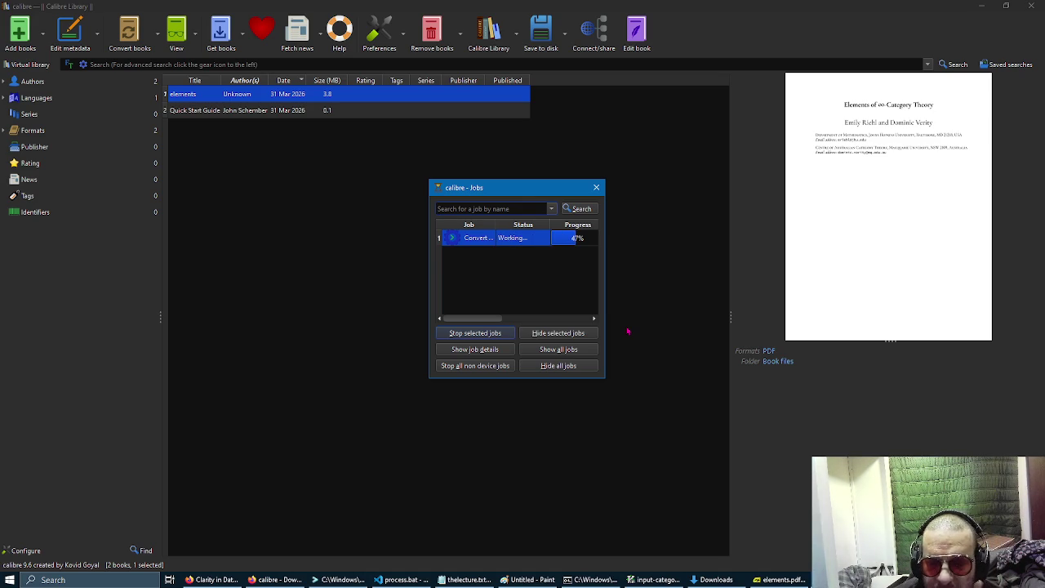
mouse_move(607, 378)
mouse_down()
mouse_move(658, 364)
mouse_move(730, 365)
mouse_up()
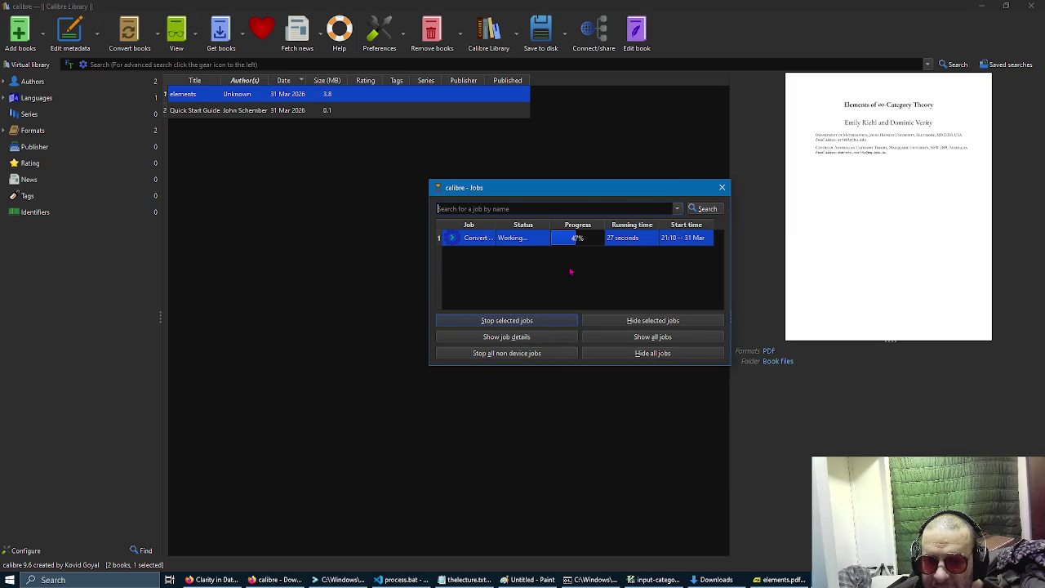
drag(582, 187, 478, 162)
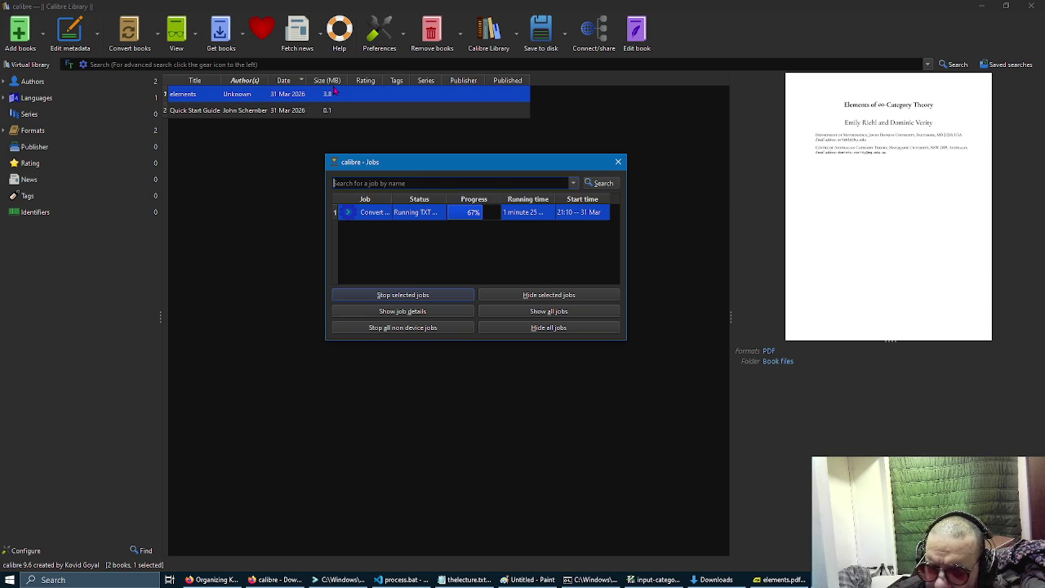
click(275, 579)
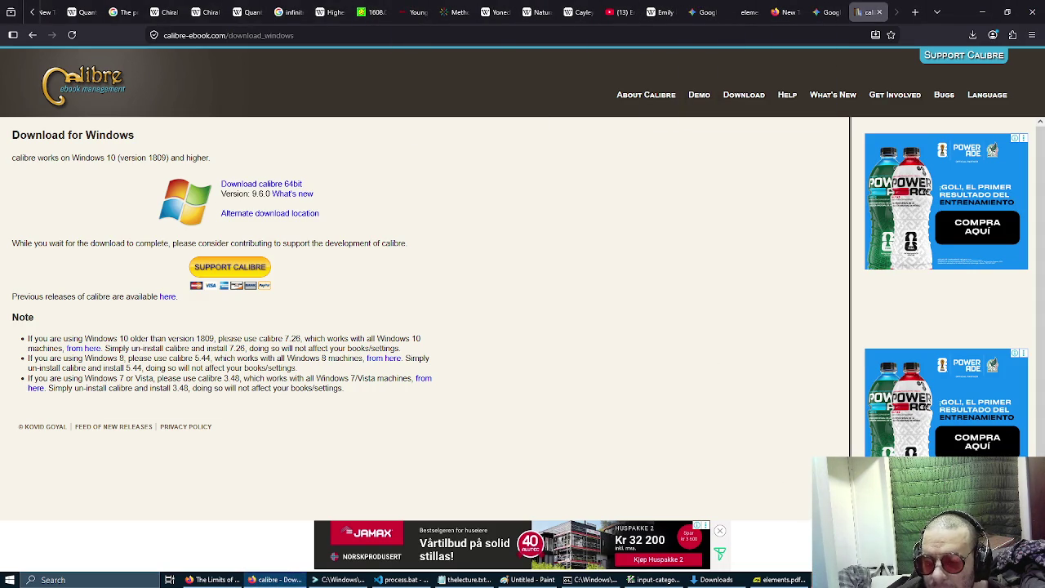
key(alt+Tab)
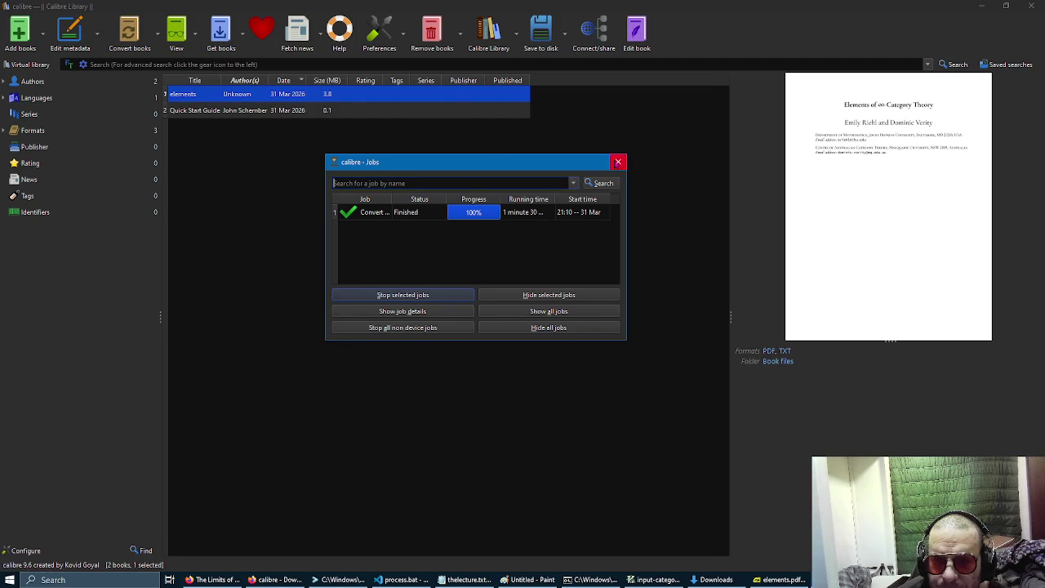
click(618, 162)
click(208, 98)
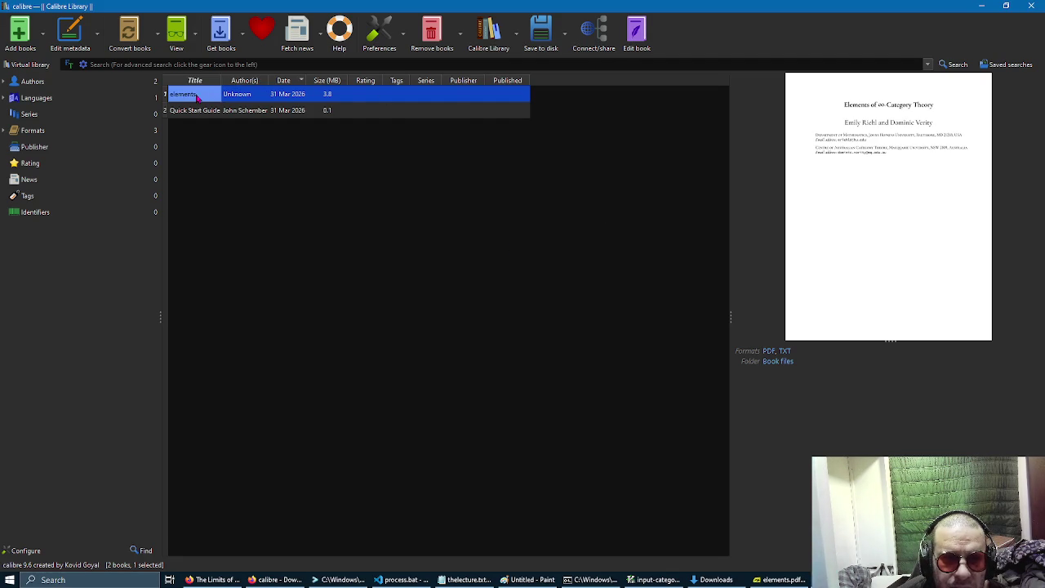
Open the elements book's TXT format in Notepad through View specific format.
click(255, 96)
right_click(254, 95)
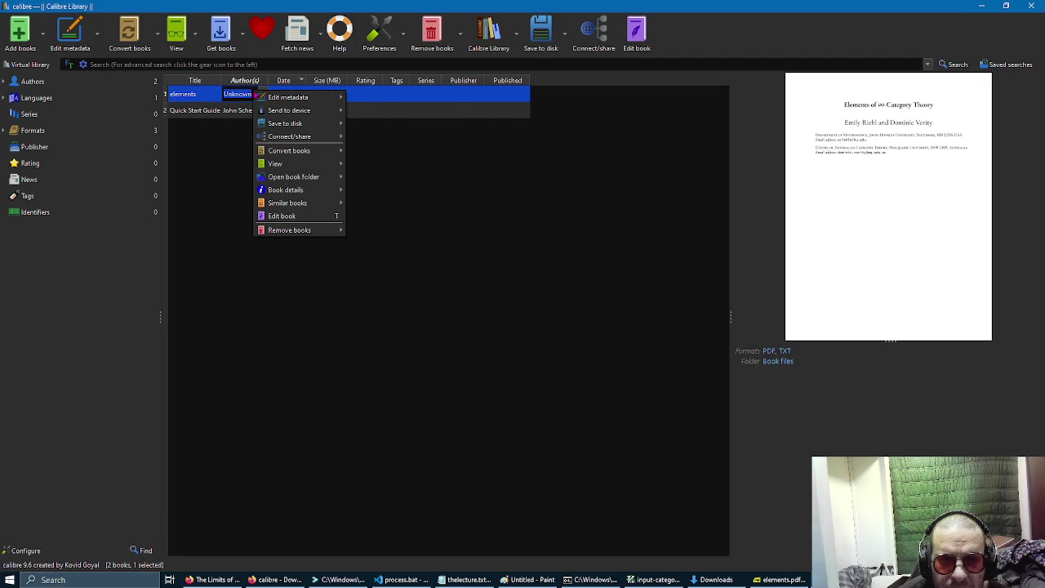
mouse_move(319, 166)
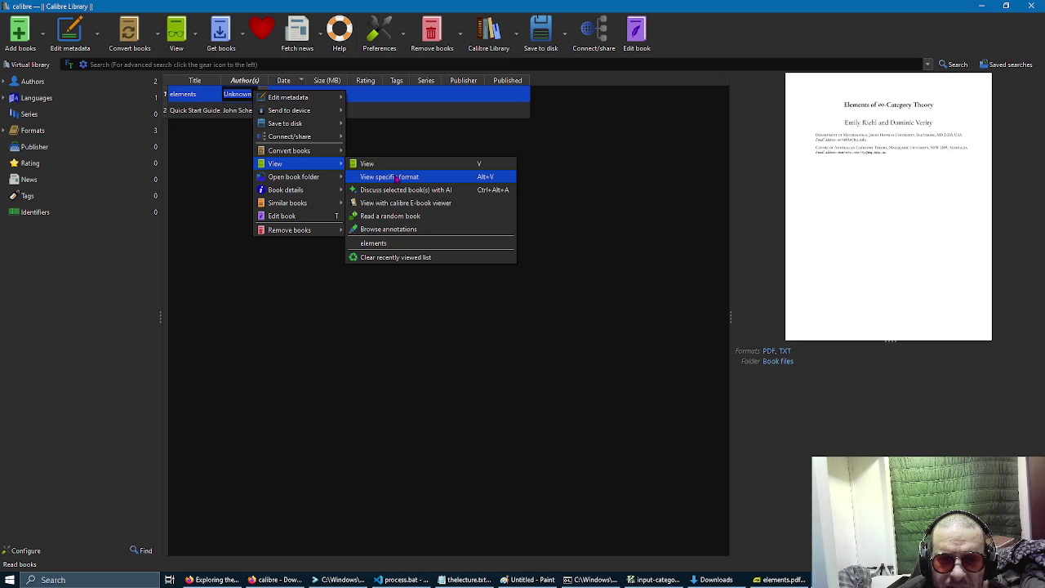
click(397, 177)
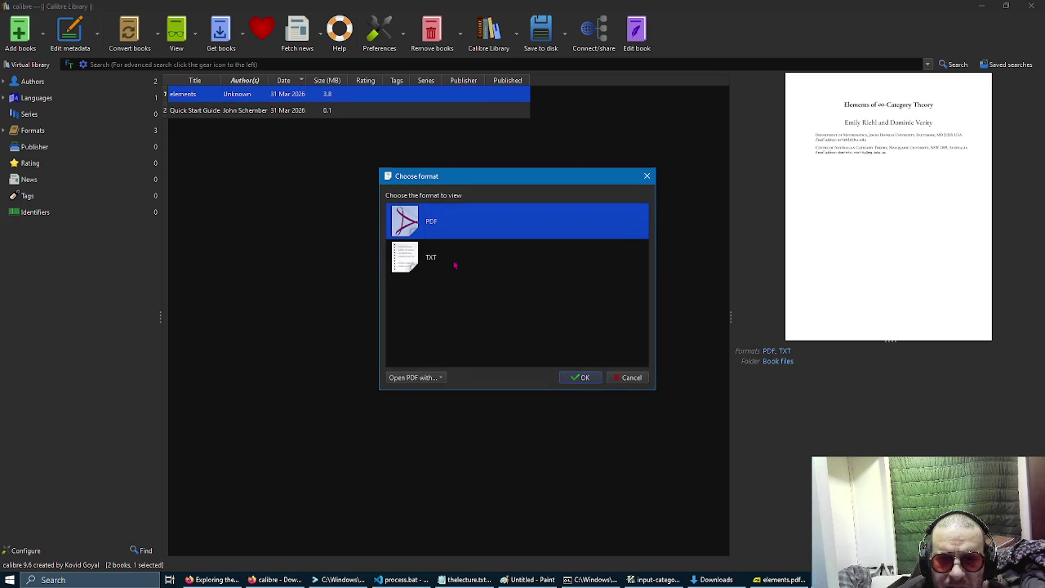
click(455, 262)
click(439, 378)
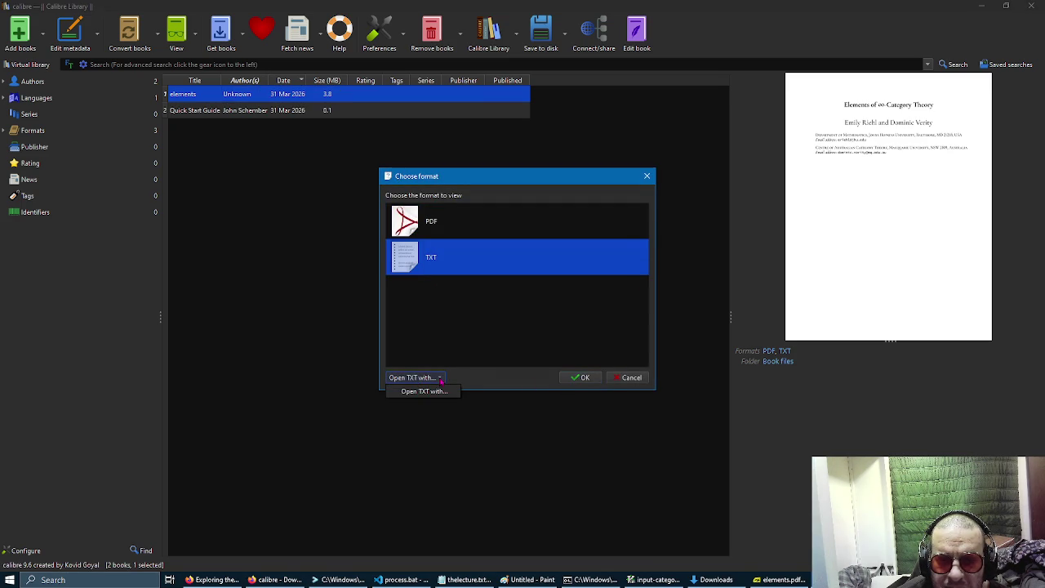
click(584, 374)
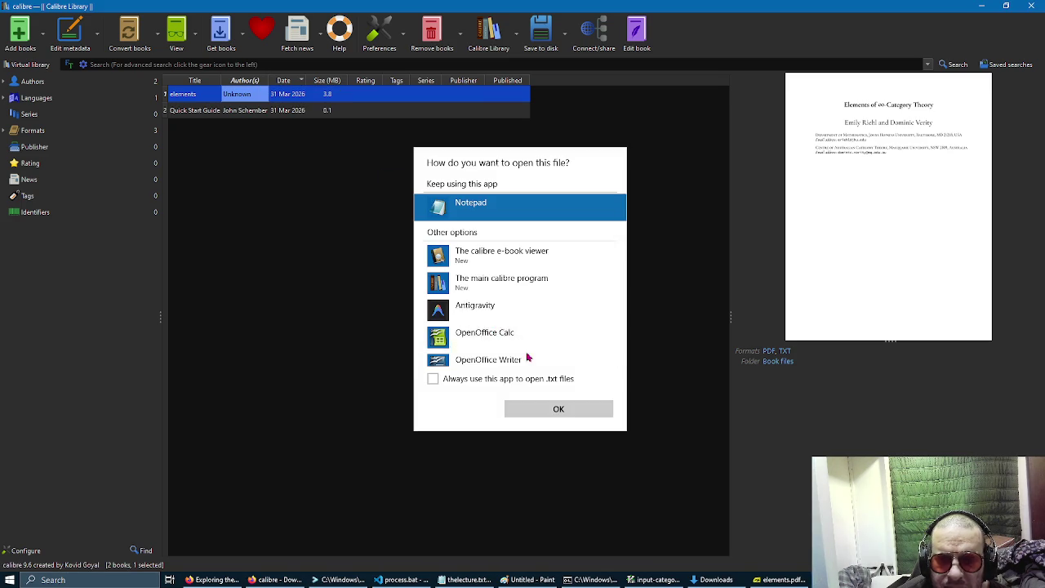
click(554, 411)
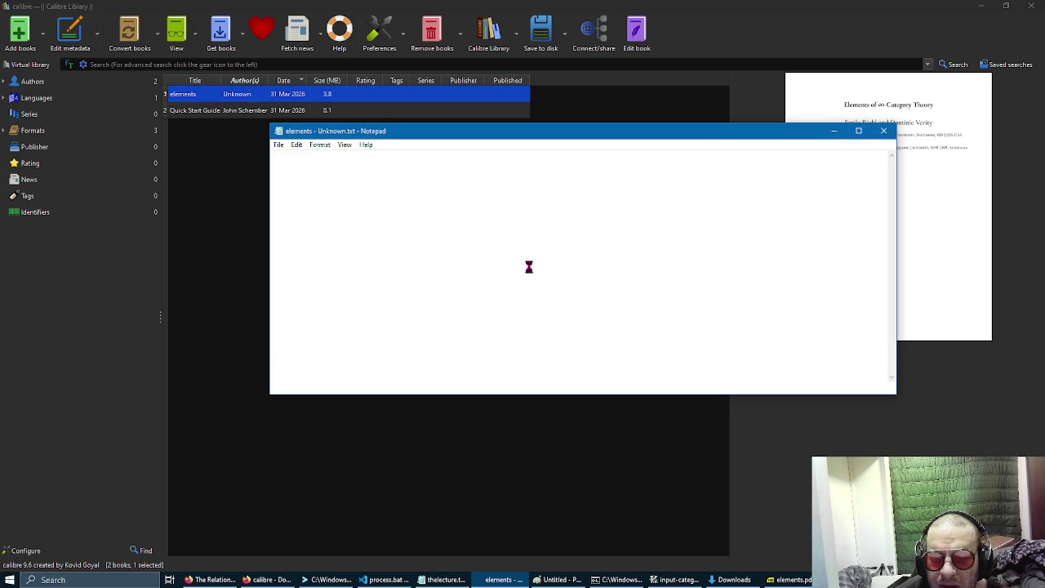
Browse the converted elements text in Notepad down to the index entries past line 40,000.
click(529, 266)
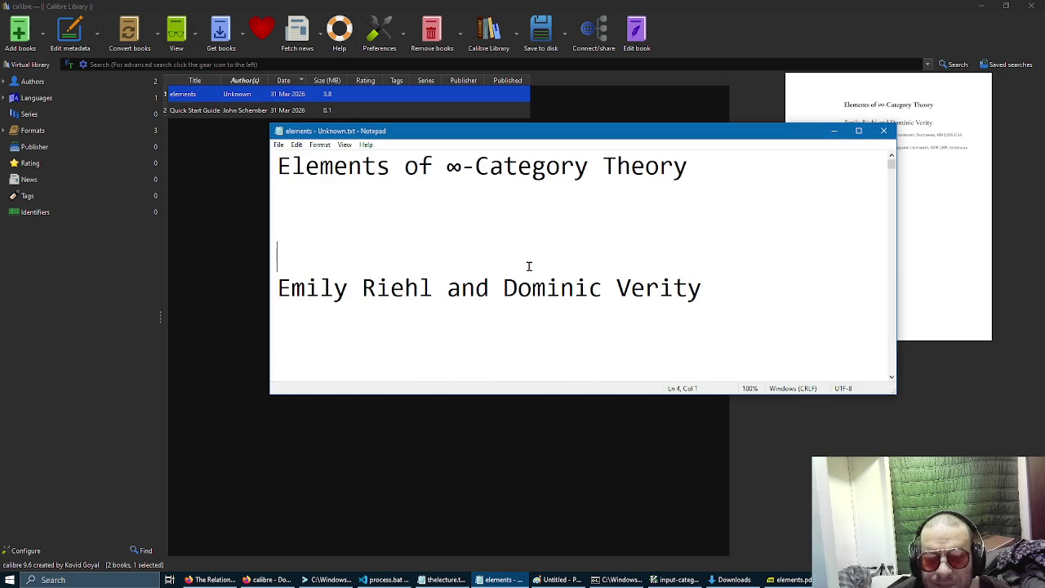
scroll(529, 267, down, 3)
key(ctrl+End)
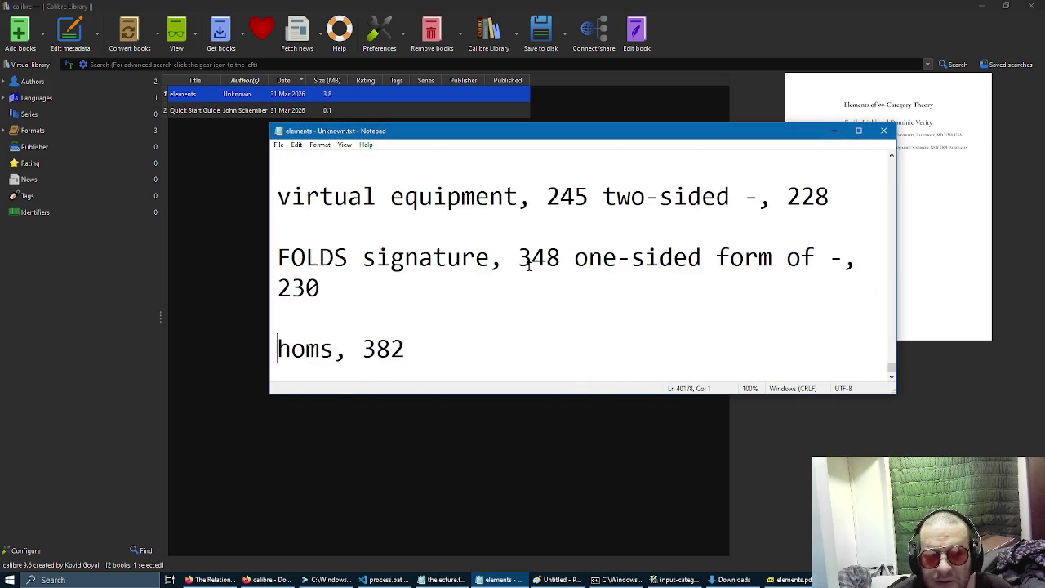
key(Page_Up)
key(Page_Up)
key(Page_Up)
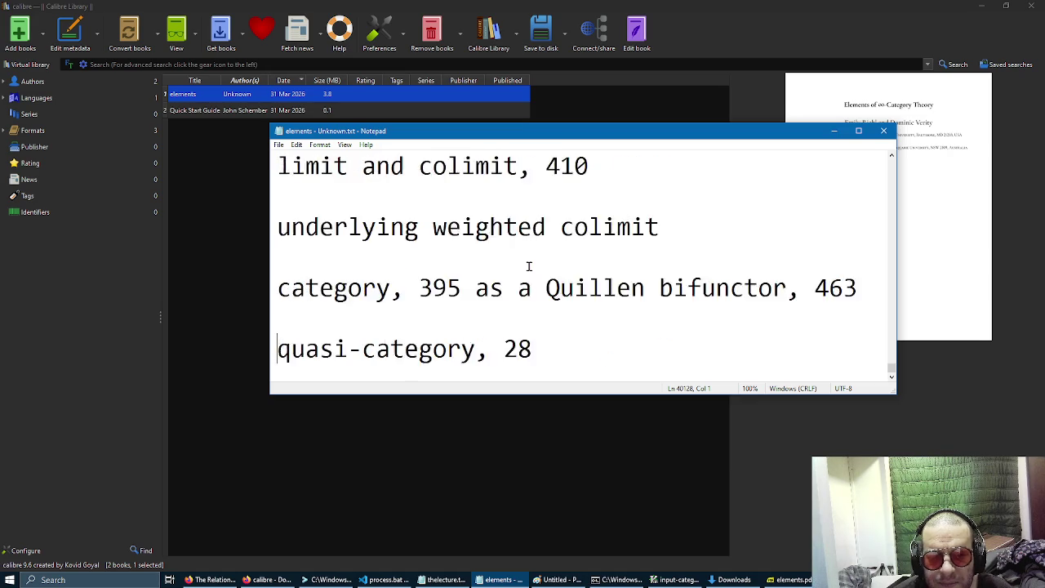
key(Page_Down)
key(Page_Down)
key(Page_Down)
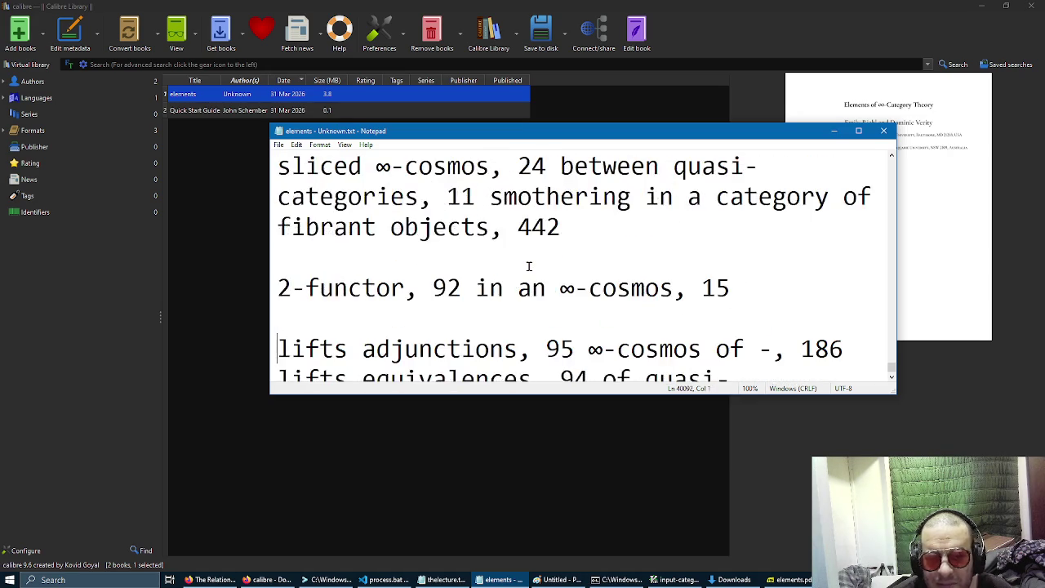
key(ctrl+End)
key(alt+Tab)
key(alt+Tab)
key(alt+Tab)
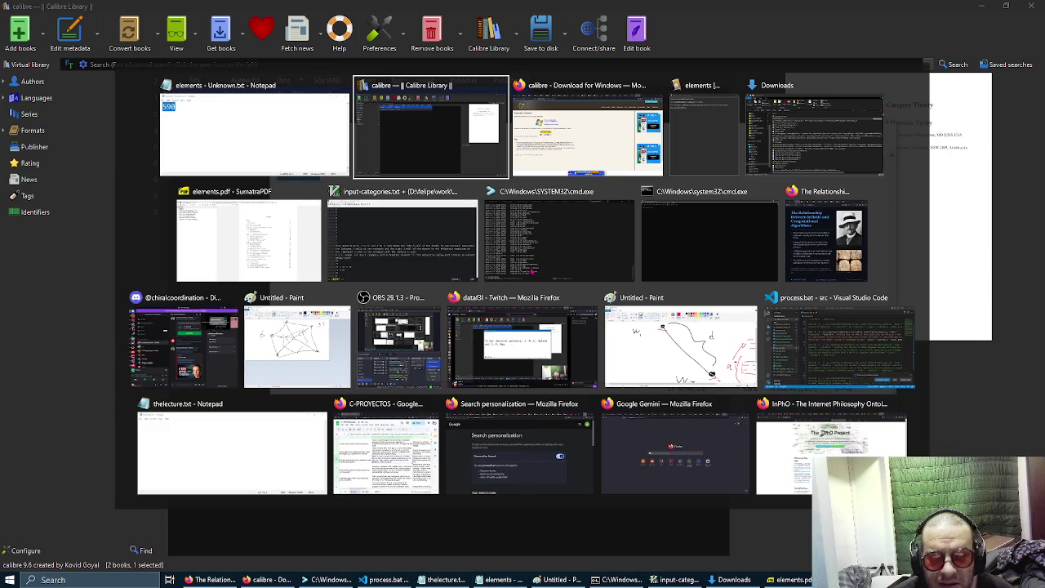
Replace input-categories.txt's contents in gVim with the copied book text.
key(alt+Tab)
key(alt+Tab)
key(alt+Tab)
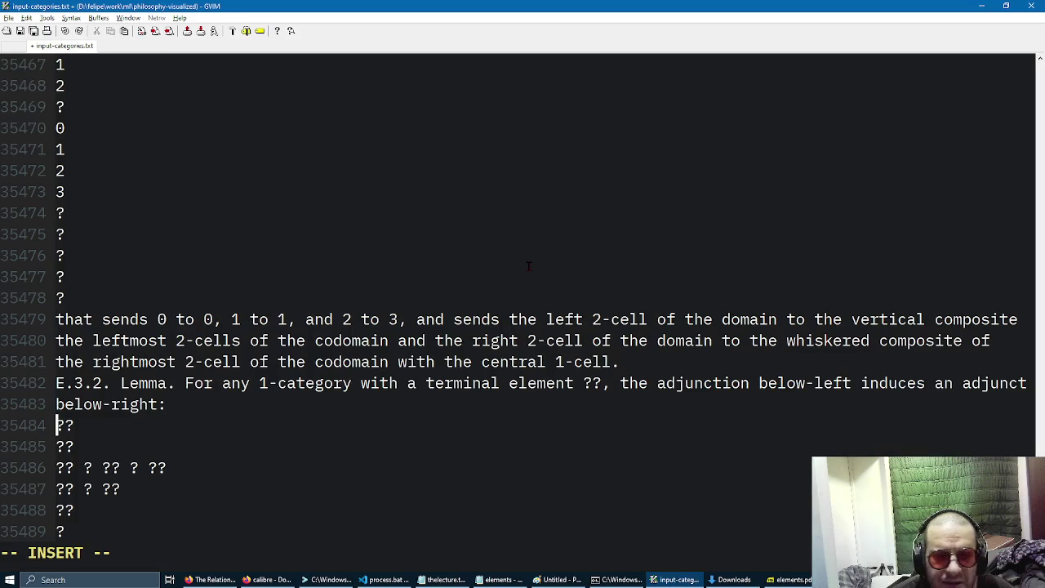
key(ctrl+a)
key(Delete)
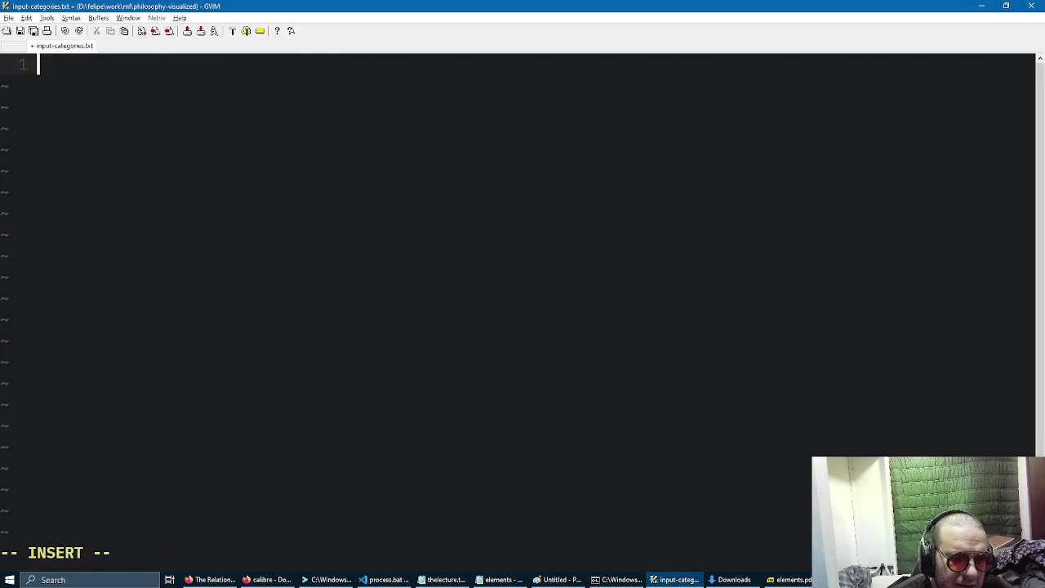
key(ctrl+v)
Page back up through the pasted text, then switch to the cmd.exe terminal.
key(Page_Up)
key(Page_Up)
key(Page_Up)
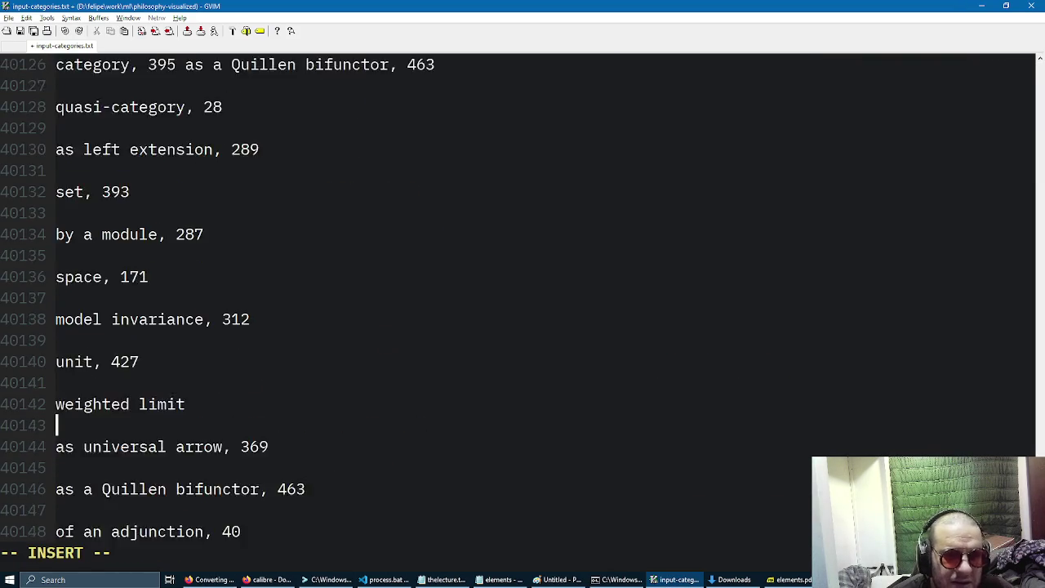
key(Page_Up)
key(Page_Up)
key(Page_Up)
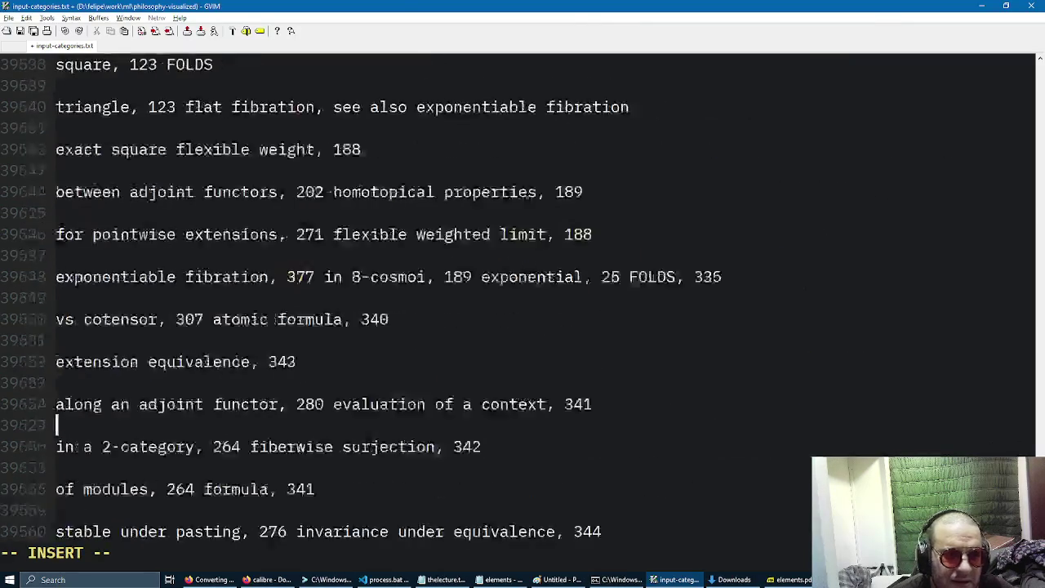
key(Page_Up)
key(Page_Up)
key(Page_Up)
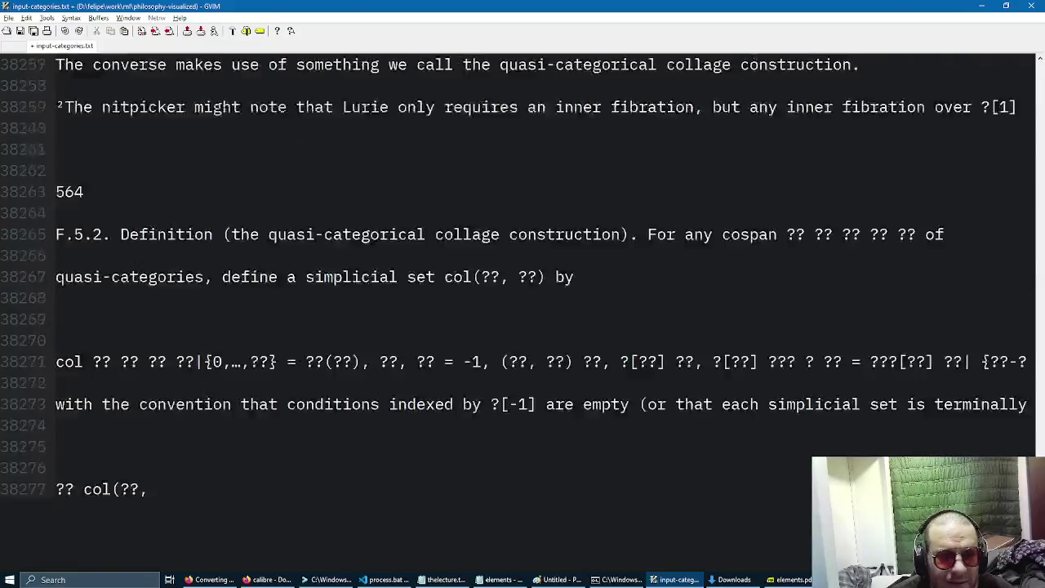
key(Page_Up)
key(Page_Up)
key(Page_Up)
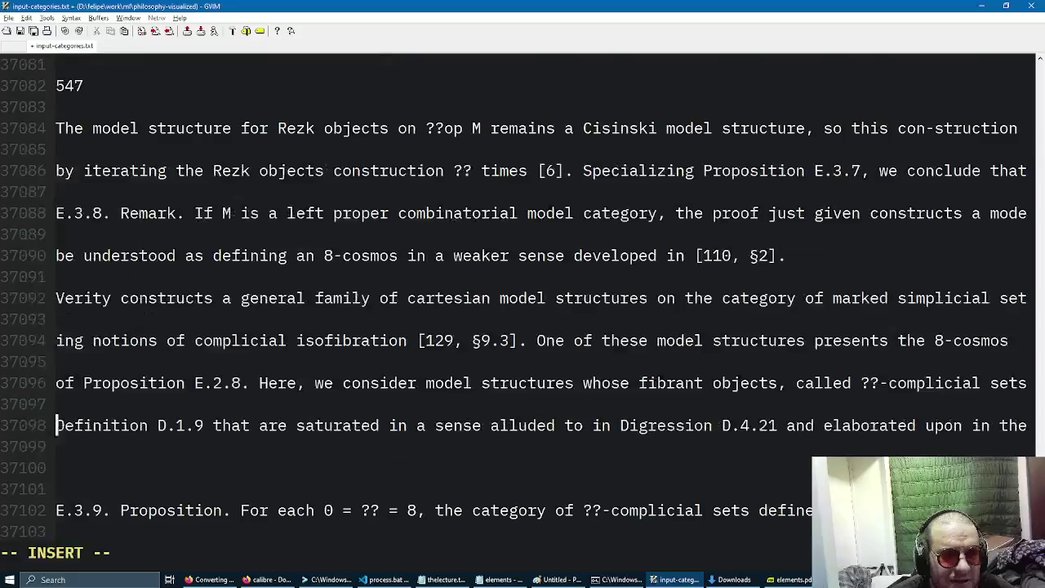
key(alt+Tab)
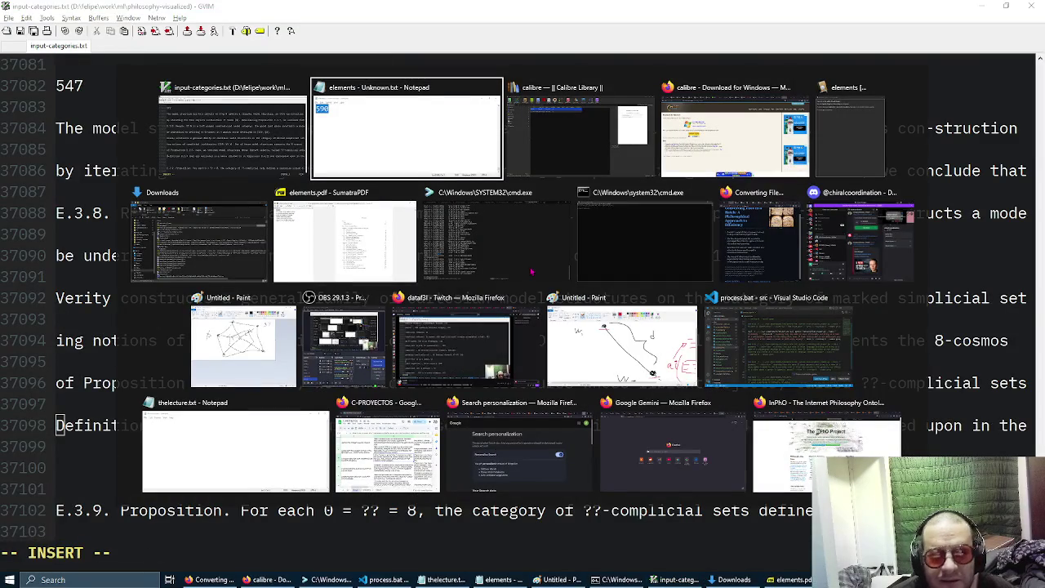
key(Tab)
key(Tab)
key(Tab)
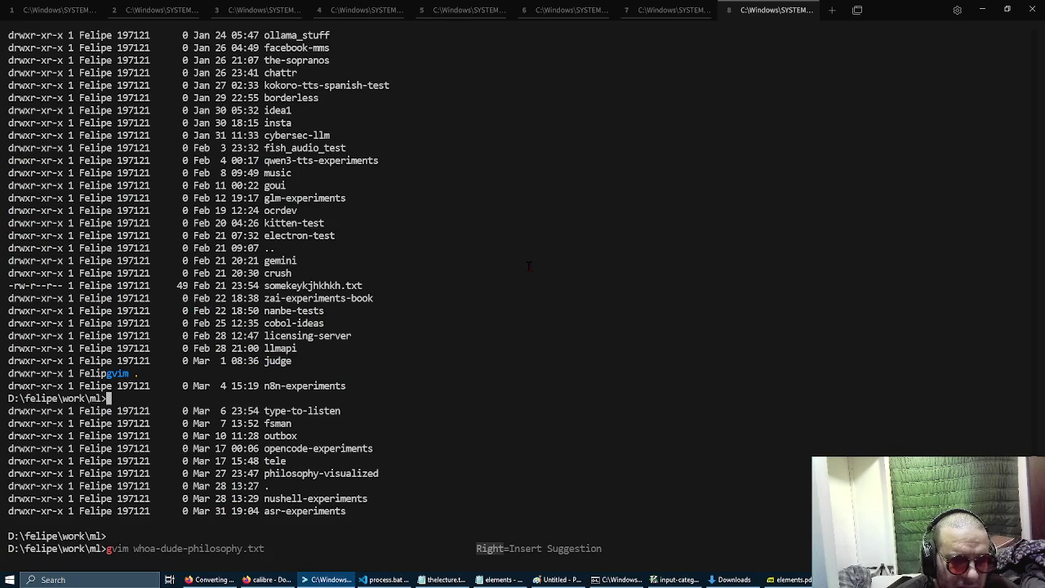
Close the terminal tab with exit and start a fresh cmd console.
text(exit)
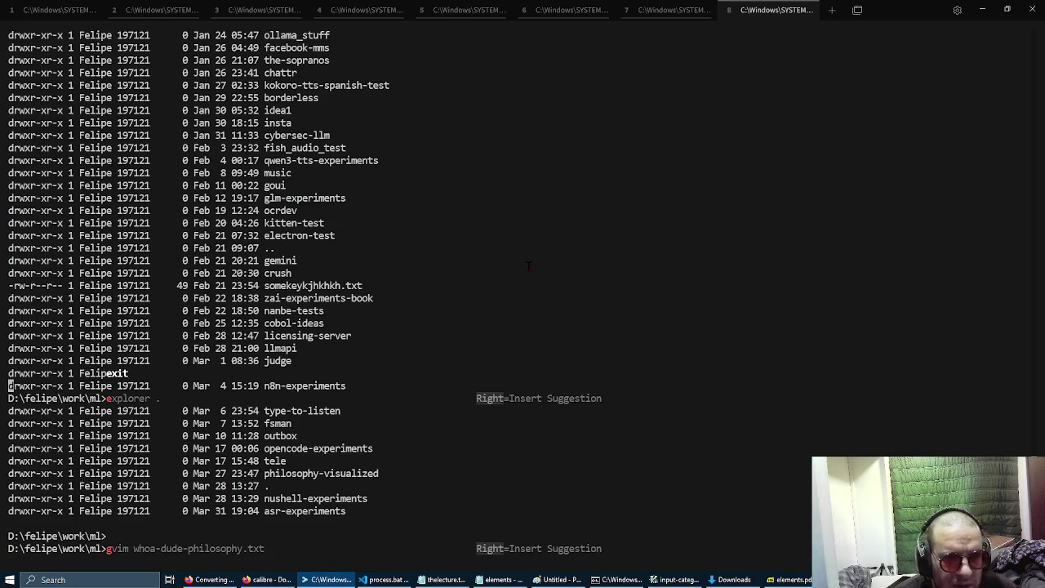
key(Return)
key(super+r)
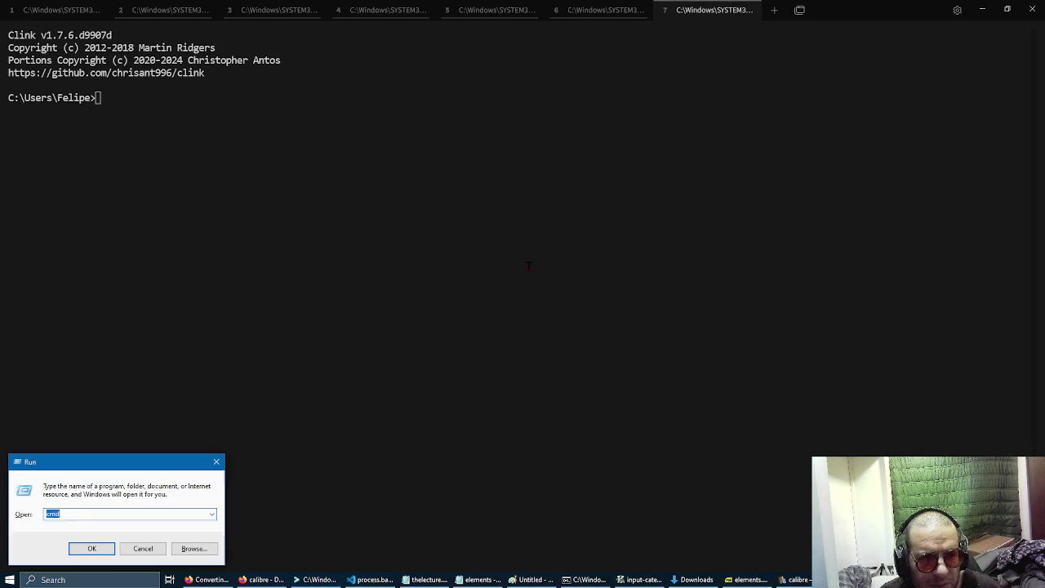
key(Return)
Go to D:\felipe\work\ml and list its contents.
text(d:)
key(Return)
text(cd felipe\work\ml)
key(Return)
text(ls)
key(Return)
Enter philosophy-visualized, list its files, and launch VS Code there with 'code .'.
text(cd)
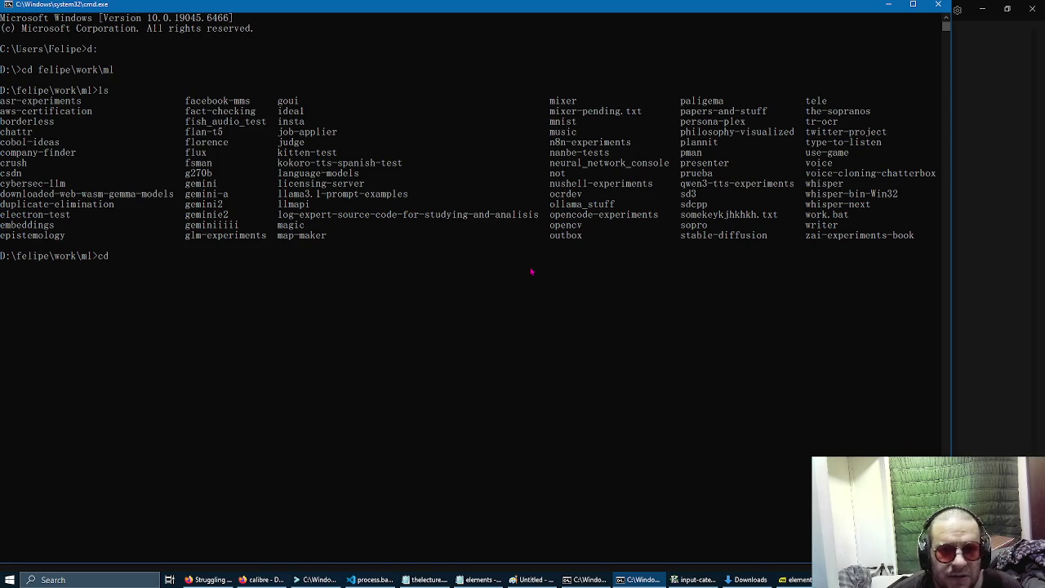
ctrl+scroll(531, 271, up, 2)
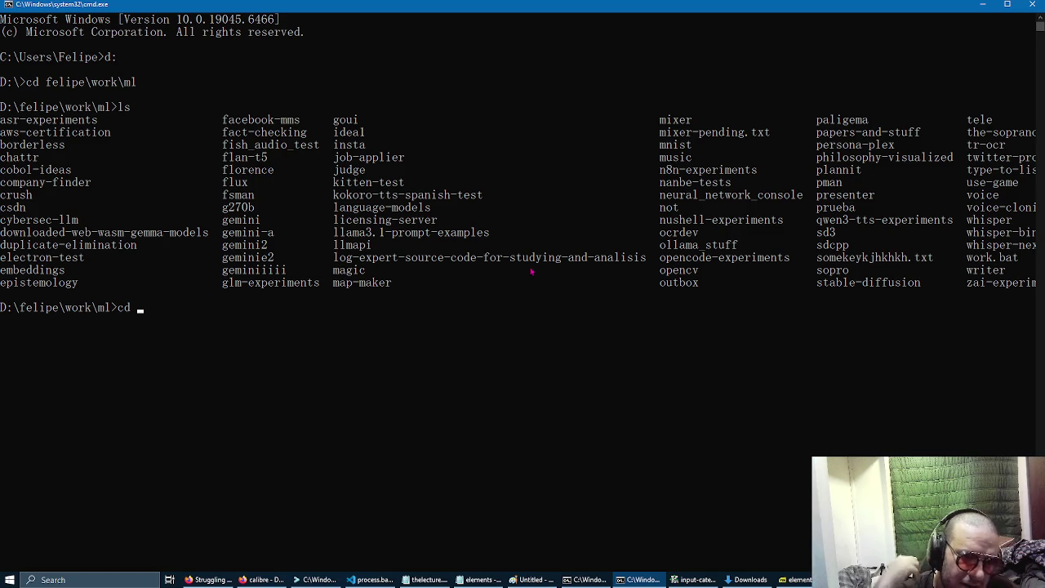
text(phi)
key(Tab)
key(Return)
text(ls)
key(Return)
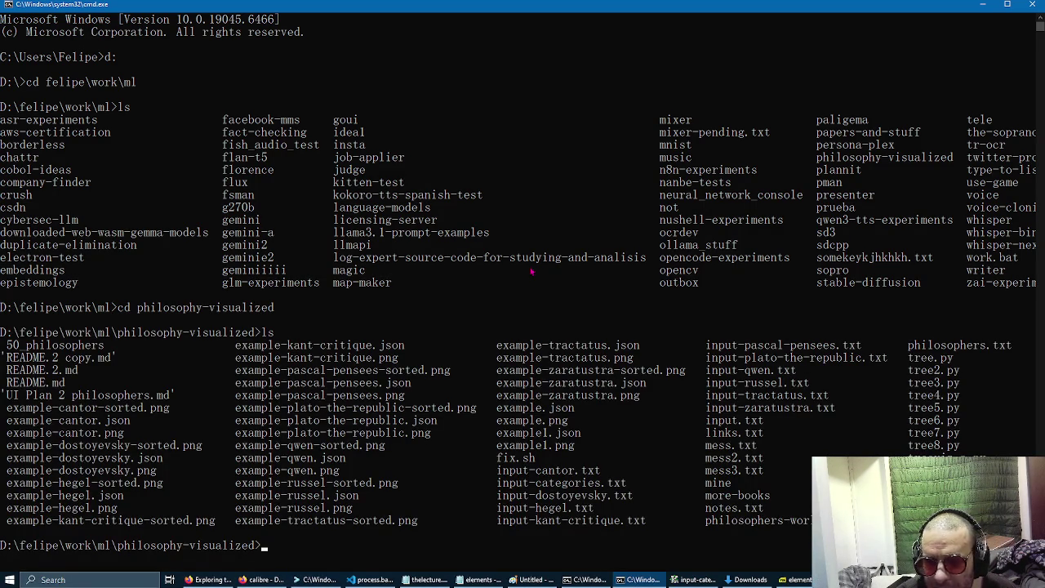
text(code .)
key(Return)
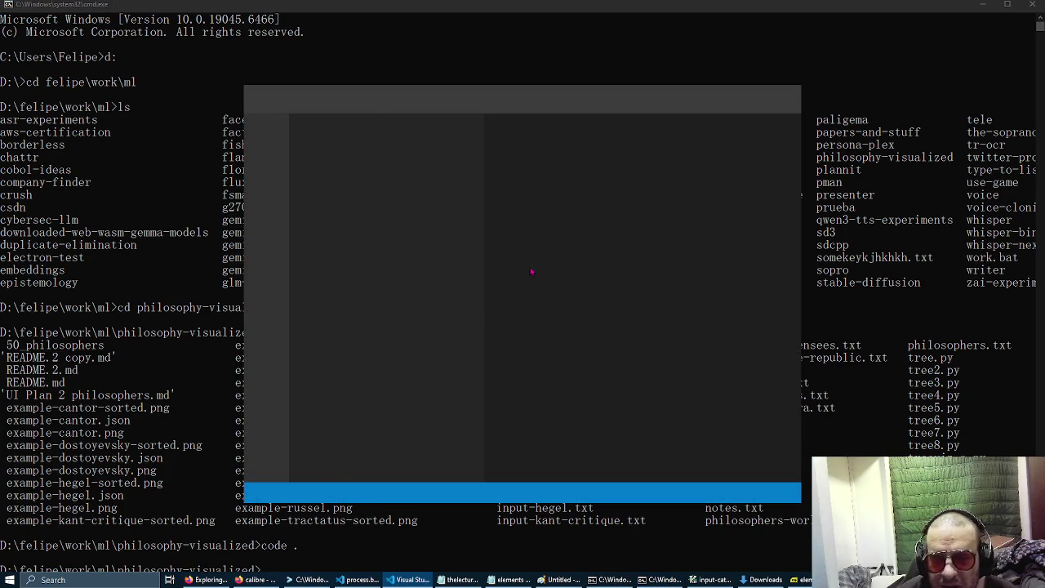
Maximize VS Code, close input-pascal-pensees.txt, and open tree8.py.
double_click(744, 92)
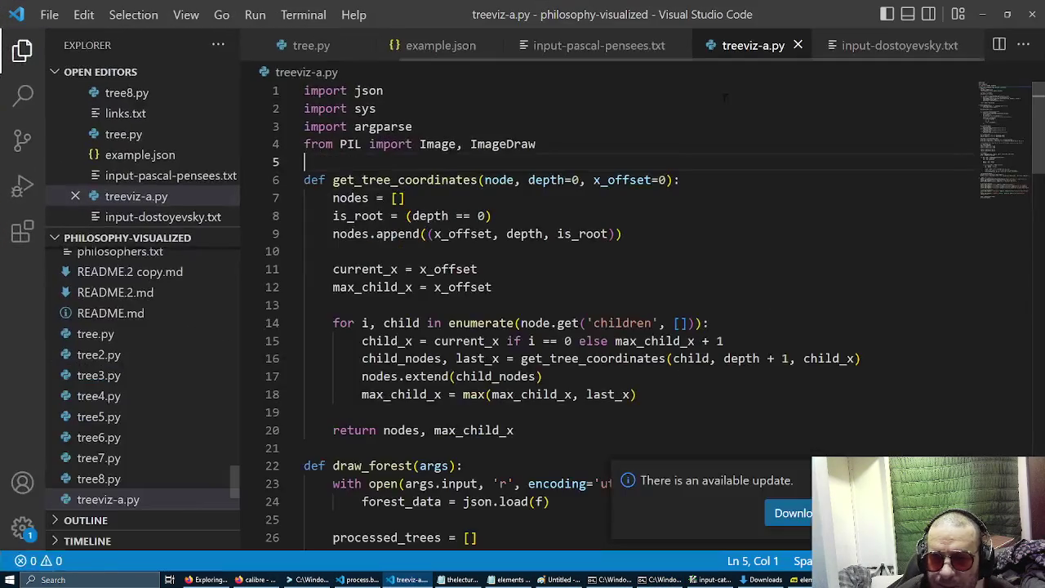
click(694, 46)
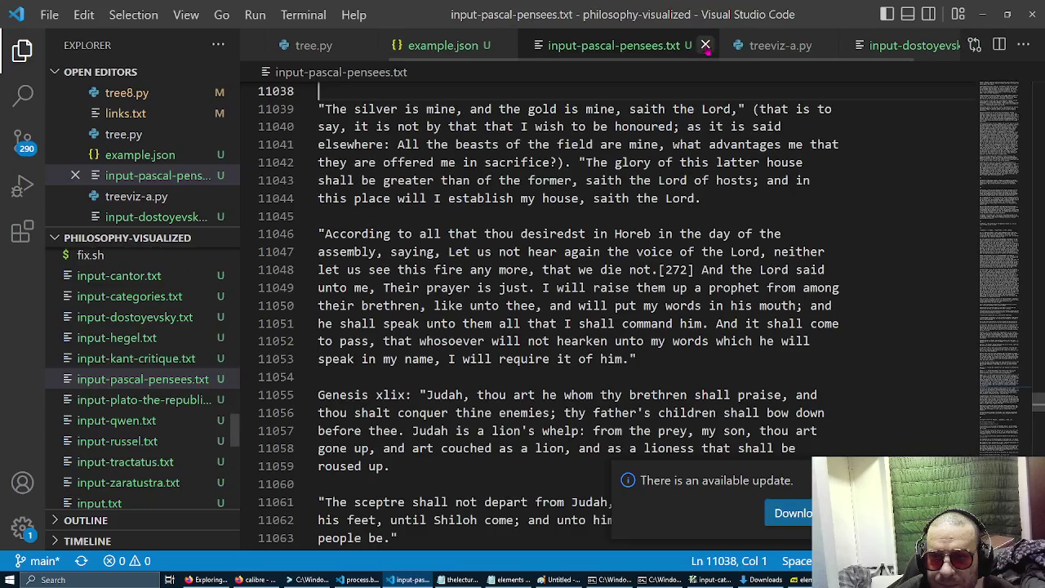
click(705, 46)
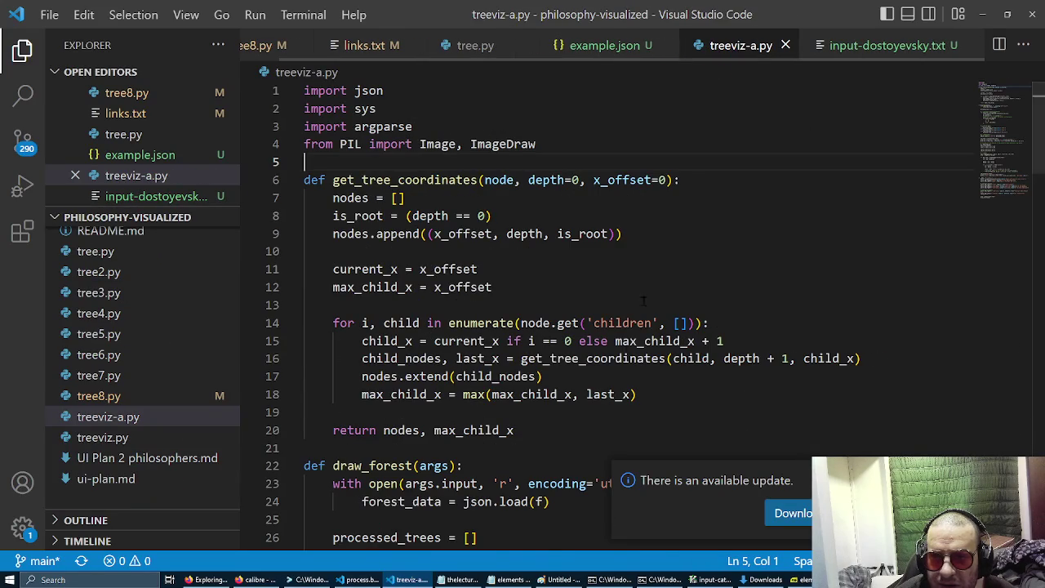
scroll(671, 219, down, 20)
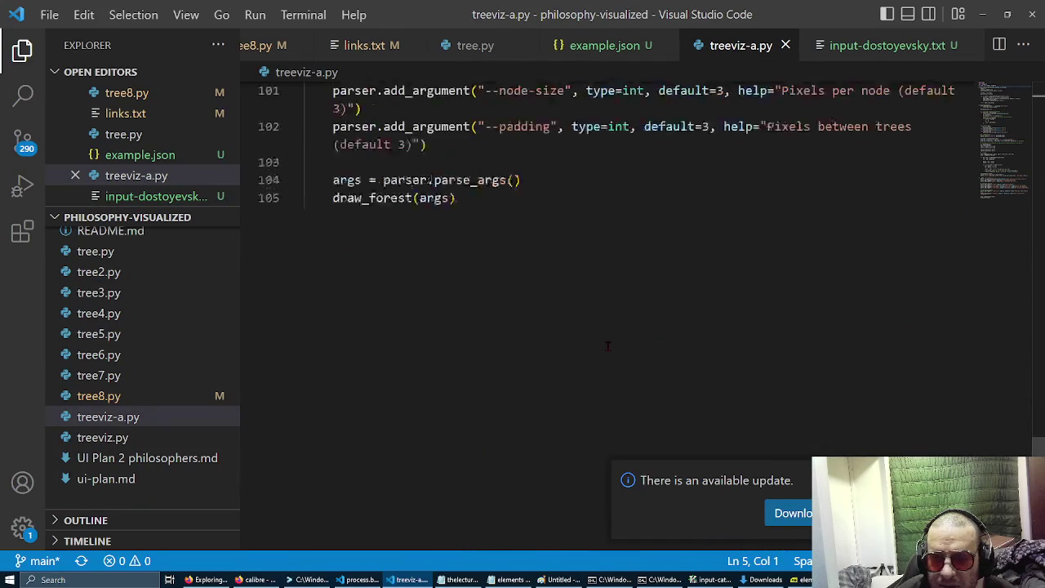
scroll(607, 346, up, 1)
scroll(607, 346, up, 1)
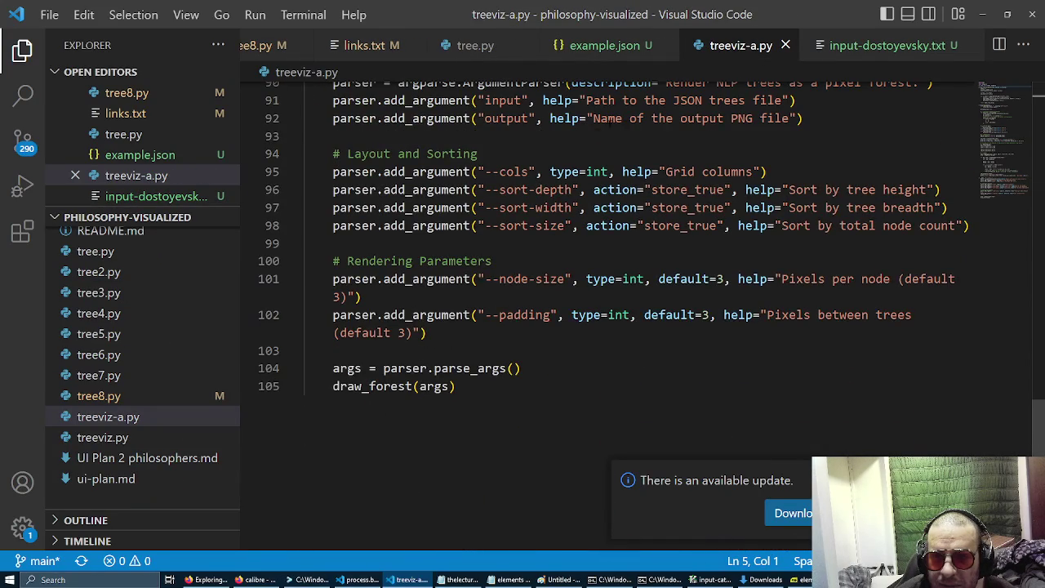
scroll(608, 347, up, 3)
click(490, 116)
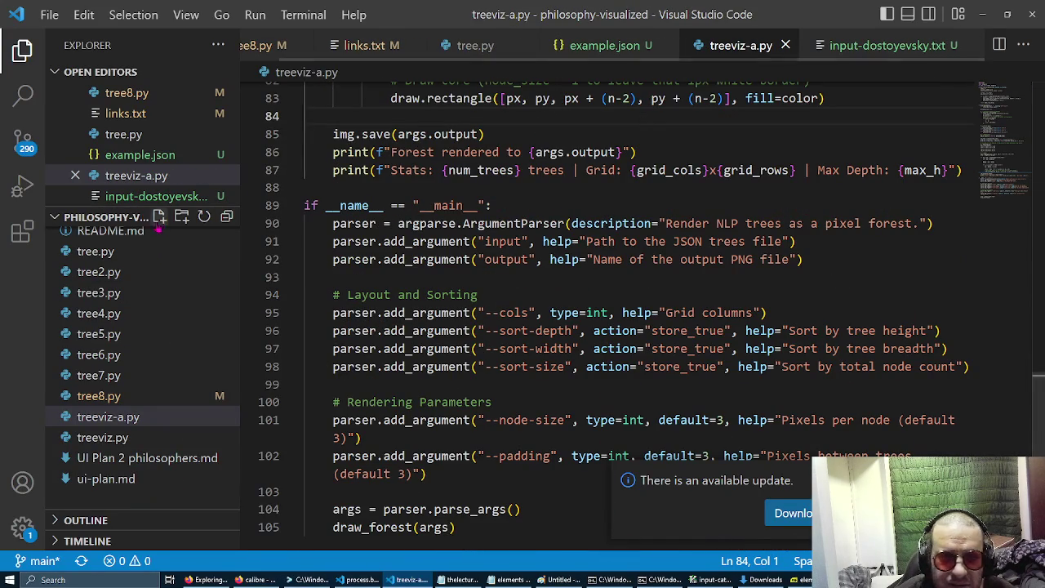
click(98, 396)
Replace cantor with categories in tree8.py's input, output and usage-comment file names, and save.
scroll(664, 327, down, 14)
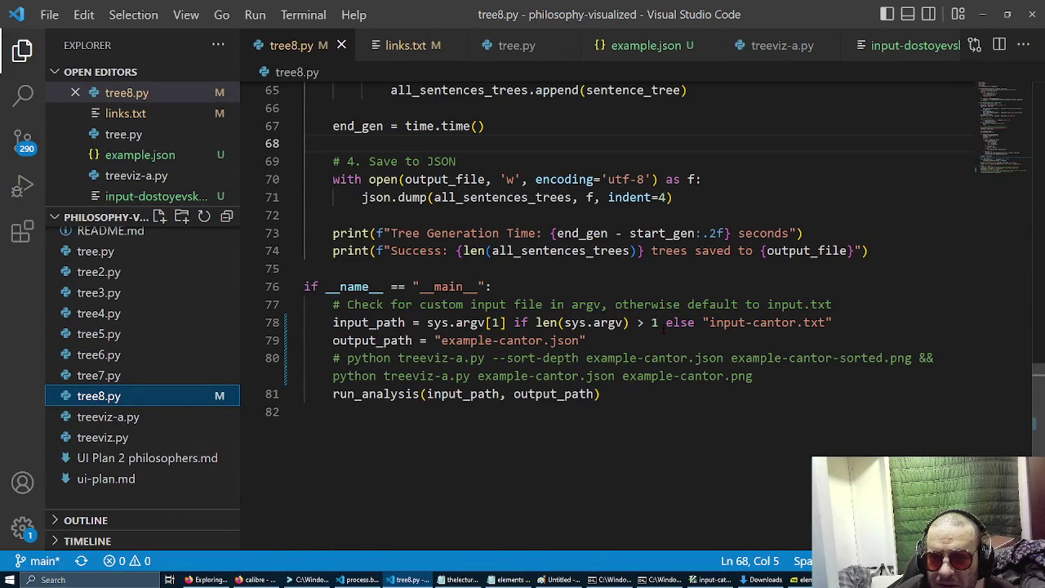
double_click(785, 323)
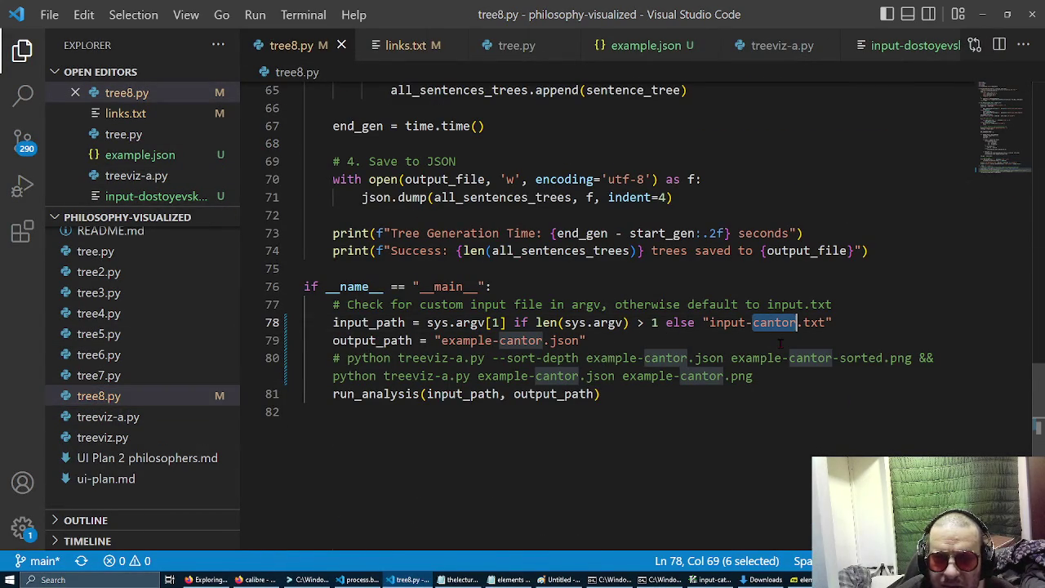
text(categorie)
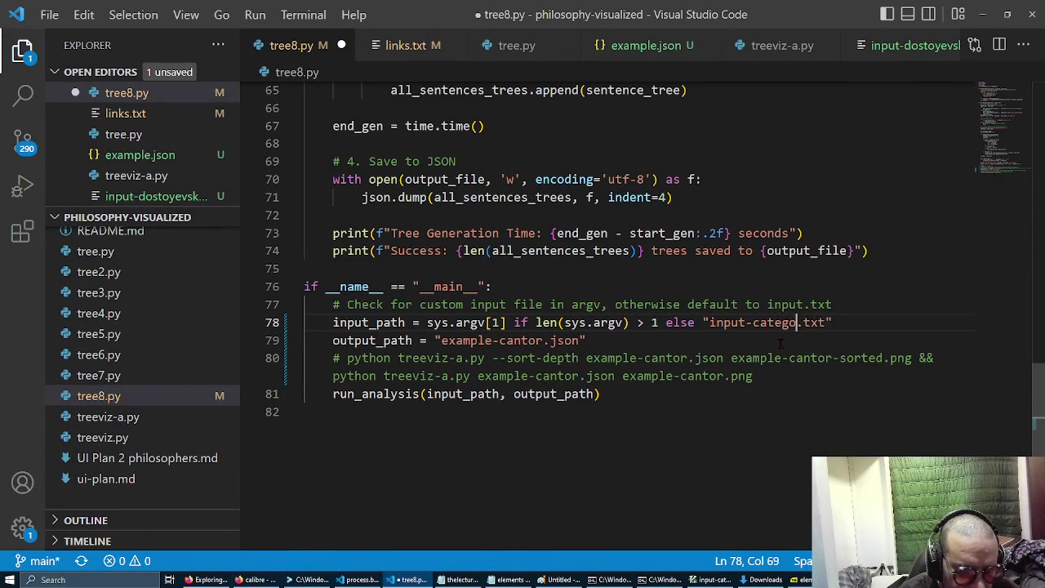
text(s)
double_click(515, 341)
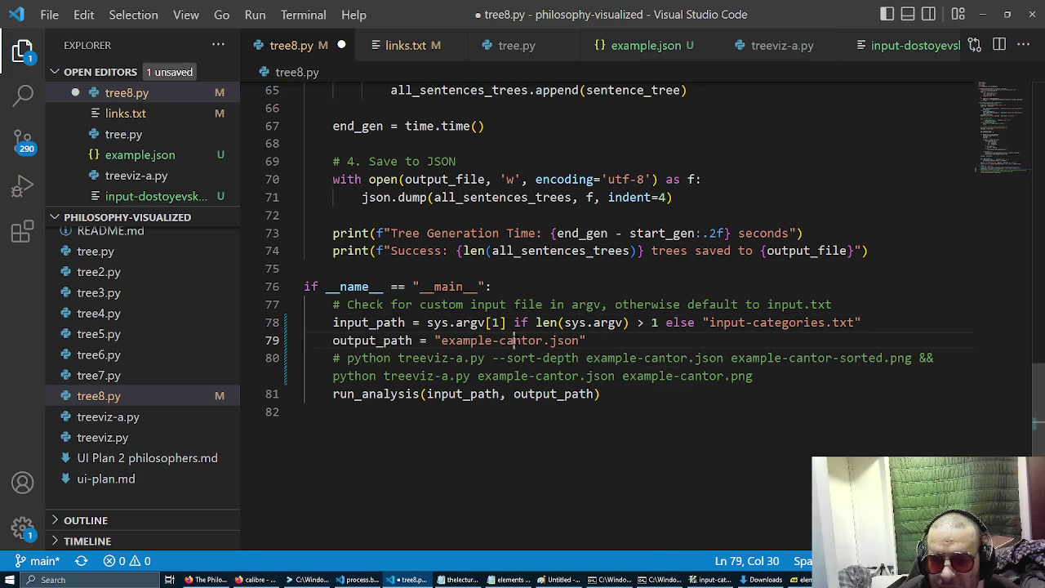
text(categories)
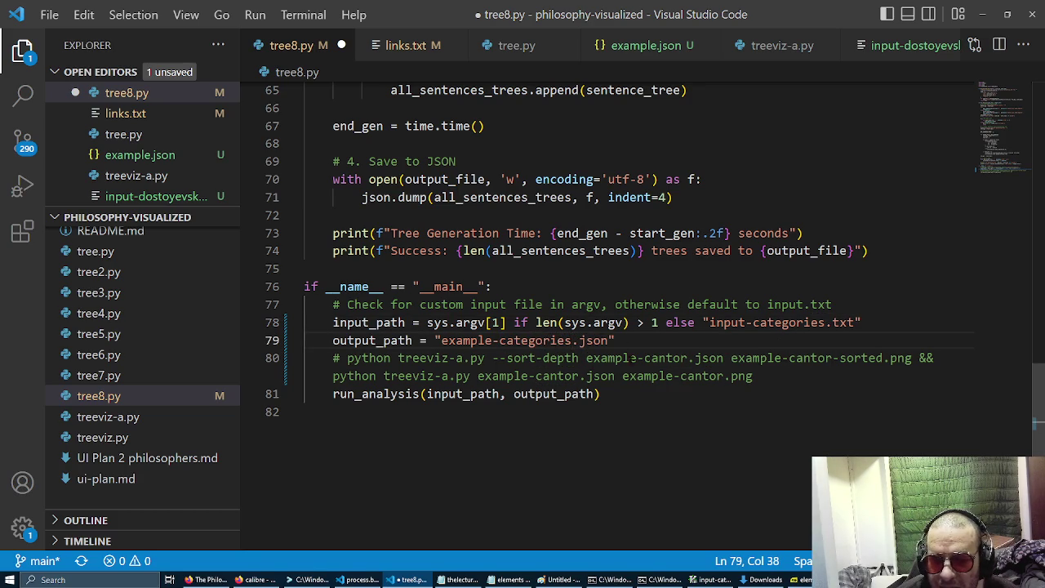
double_click(667, 357)
key(ctrl+s)
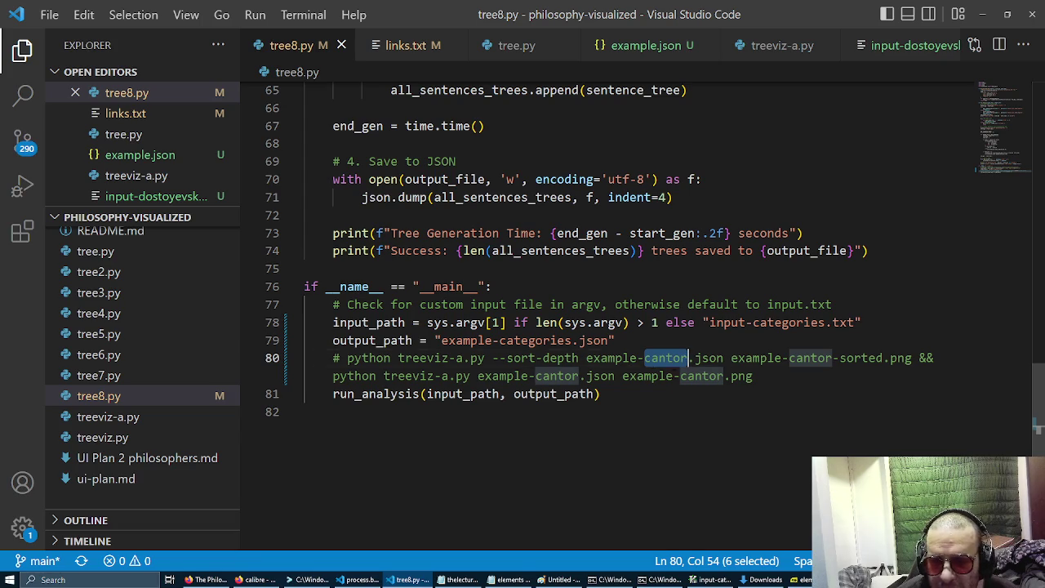
key(ctrl+d)
key(ctrl+d)
key(ctrl+d)
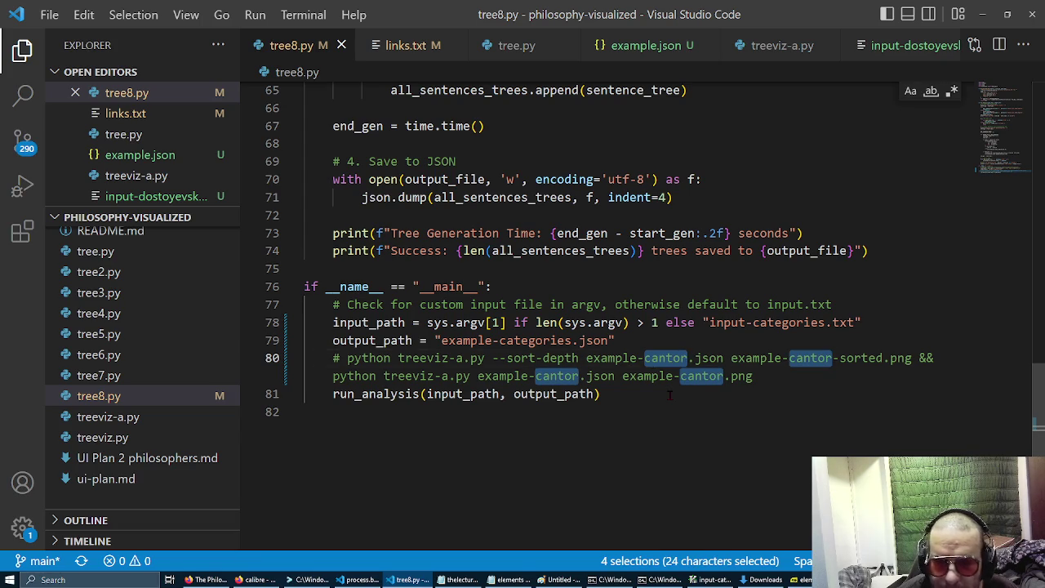
text(categories)
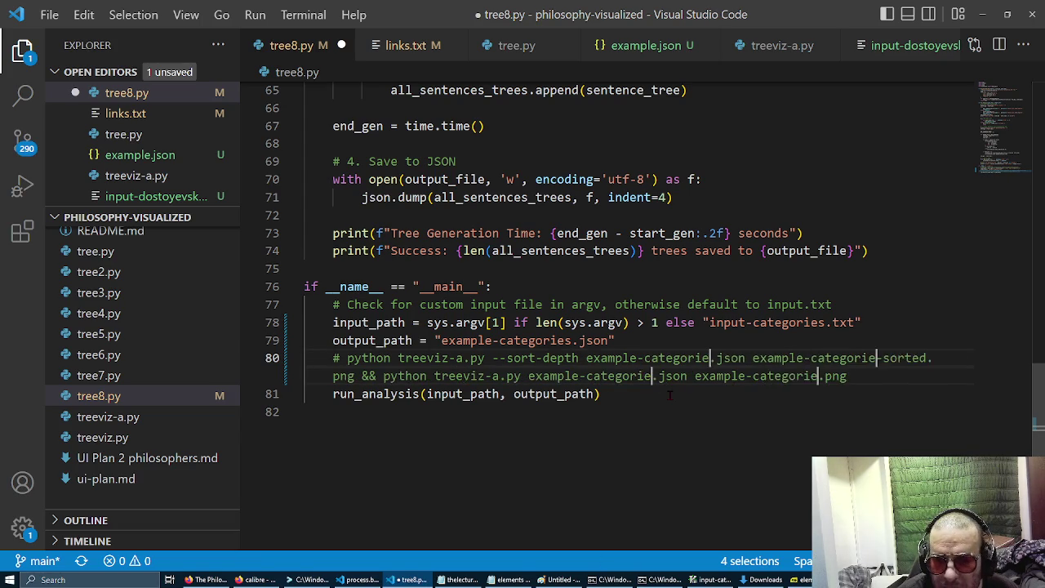
key(ctrl+s)
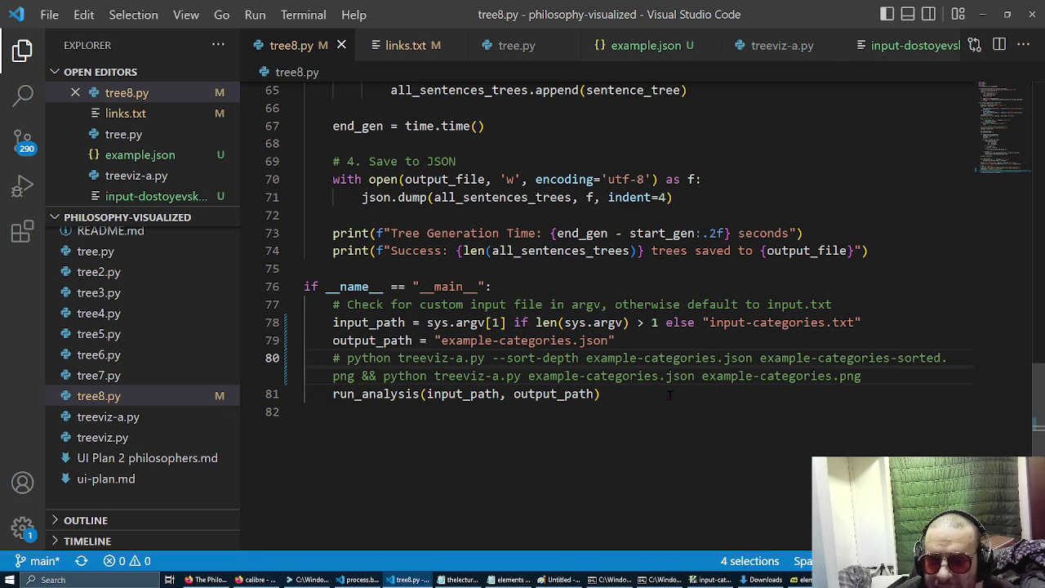
key(alt+Tab)
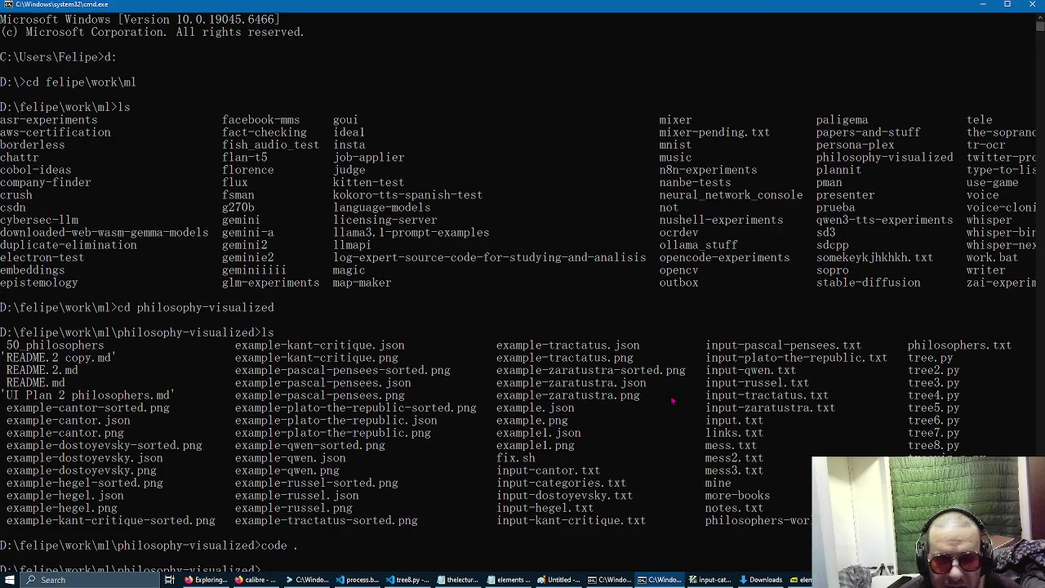
Leave multi-selection editing in VS Code and return to the command prompt.
ctrl+scroll(673, 400, down, 1)
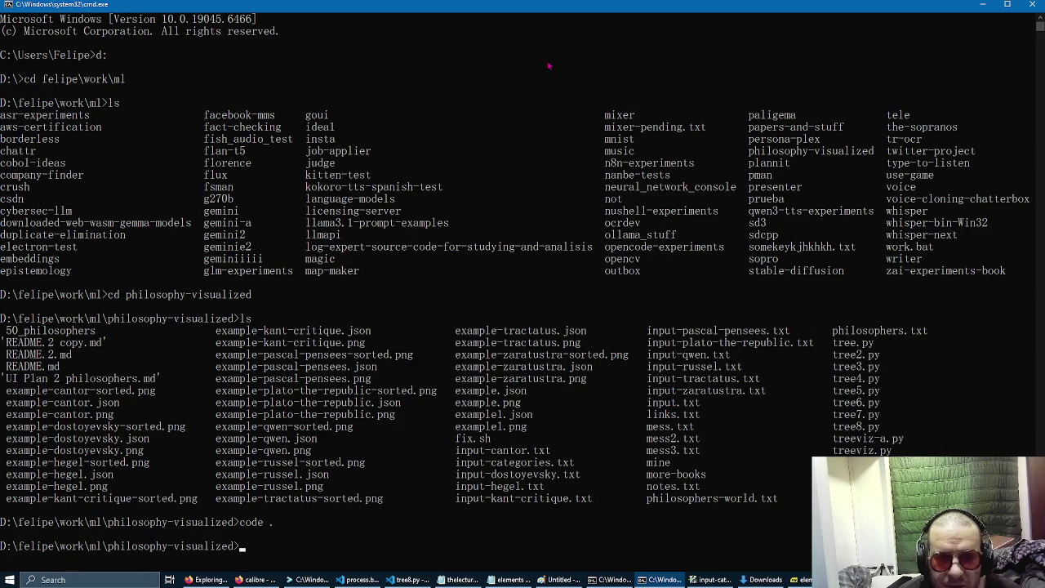
scroll(160, 331, up, 10)
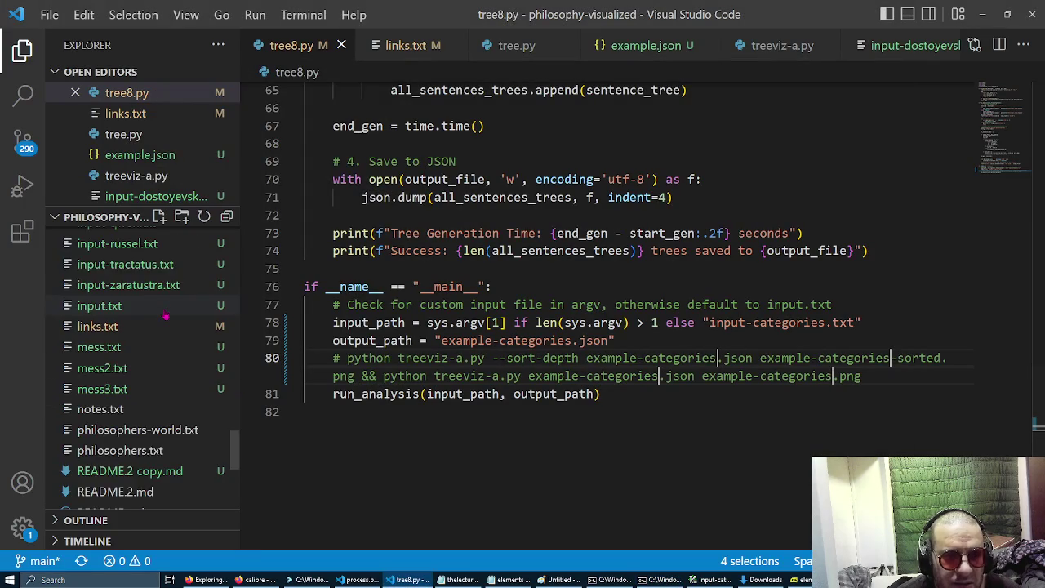
scroll(165, 317, up, 10)
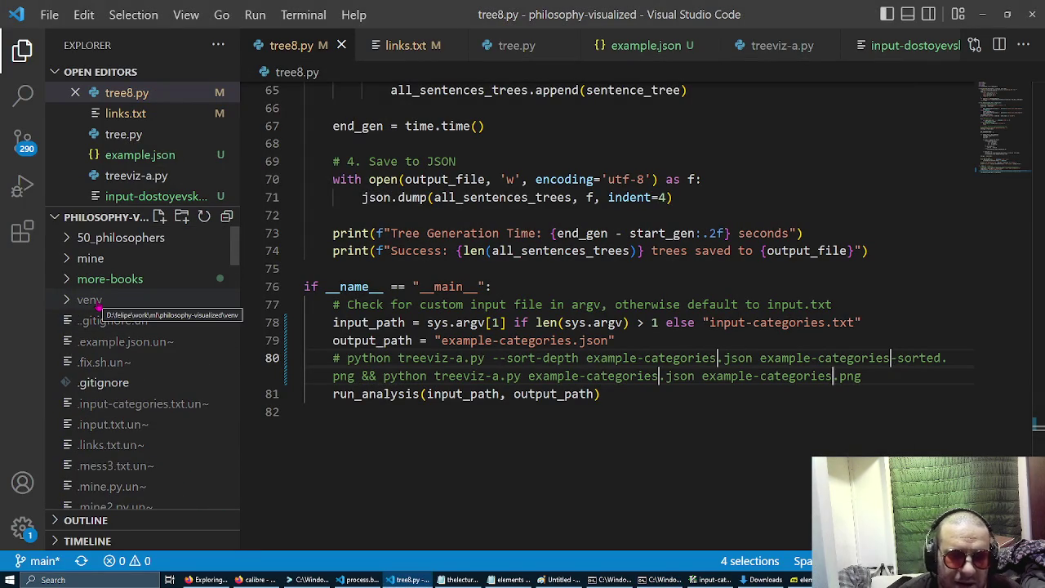
key(Escape)
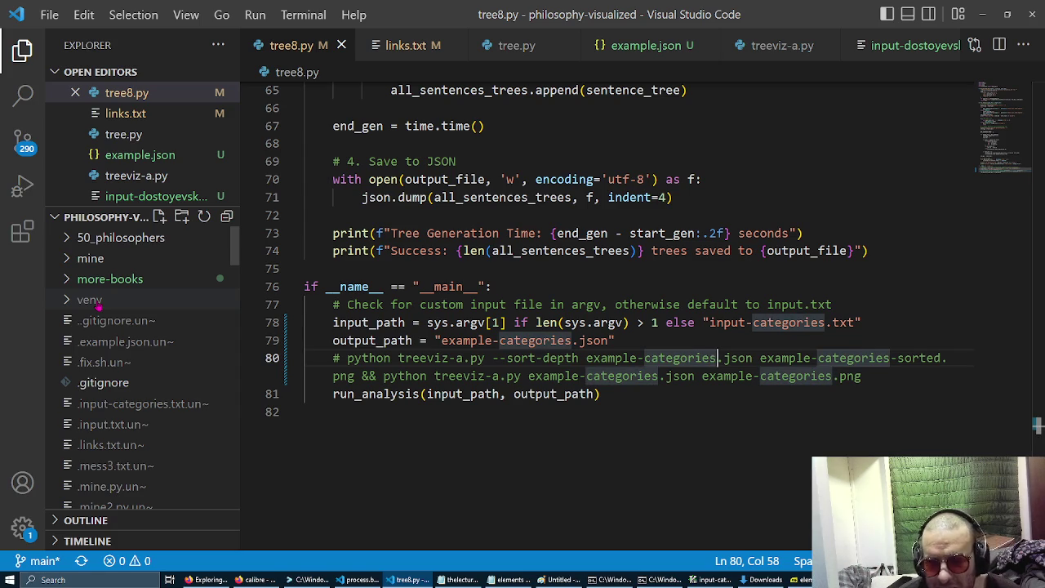
key(alt+Tab)
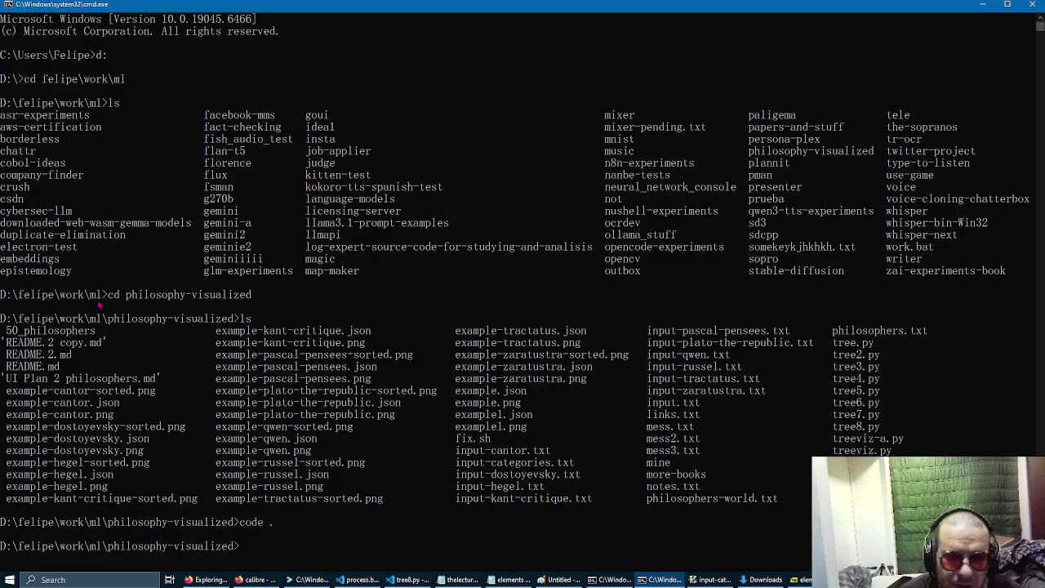
Activate the venv with venv\scripts\activate and run python tree8.py.
text(ven)
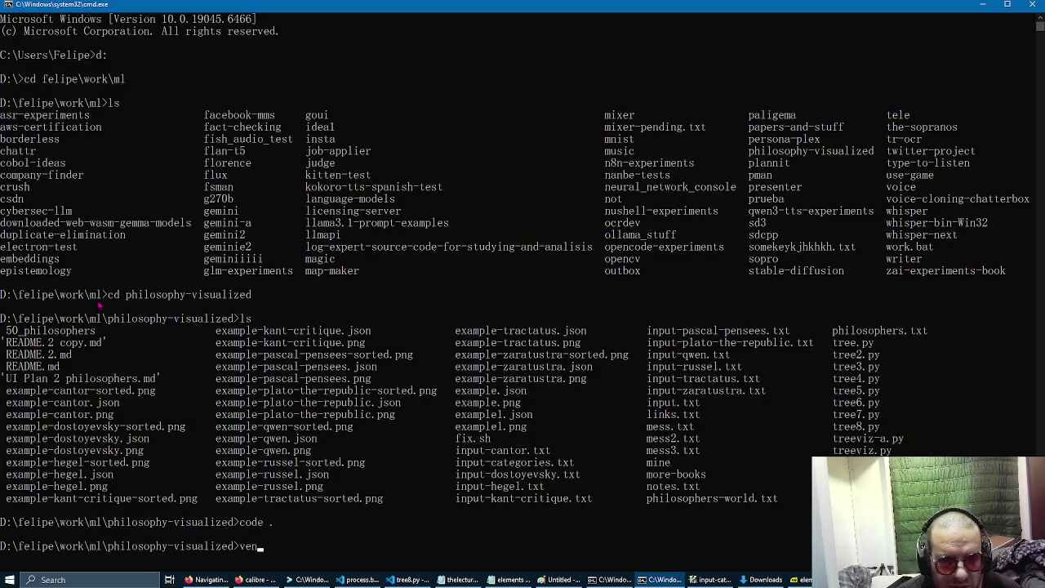
text(v\bin)
key(BackSpace)
key(BackSpace)
key(BackSpace)
text(scri)
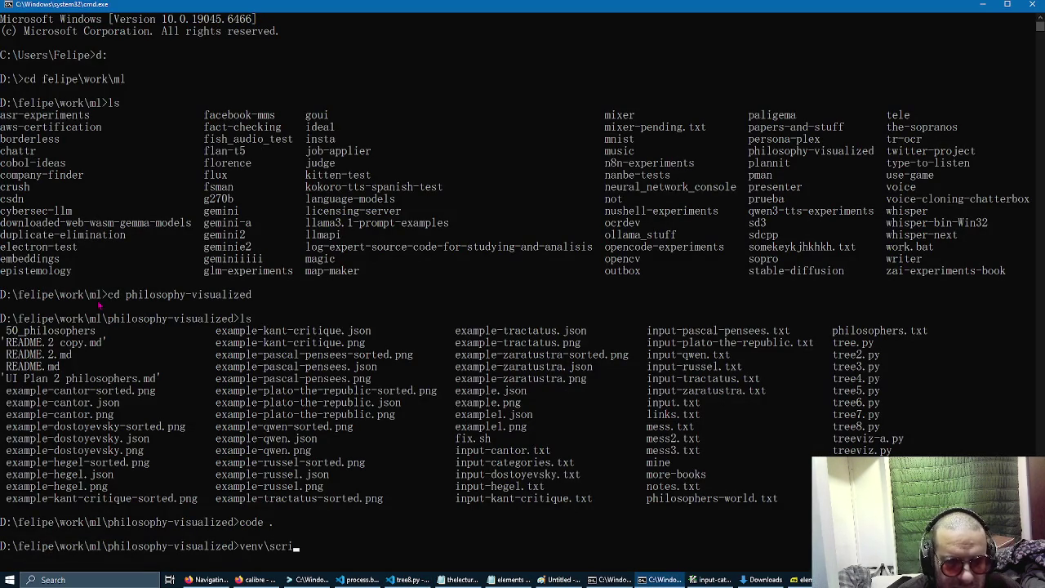
text(pts\activate)
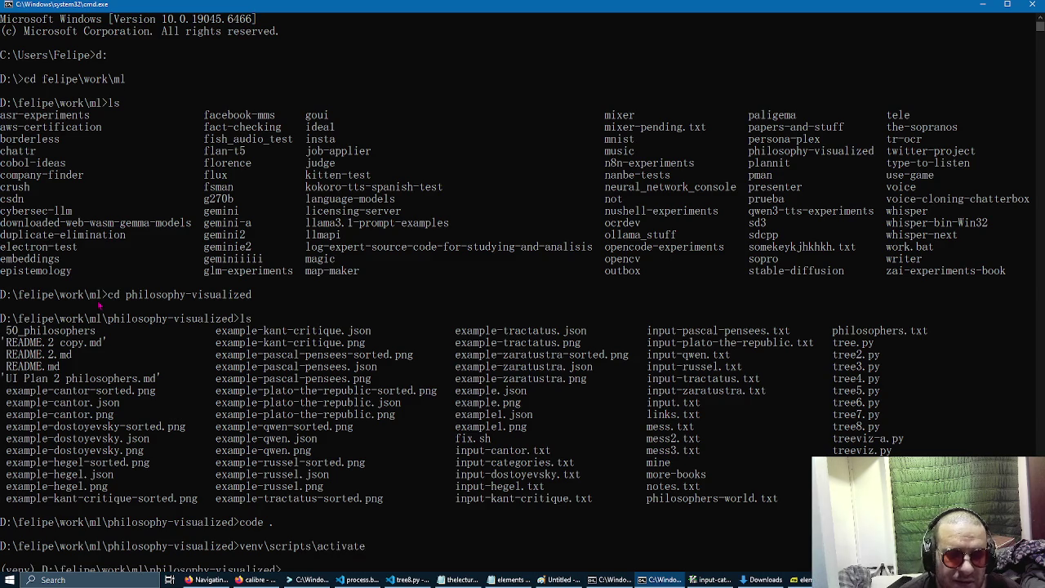
scroll(99, 305, down, 1)
drag(12, 534, 40, 537)
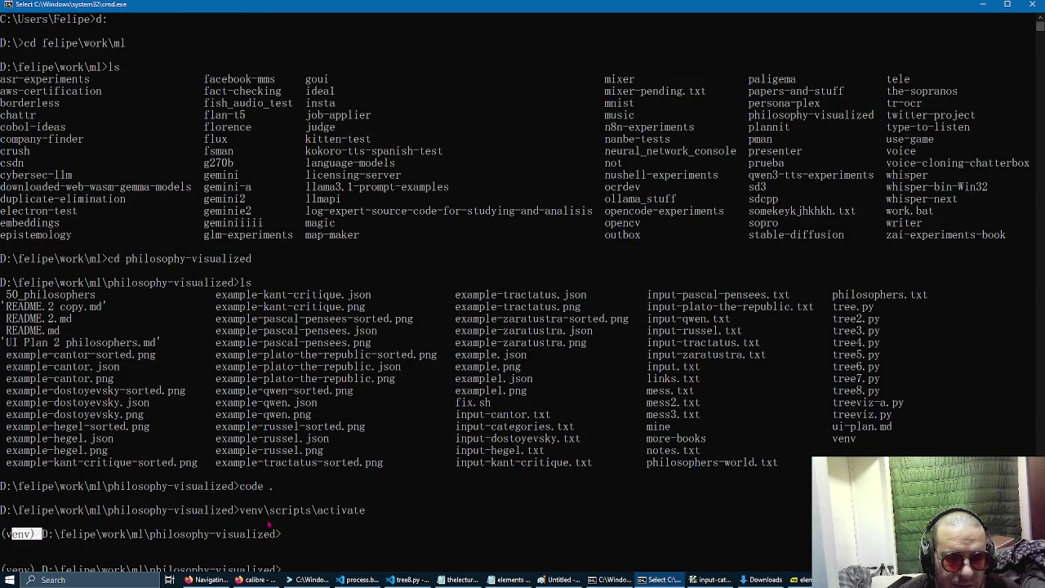
key(Return)
key(Return)
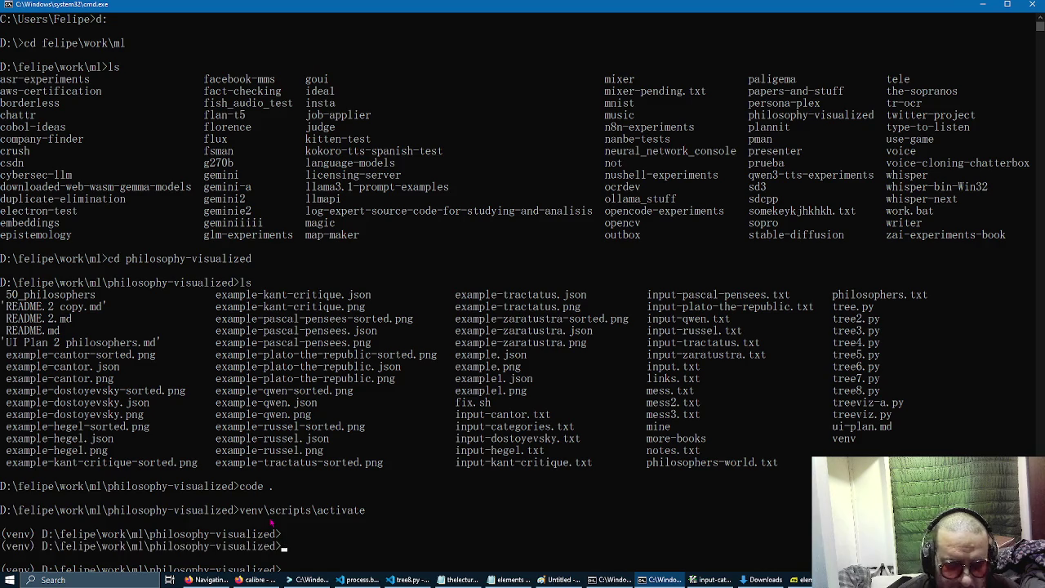
text(python)
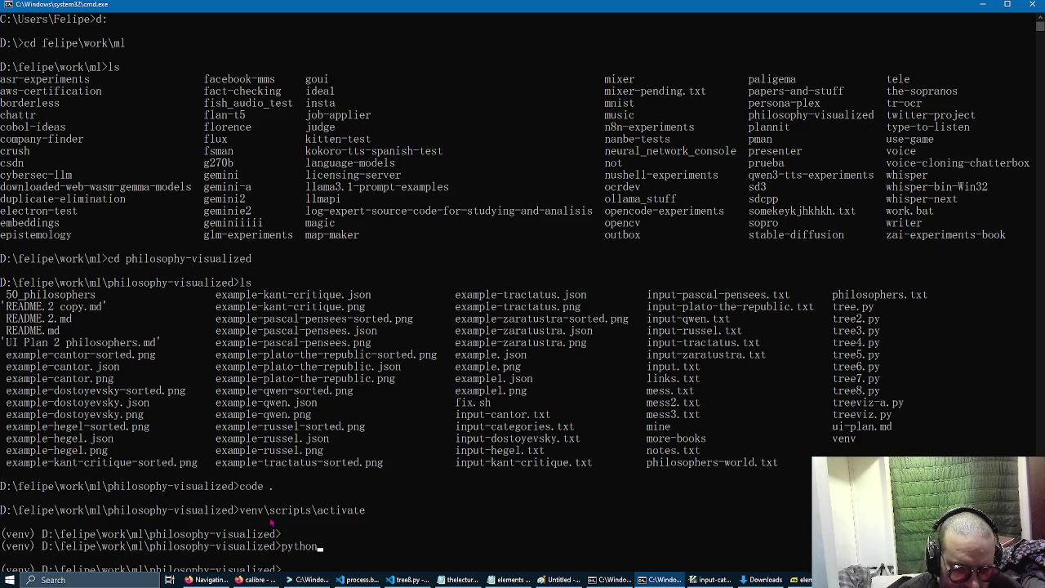
text( tree8.py)
key(Return)
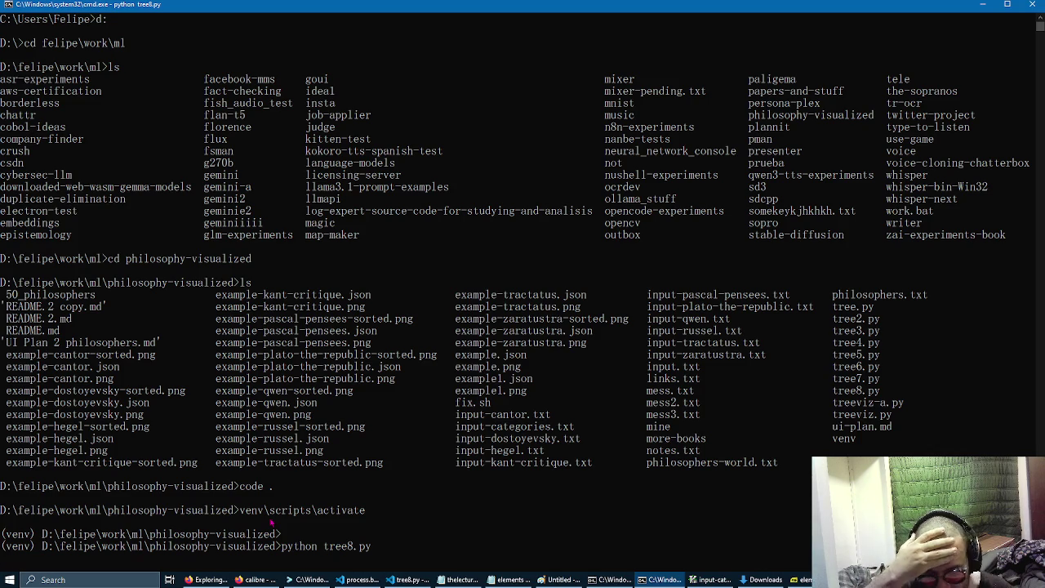
Close calibre and bring Firefox's calibre Windows download page to the front.
key(alt+Tab)
key(alt+Tab)
key(alt+Tab)
key(alt+Tab)
key(alt+Tab)
key(alt+Tab)
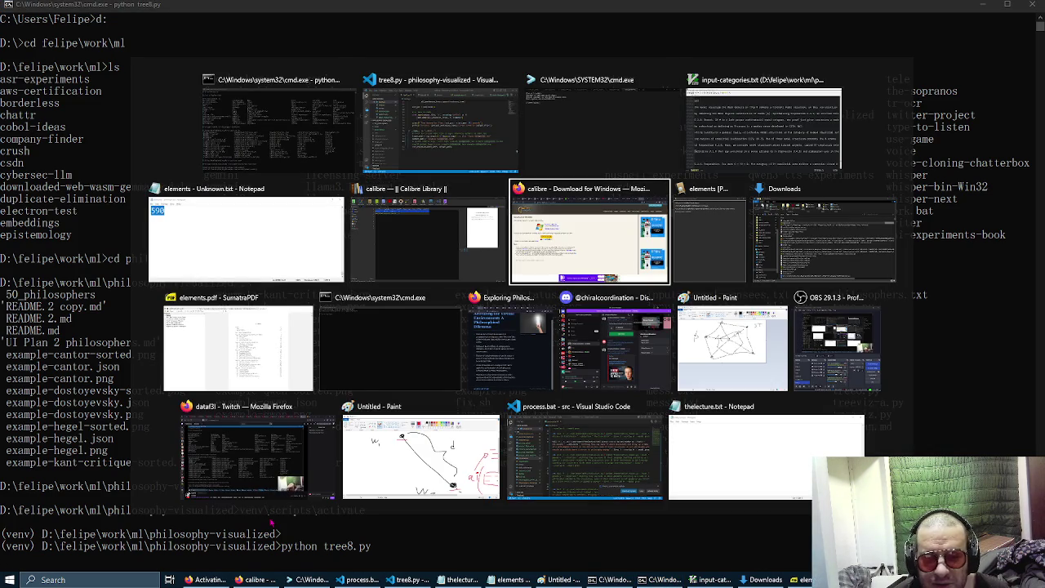
key(alt+shift+Tab)
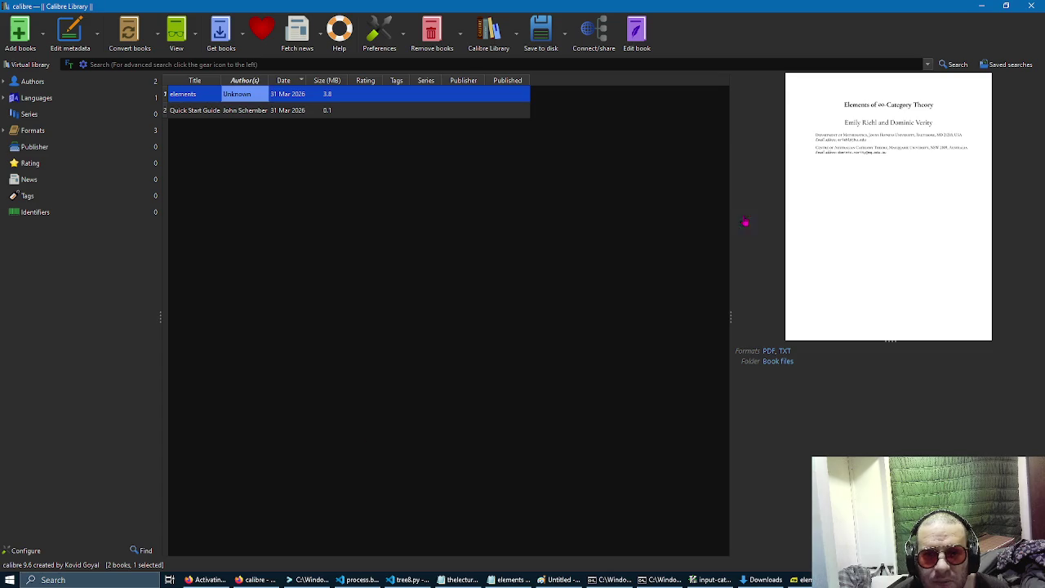
click(1030, 6)
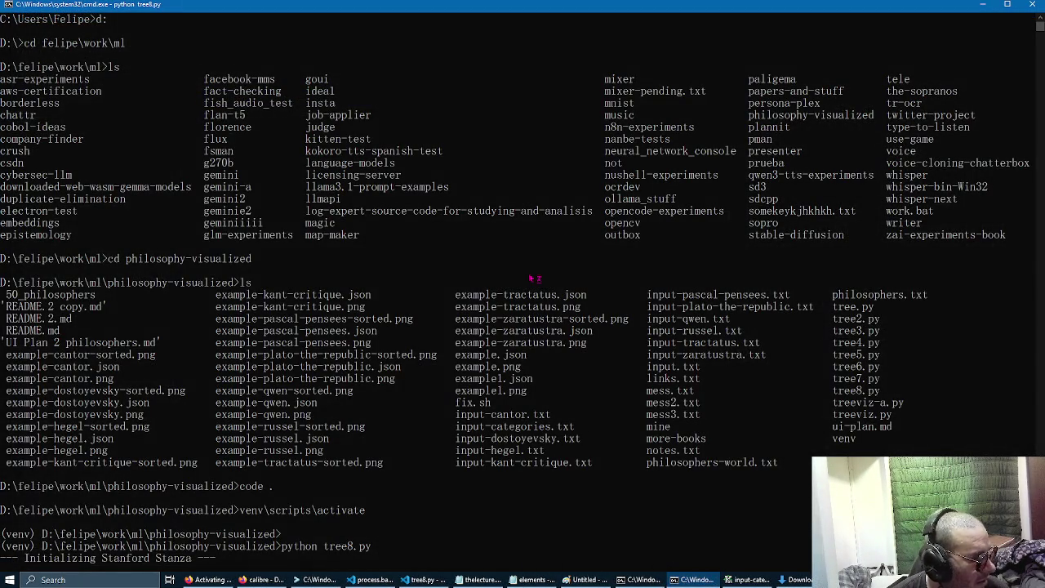
key(alt+Tab)
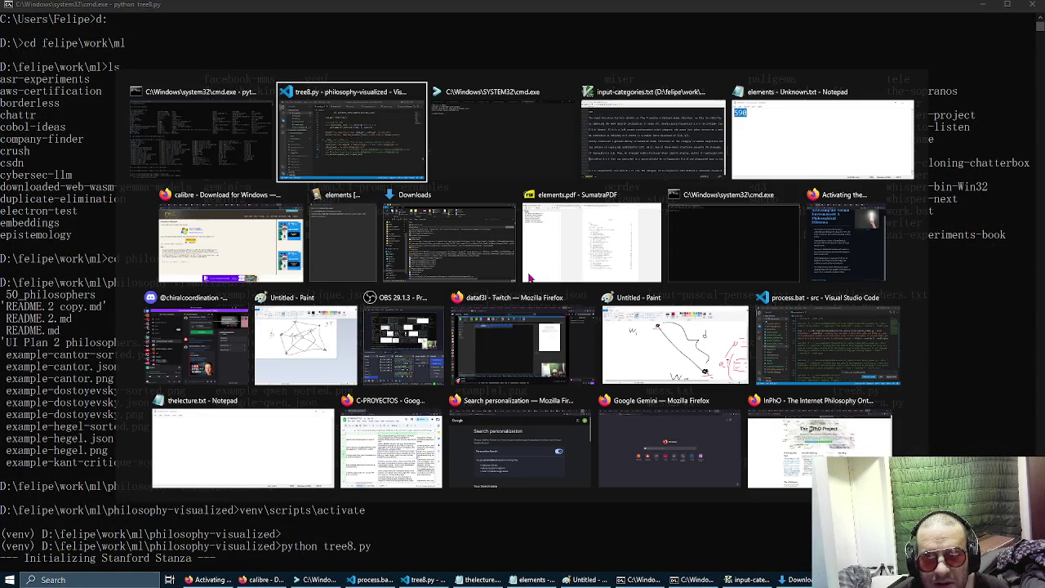
click(281, 242)
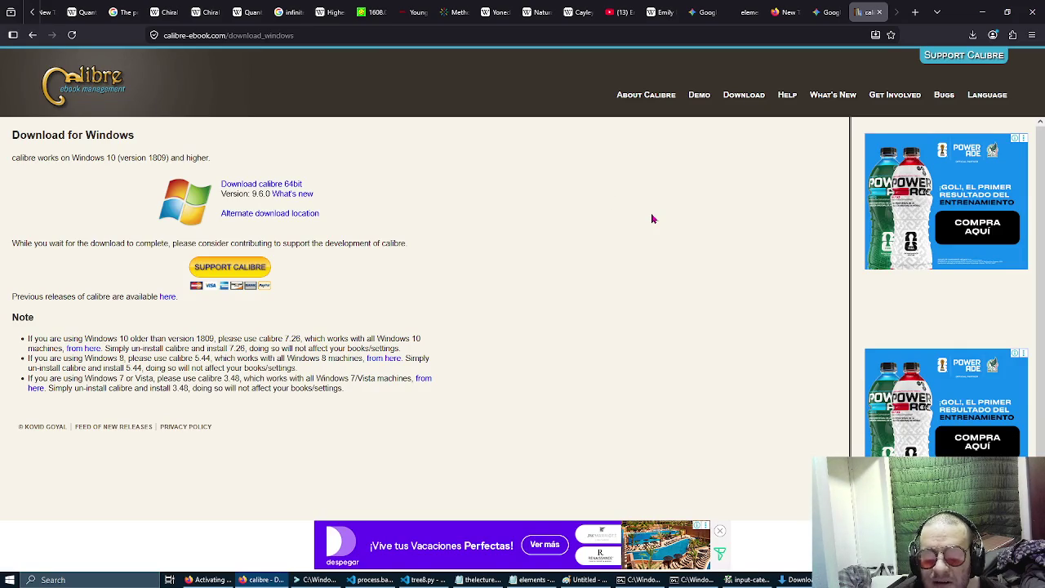
View elements.pdf at 200% zoom and read its preface through the page 14 acknowledgments.
click(745, 11)
key(ctrl+minus)
scroll(593, 236, up, 2)
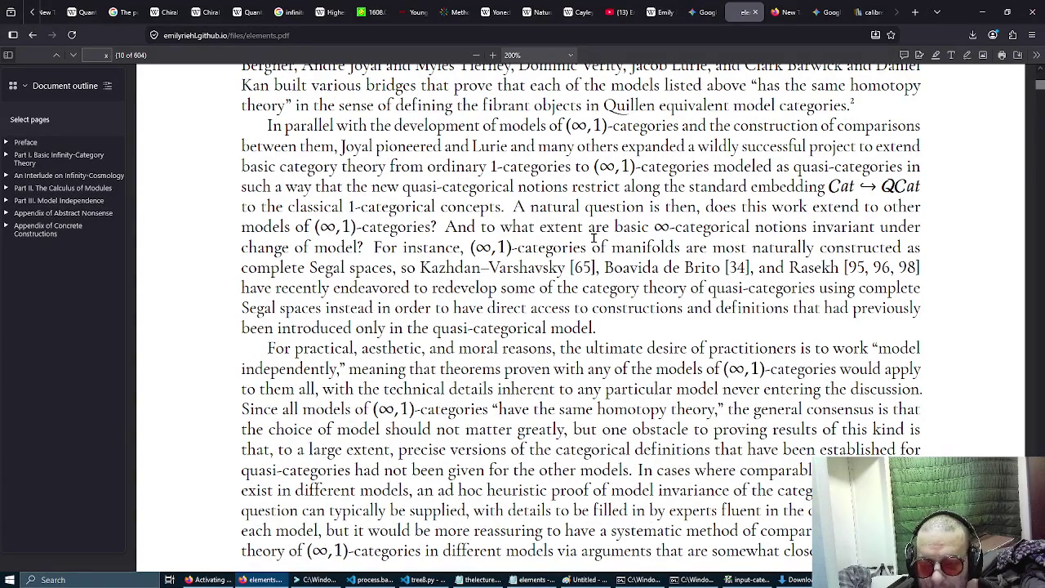
scroll(594, 236, up, 2)
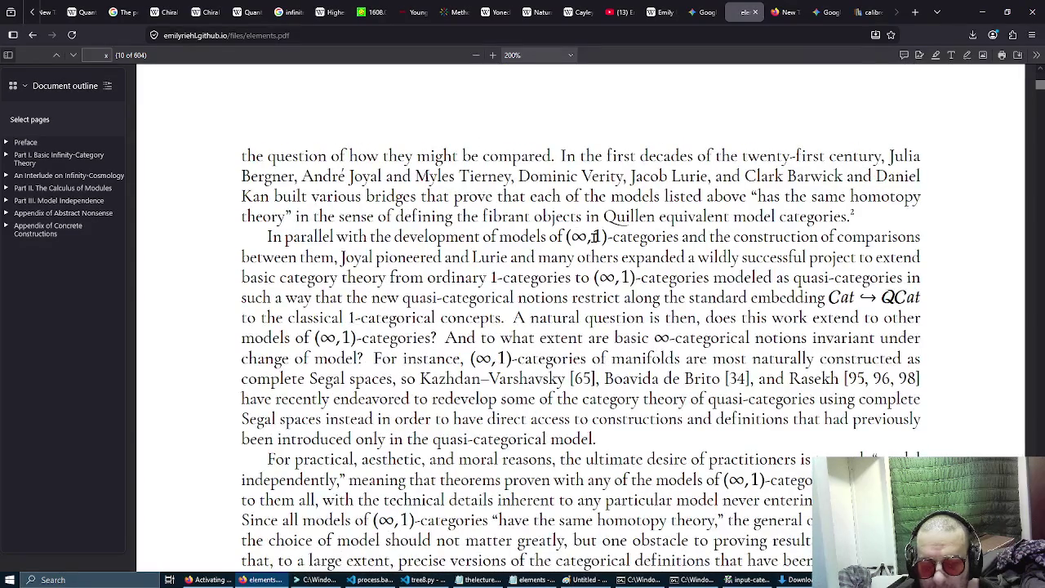
scroll(595, 236, up, 7)
scroll(594, 239, up, 2)
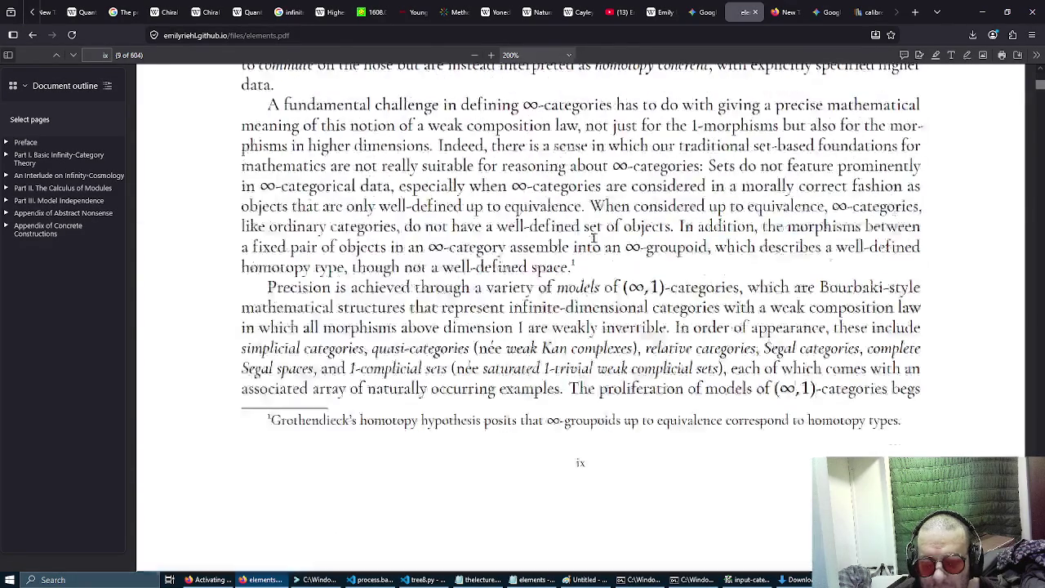
scroll(594, 239, down, 10)
scroll(595, 239, down, 15)
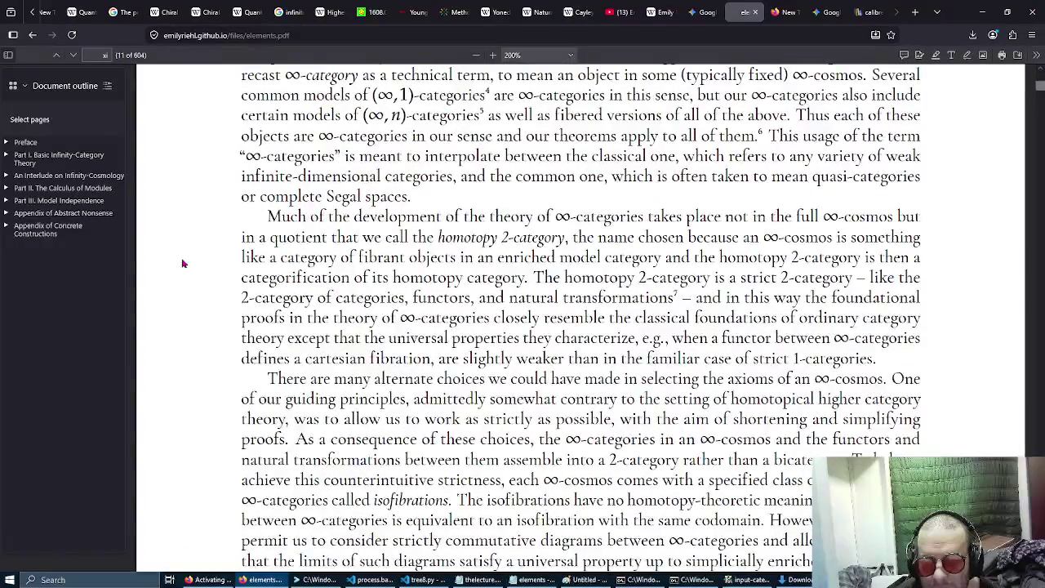
scroll(182, 263, down, 7)
scroll(184, 267, down, 6)
scroll(183, 263, down, 5)
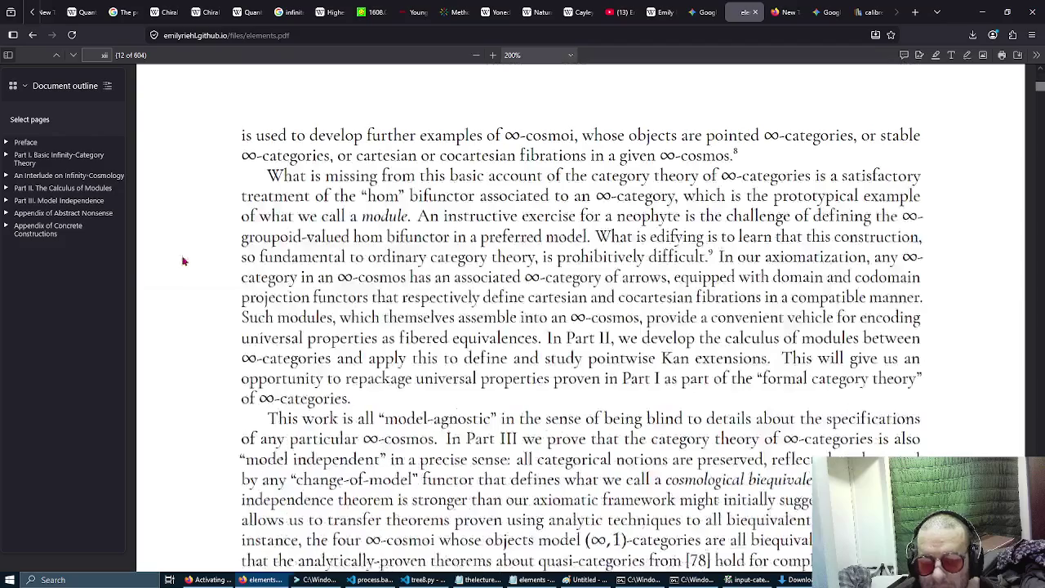
scroll(182, 259, down, 4)
scroll(182, 259, down, 12)
scroll(181, 256, down, 1)
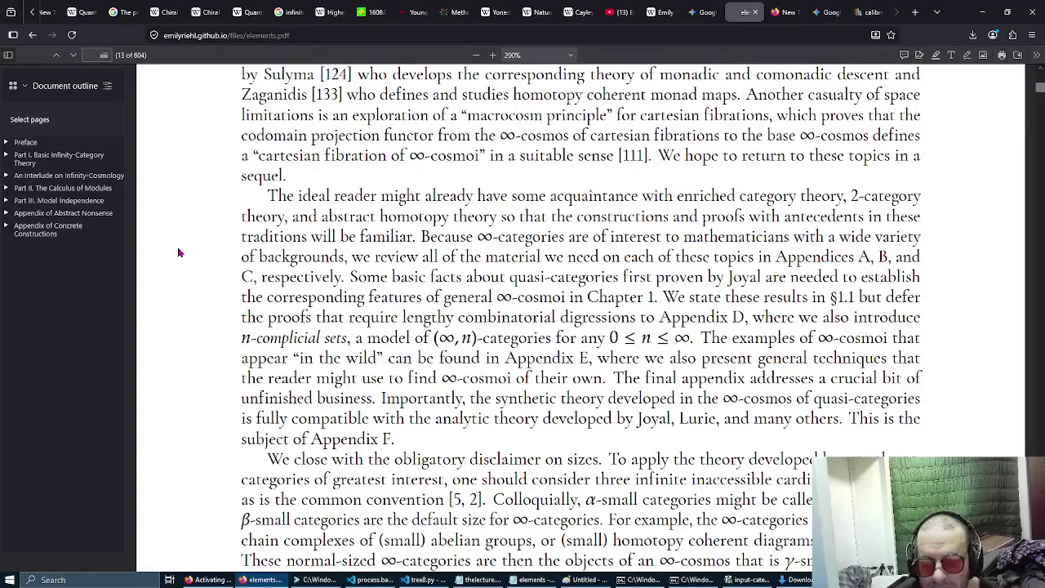
scroll(180, 253, down, 6)
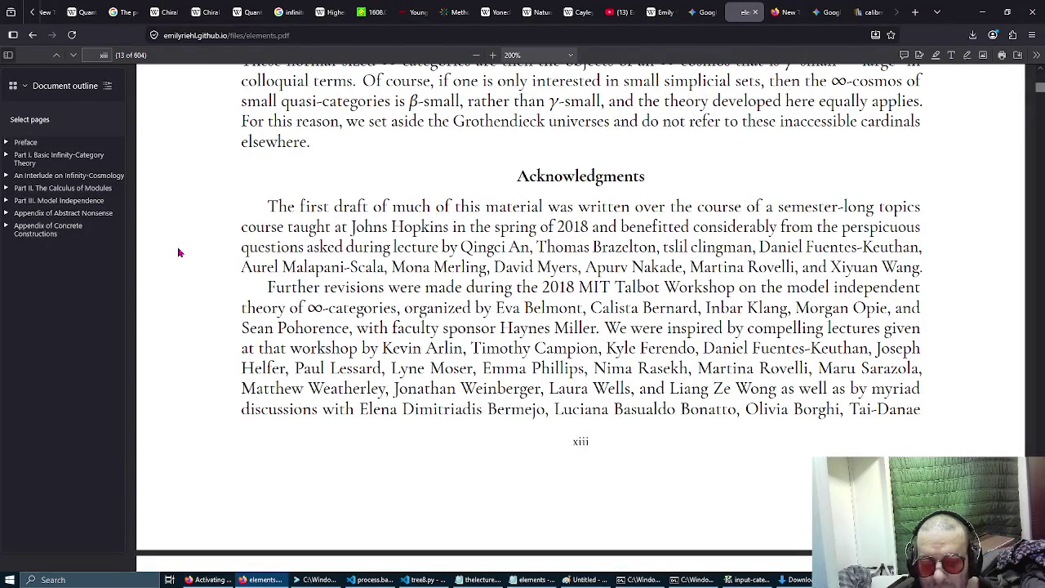
scroll(180, 253, down, 10)
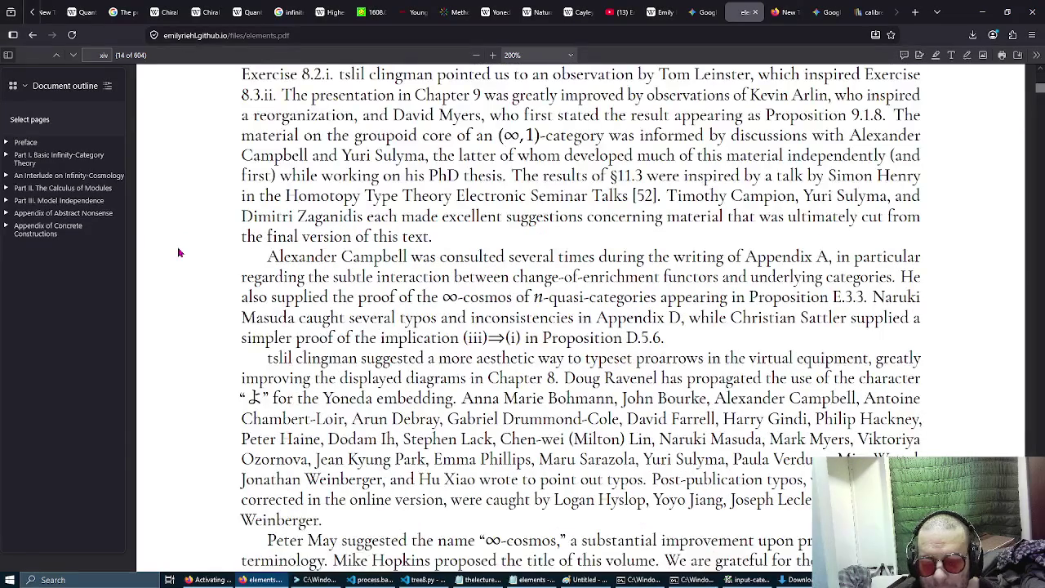
scroll(180, 253, up, 2)
scroll(179, 253, up, 2)
scroll(180, 253, down, 1)
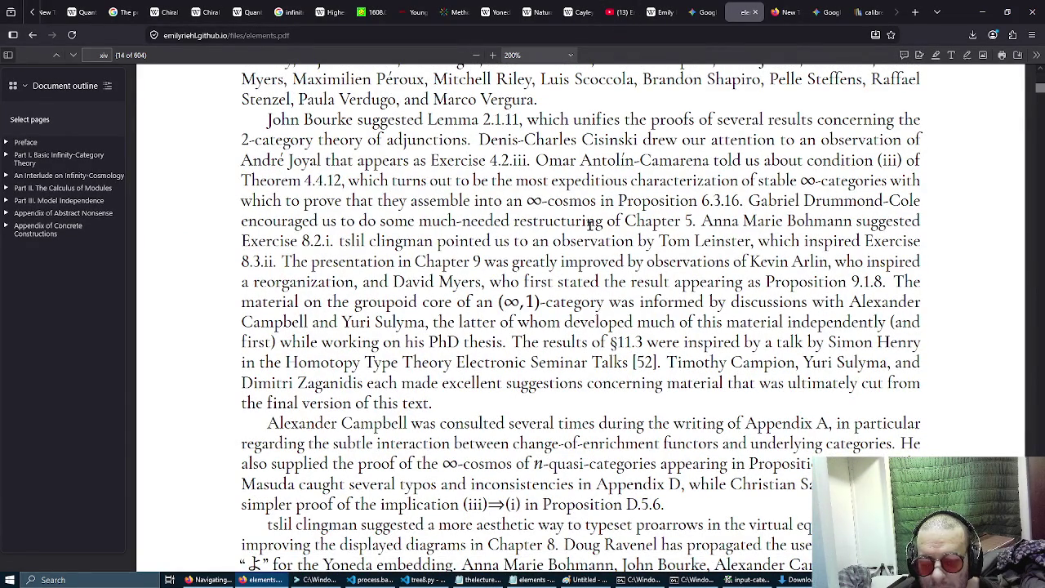
click(620, 11)
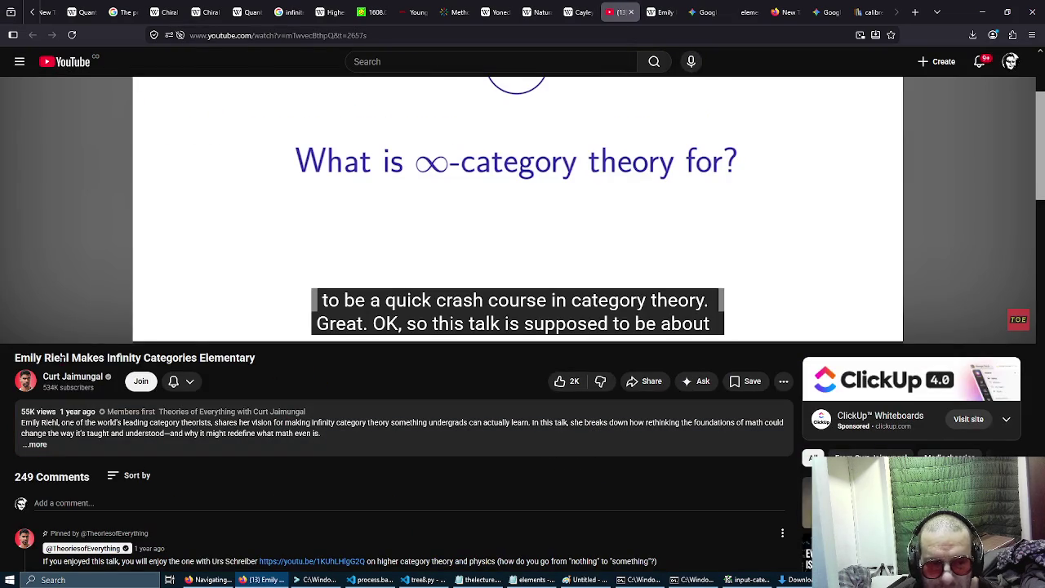
Expand the infinity-categories talk's description to show its views, date and links.
drag(70, 357, 120, 357)
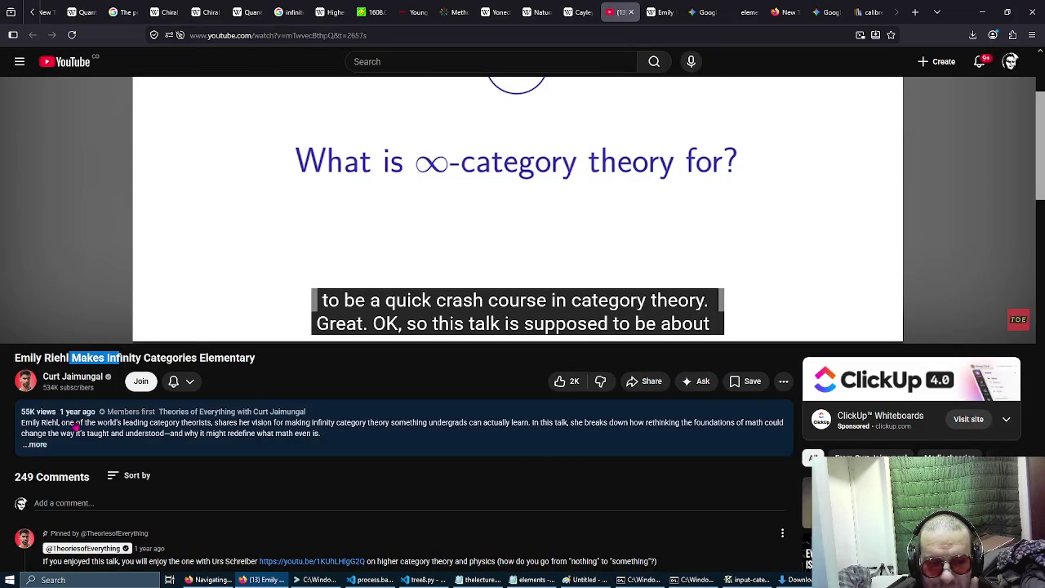
click(84, 433)
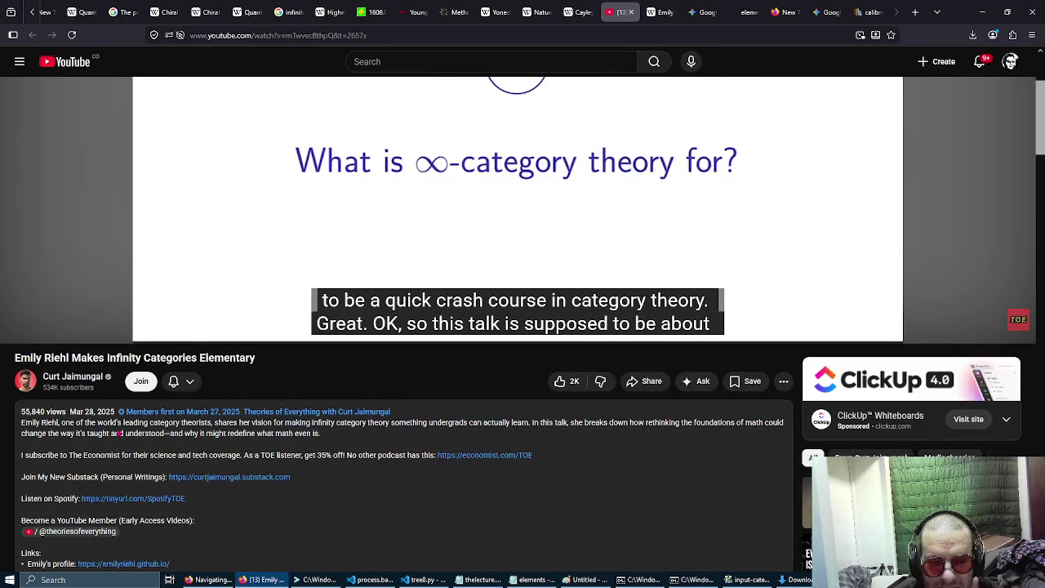
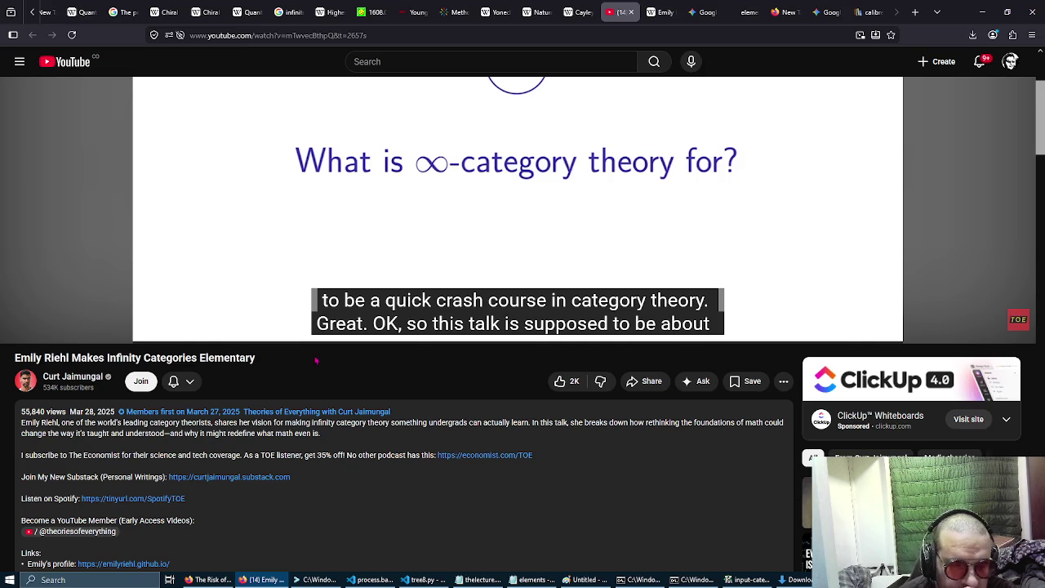
Scroll the Emily Riehl talk description, then switch to calibre's Download for Windows page.
scroll(315, 360, down, 3)
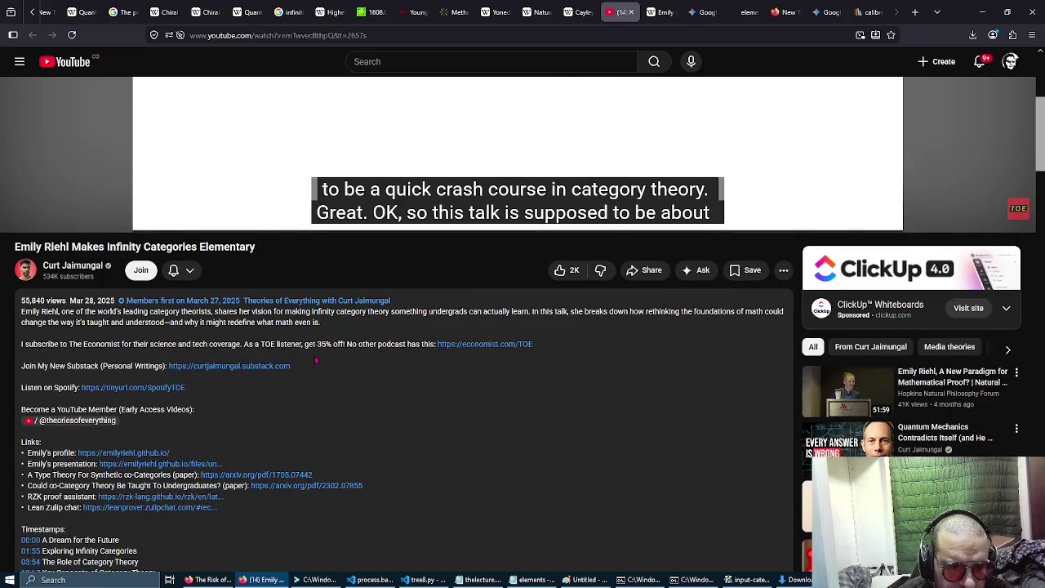
scroll(316, 360, down, 5)
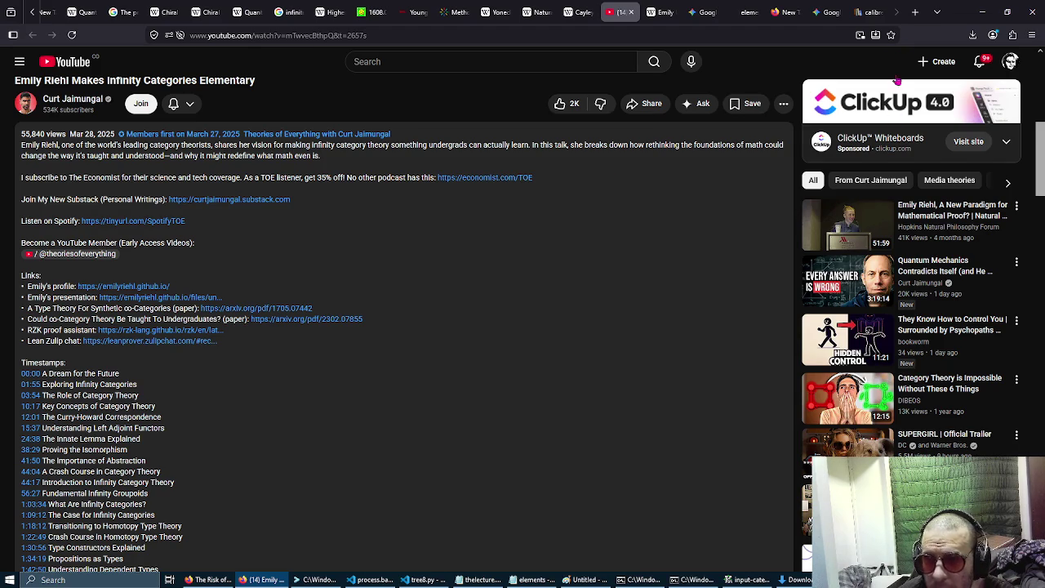
click(860, 9)
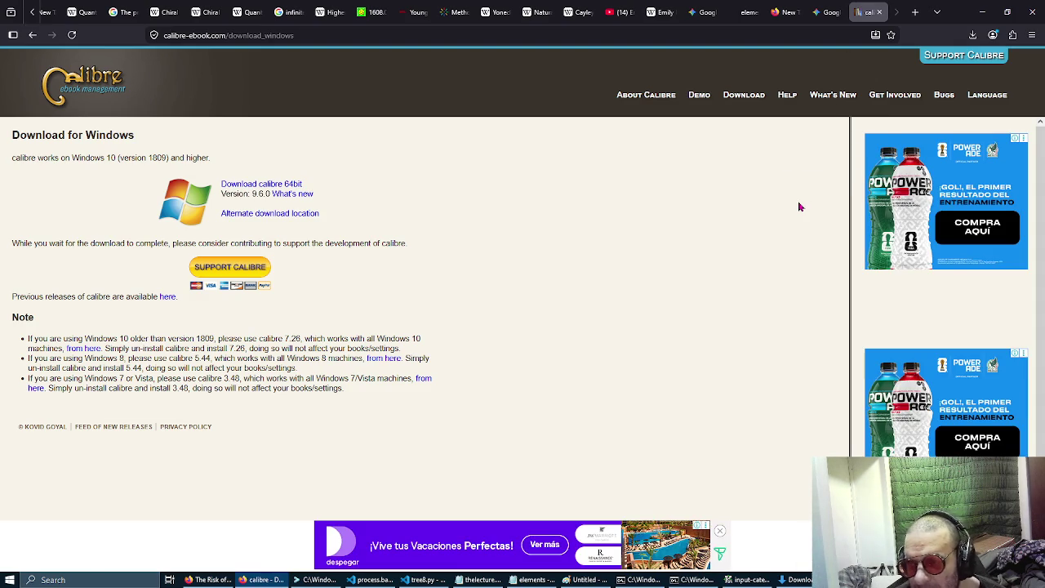
Select 'software' in Gemini's answer naming Calibre, then bring up the elements.pdf book.
click(819, 7)
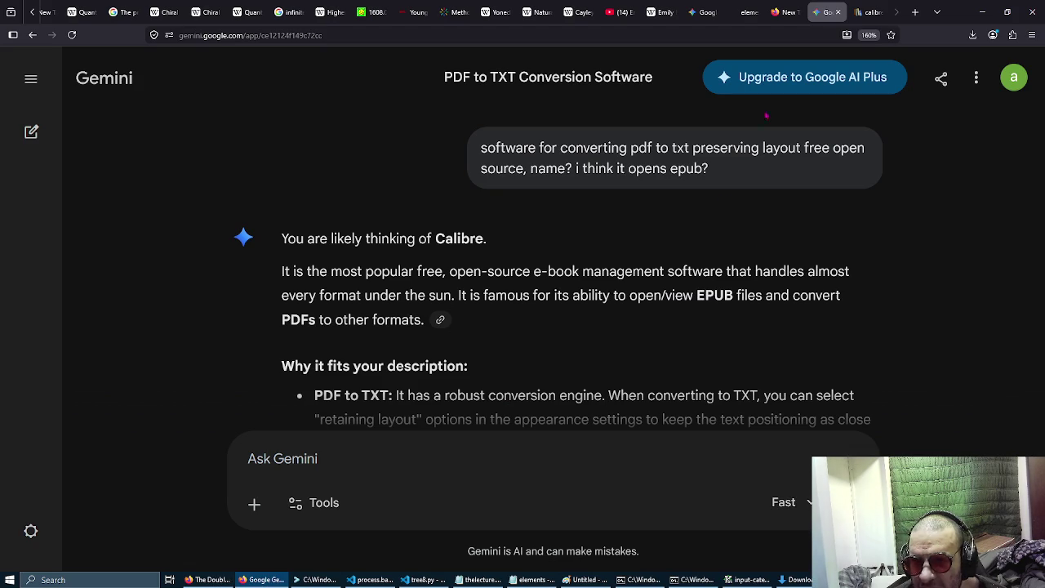
double_click(689, 271)
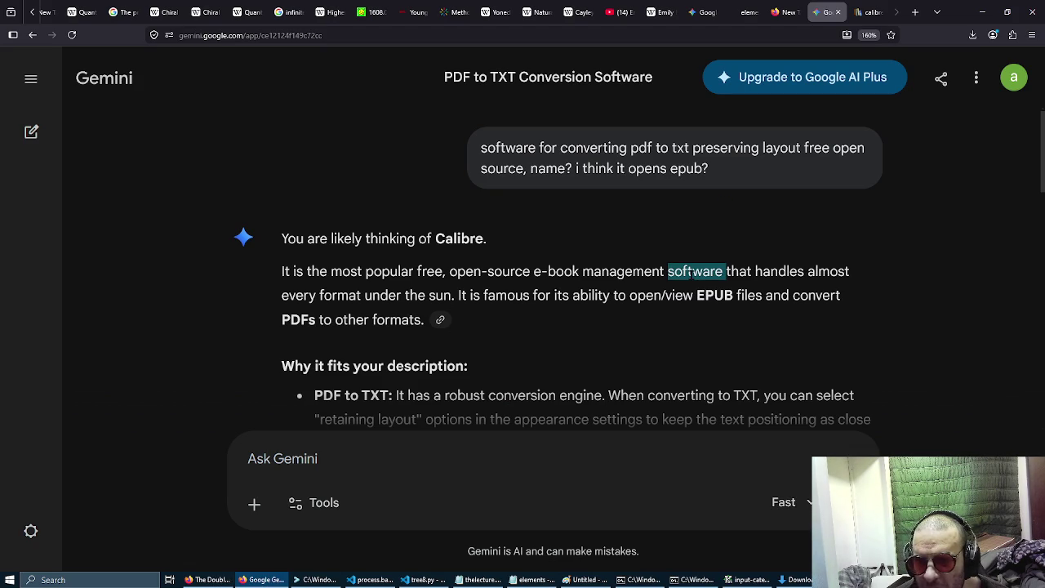
click(785, 12)
click(797, 13)
click(747, 12)
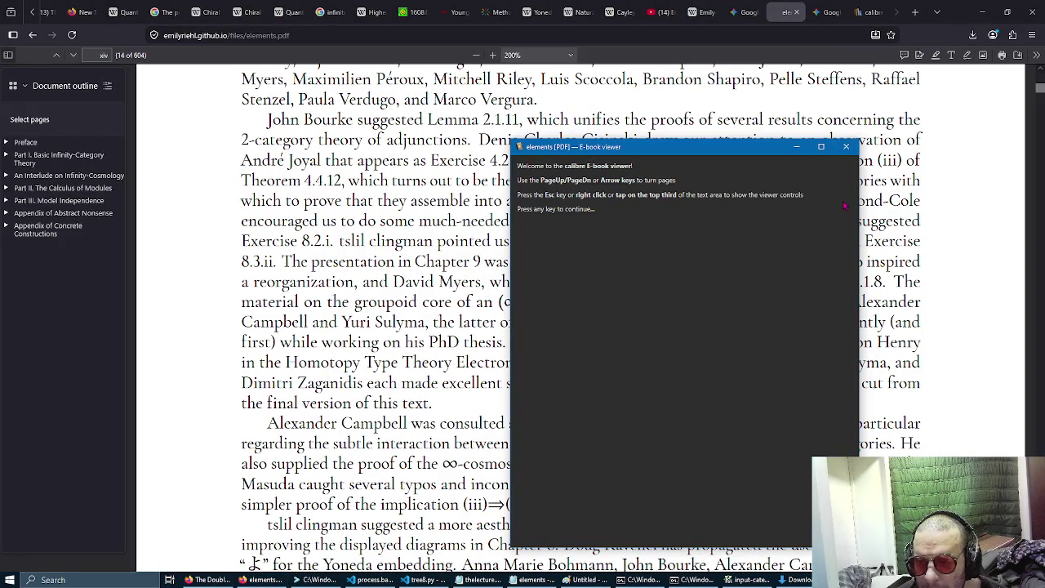
Close the calibre E-book viewer and bring SumatraPDF's elements.pdf forward, maximized.
click(845, 146)
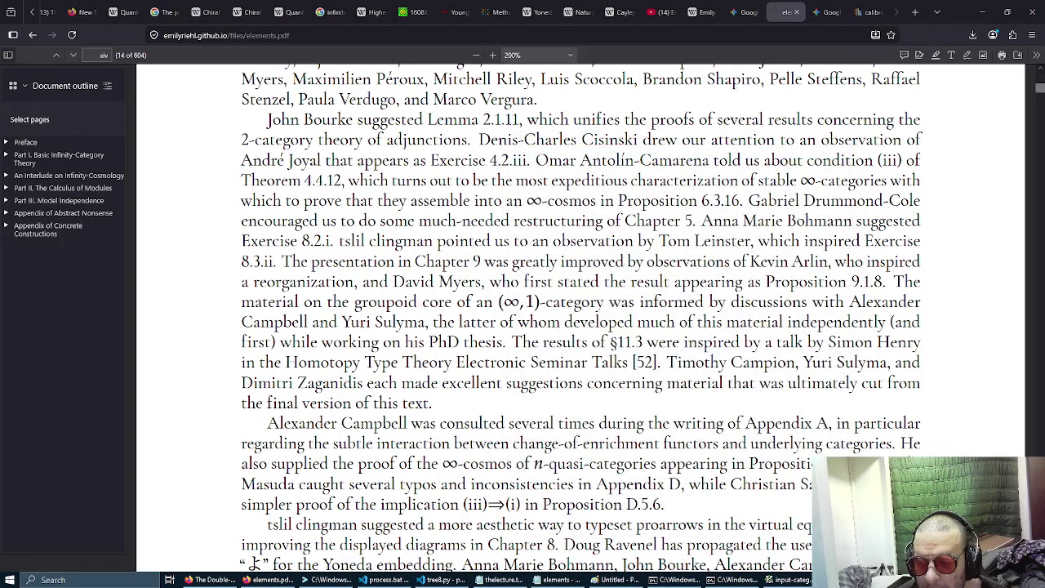
key(alt+Tab)
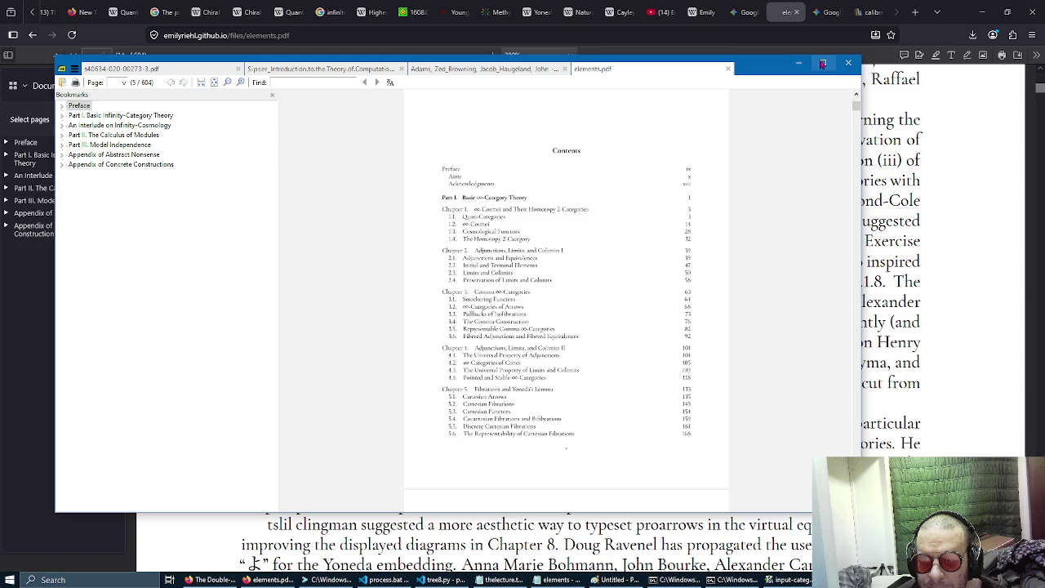
click(822, 63)
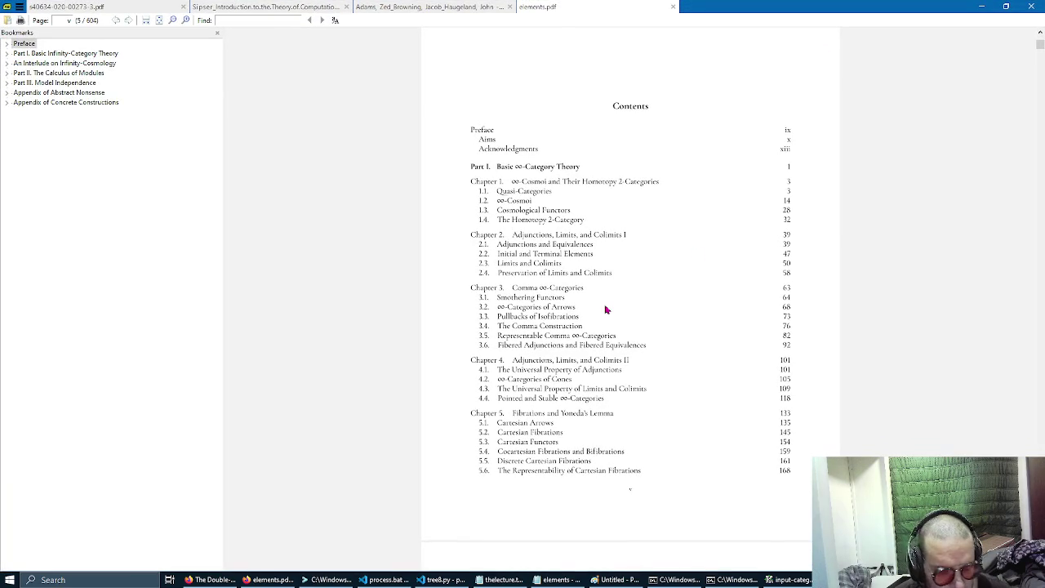
Page through the table of contents to page vii, ending at the Bibliography.
ctrl+scroll(605, 309, up, 2)
scroll(606, 310, down, 3)
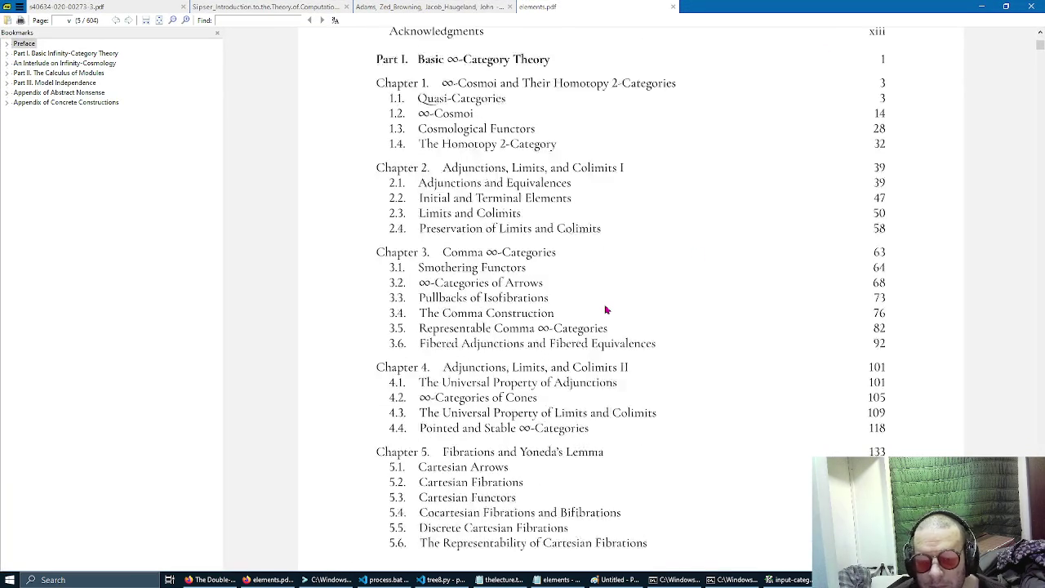
scroll(330, 338, down, 3)
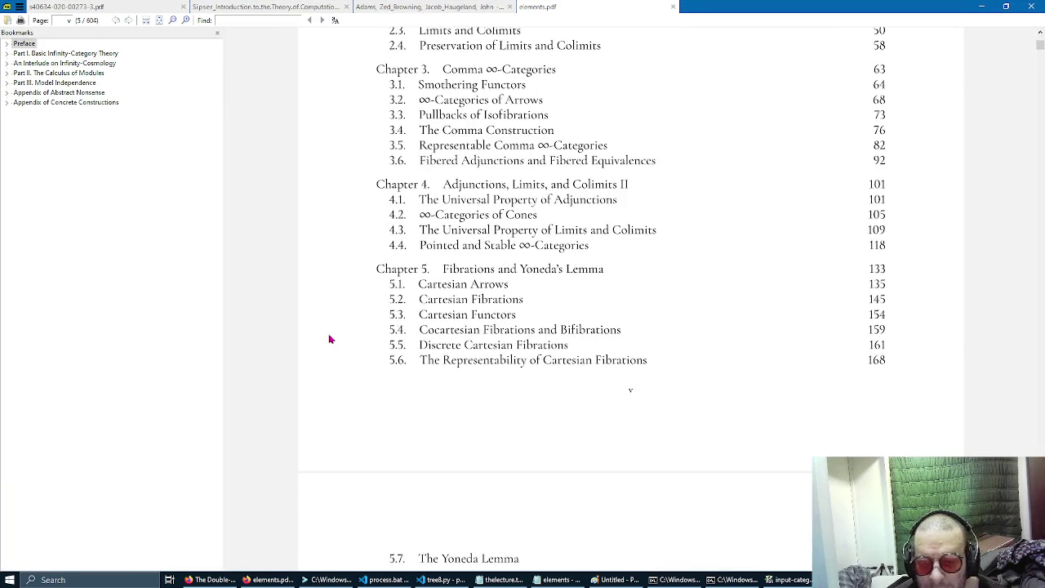
scroll(329, 339, down, 3)
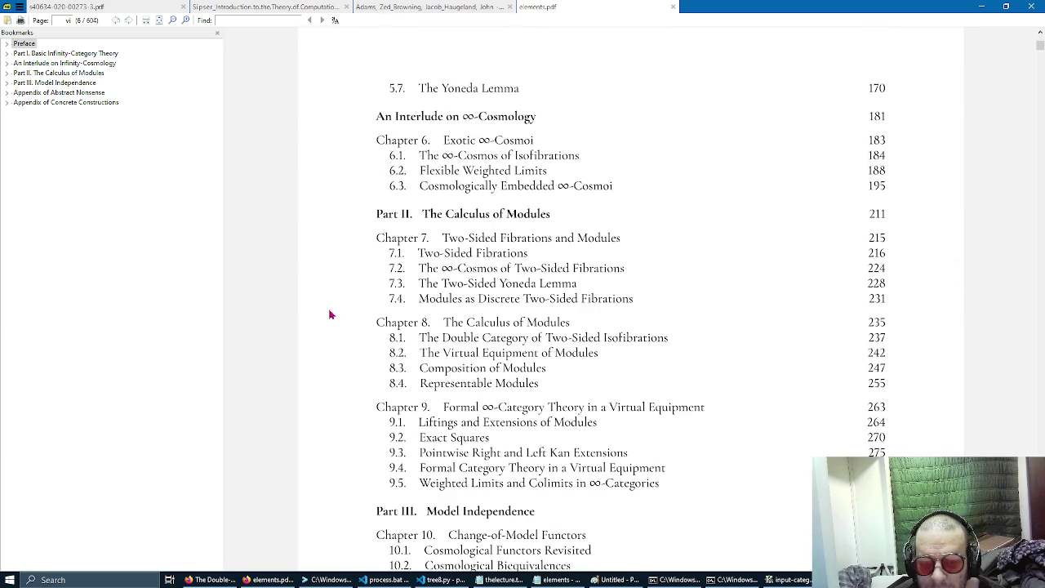
scroll(330, 314, down, 1)
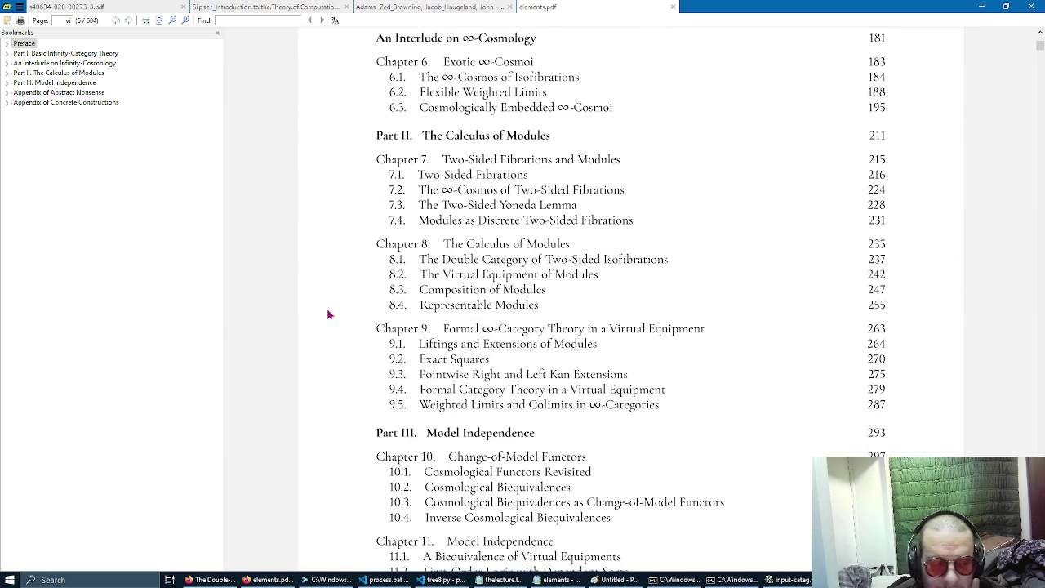
scroll(328, 314, down, 4)
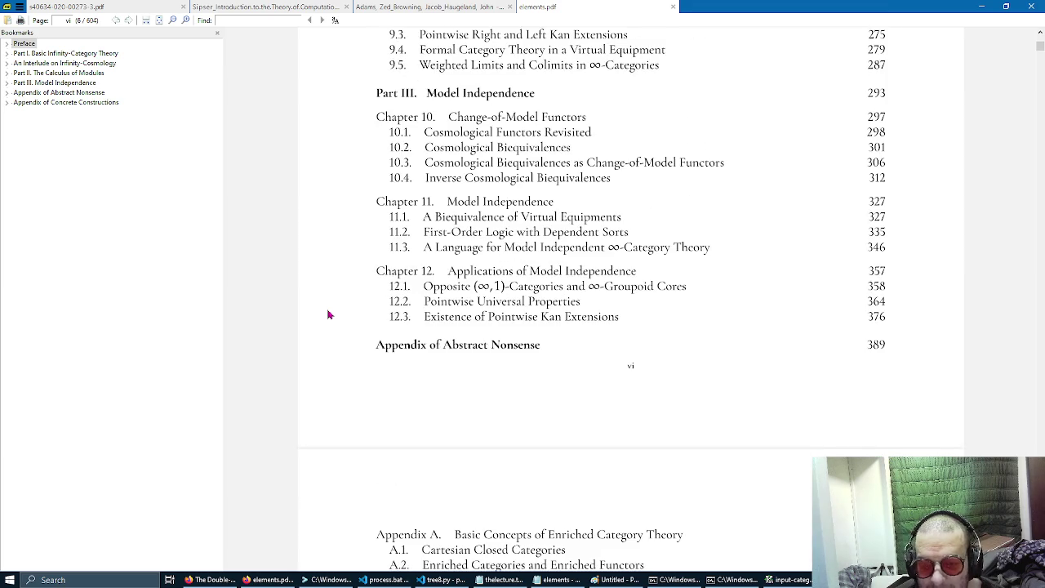
scroll(328, 314, down, 2)
scroll(328, 314, down, 7)
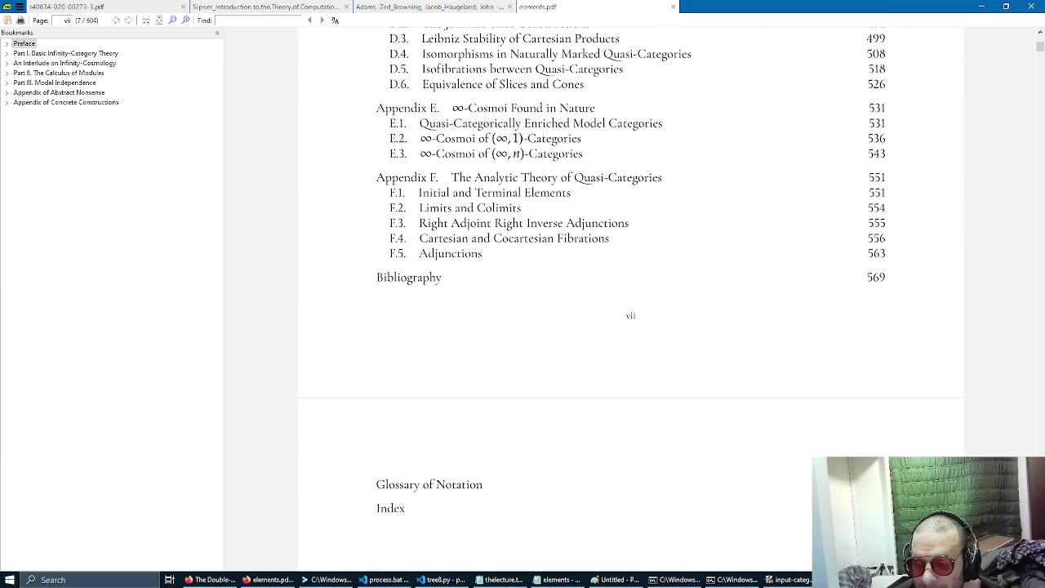
click(821, 579)
Close the Downloads window and autoscroll to the Glossary of Notation (575) and Index (579).
drag(901, 37, 645, 66)
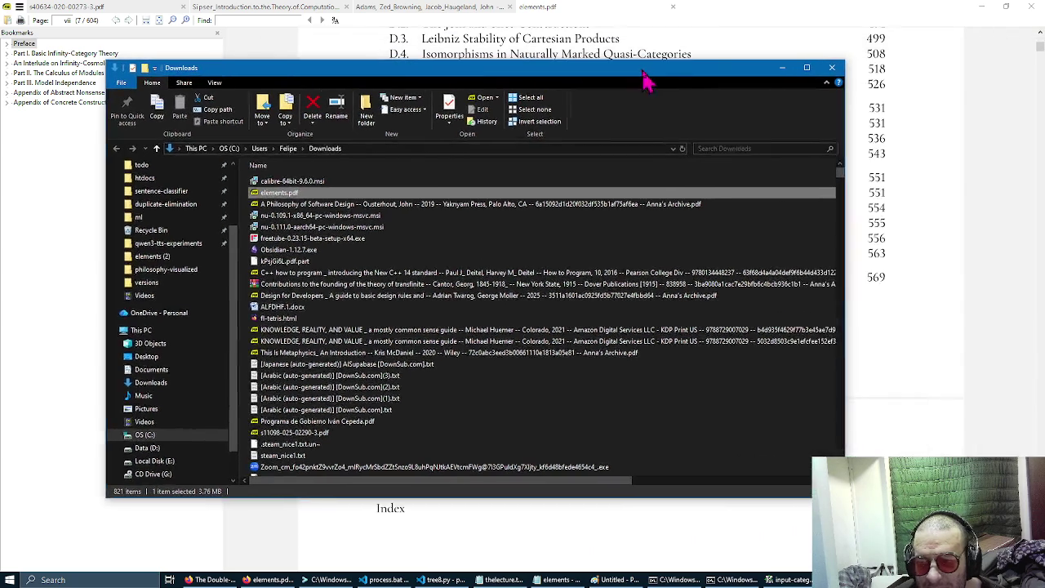
click(833, 65)
middle_click(328, 169)
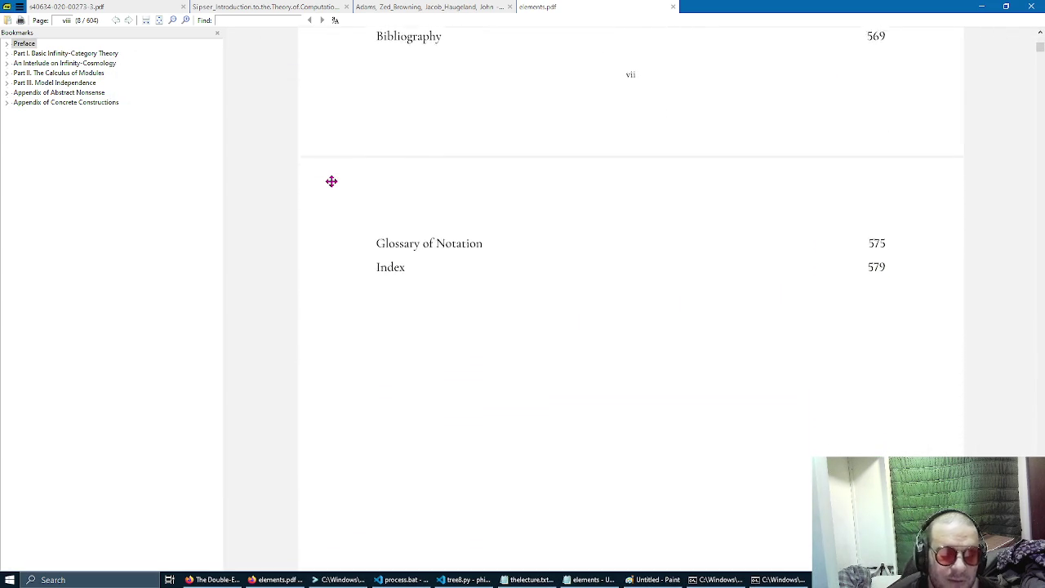
middle_click(333, 187)
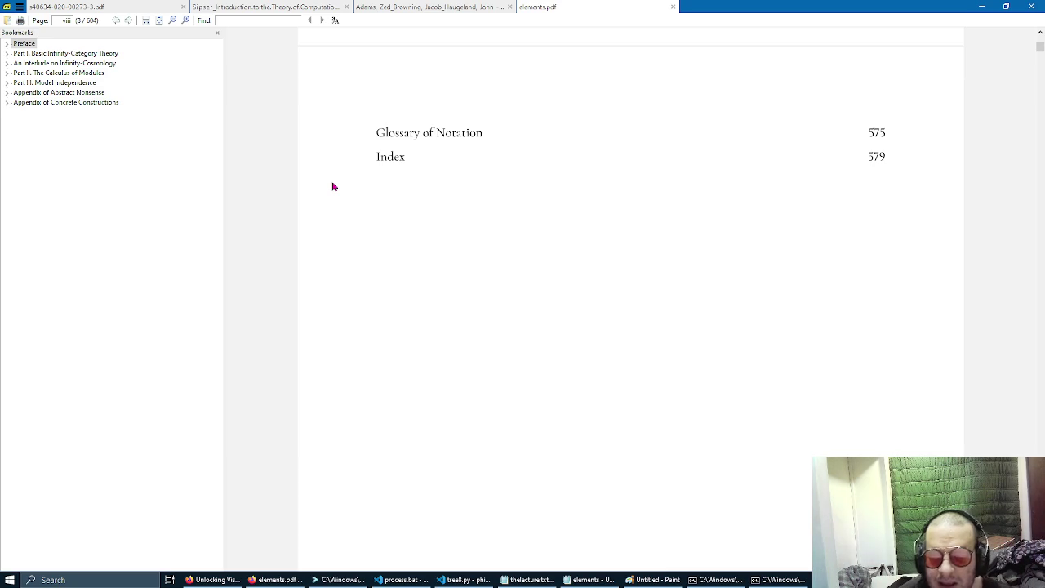
scroll(332, 187, down, 10)
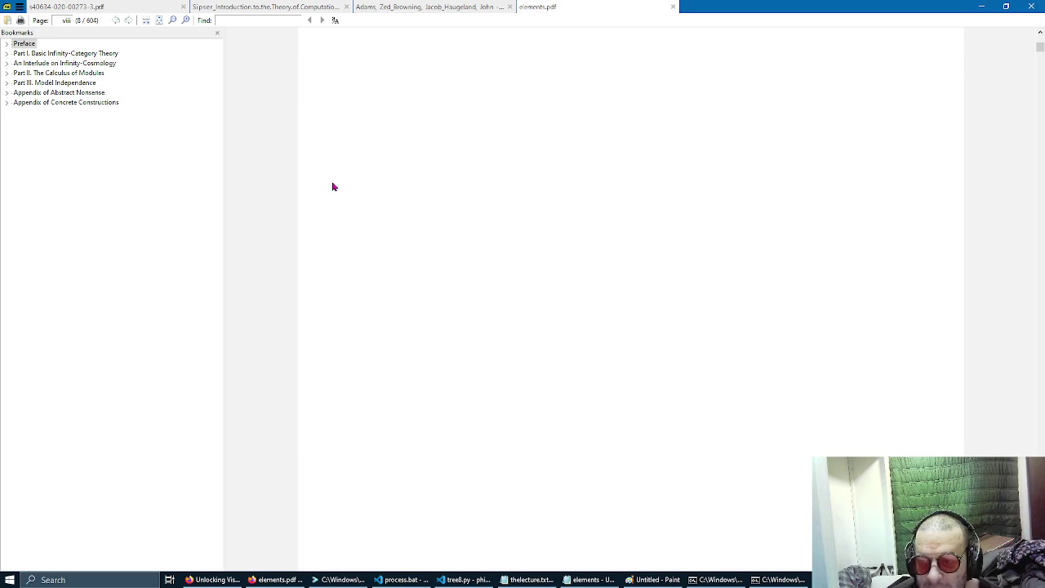
Scroll past the Acknowledgments and Part I title page to section 1.1 Quasi-Categories on page 4.
scroll(332, 187, down, 8)
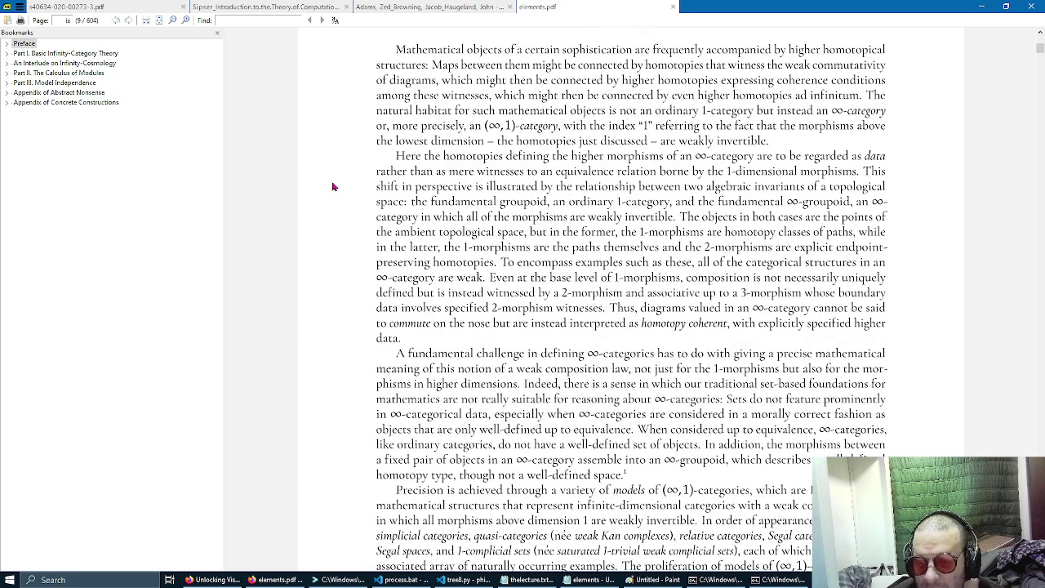
scroll(332, 187, down, 10)
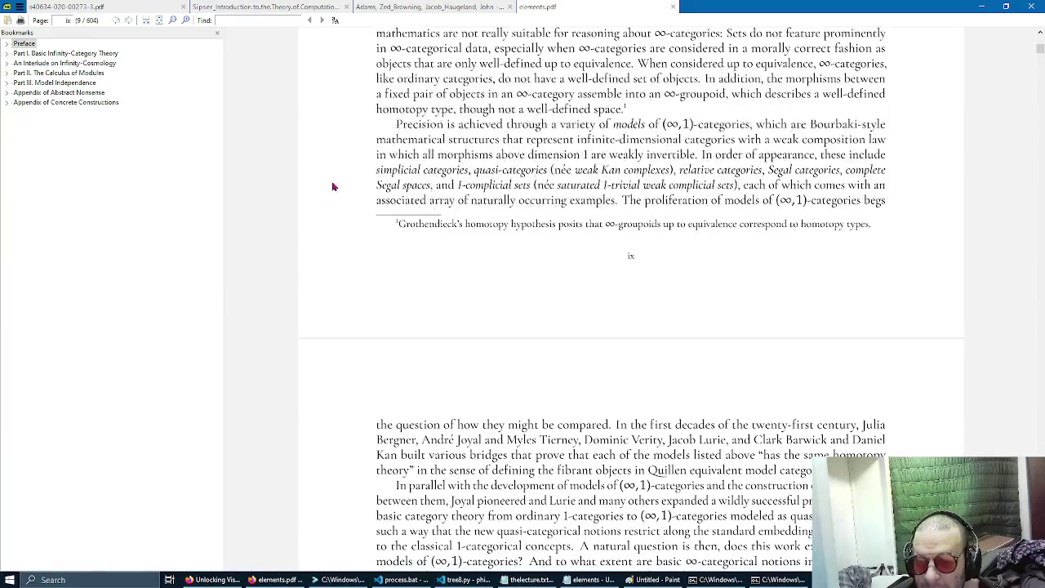
scroll(332, 186, down, 4)
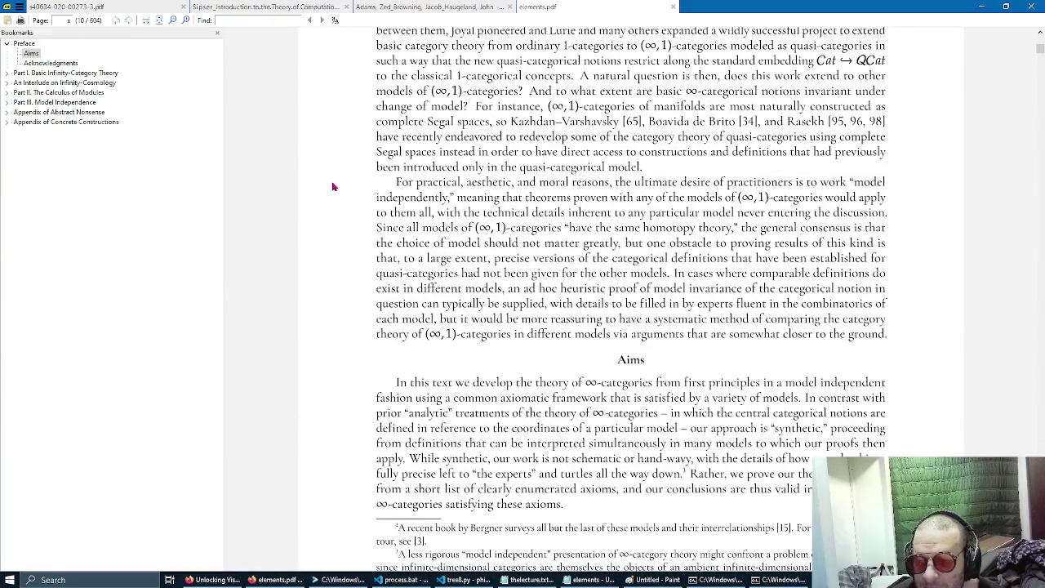
scroll(332, 187, down, 6)
scroll(332, 187, down, 15)
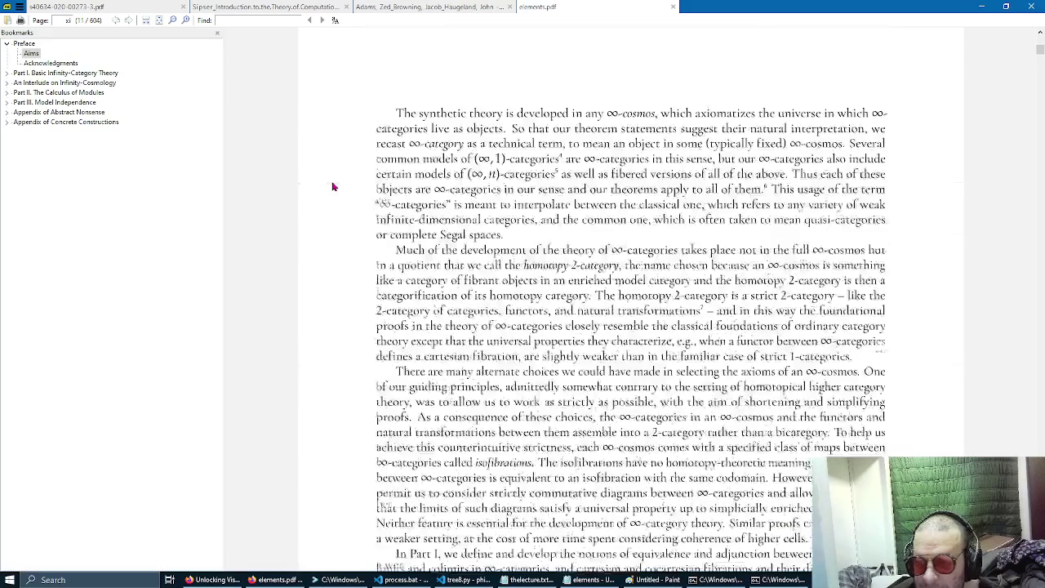
scroll(332, 187, down, 13)
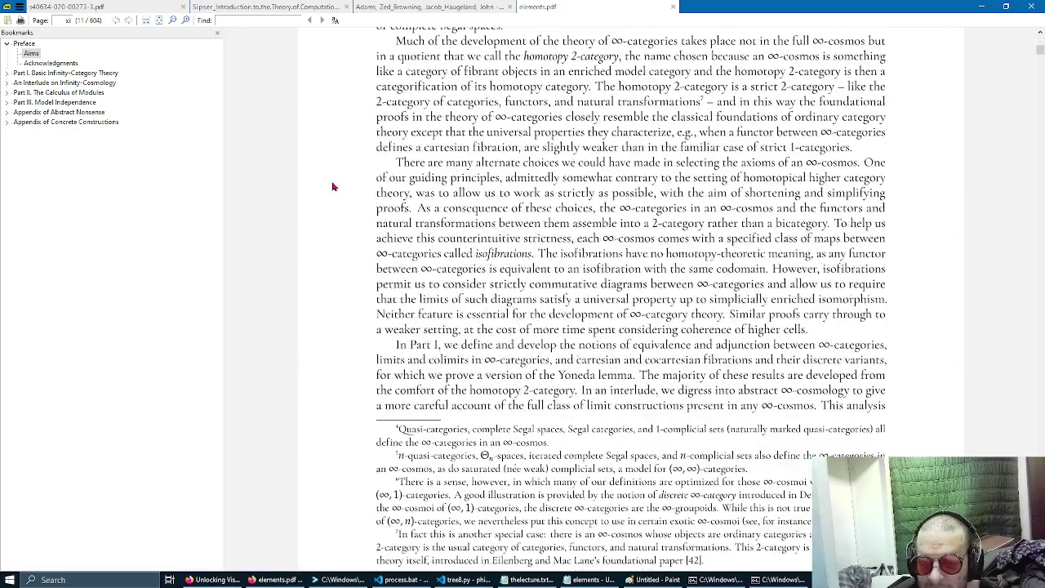
scroll(332, 187, down, 10)
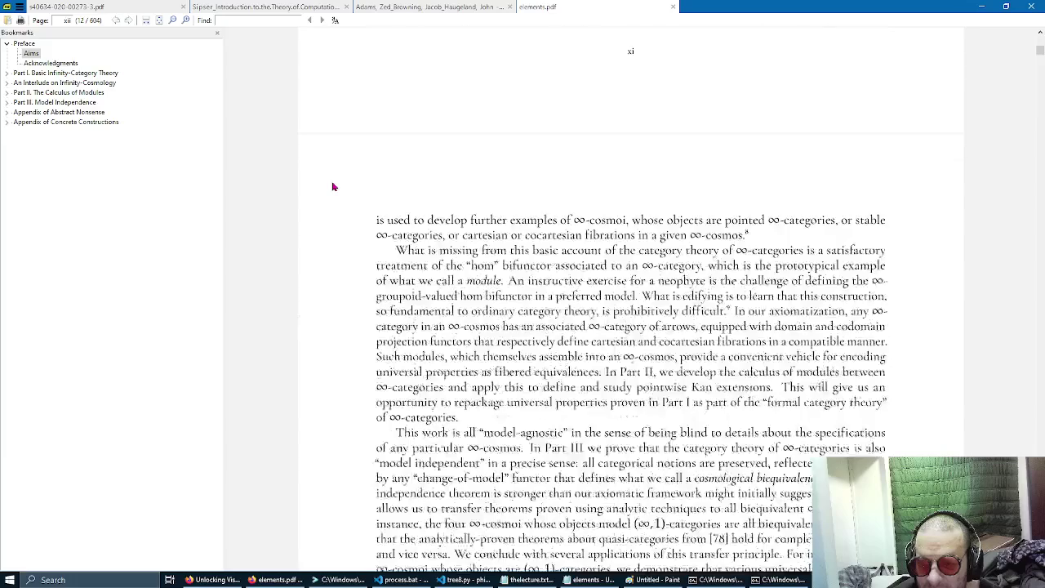
scroll(332, 187, down, 4)
scroll(332, 187, down, 14)
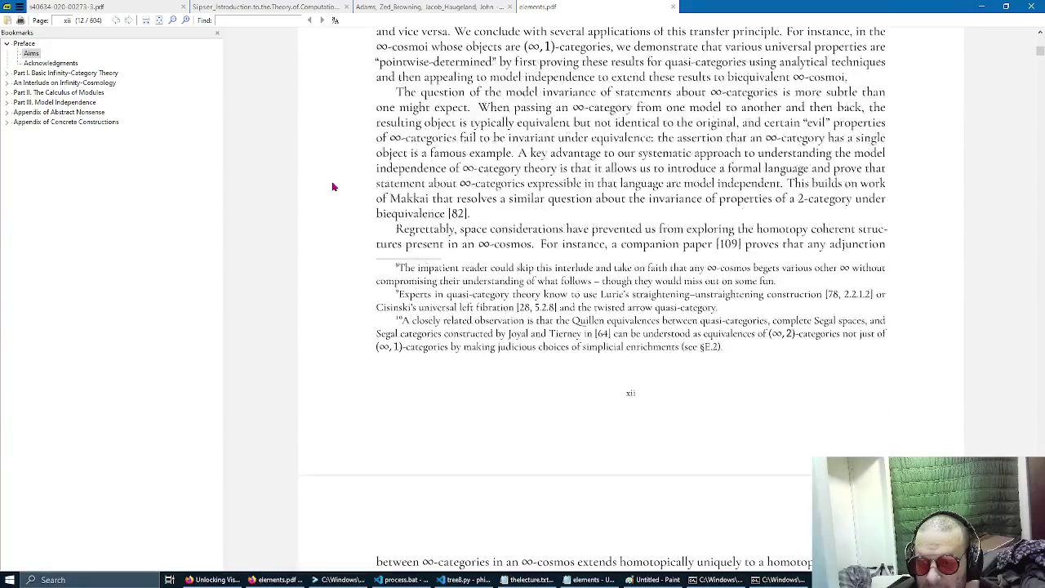
scroll(332, 187, down, 4)
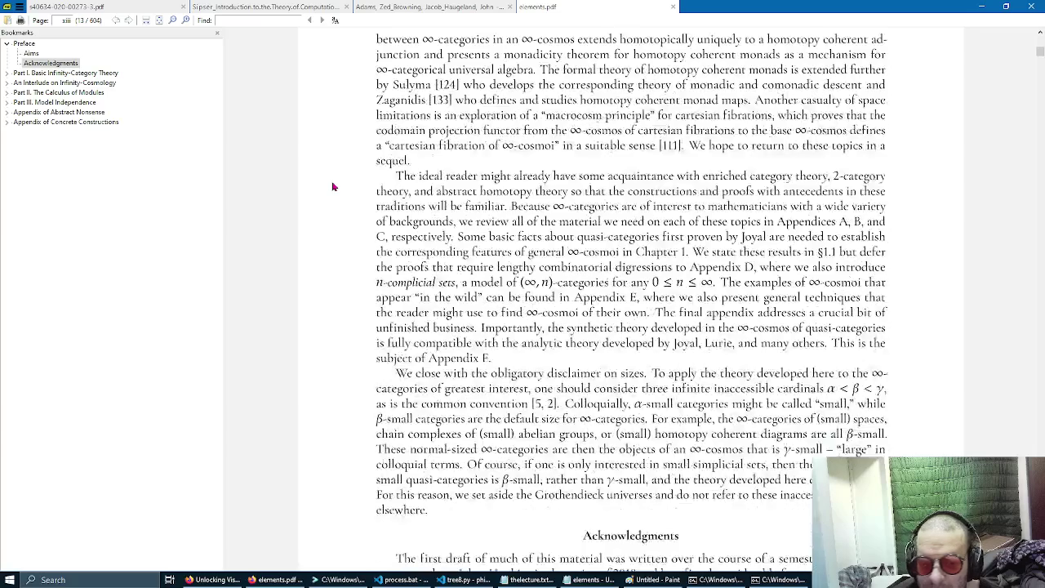
scroll(333, 187, down, 5)
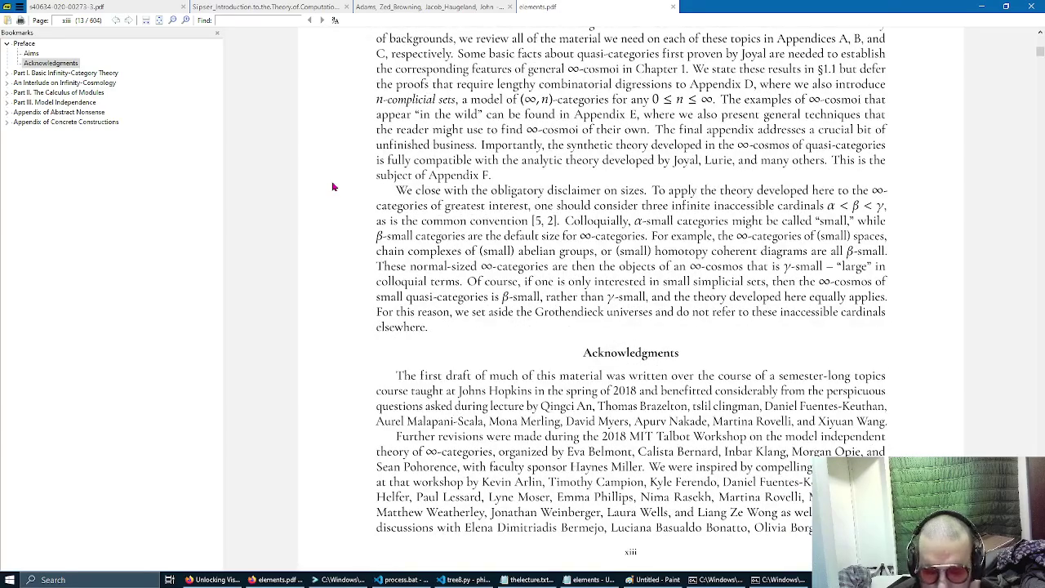
scroll(333, 186, down, 13)
scroll(333, 187, down, 13)
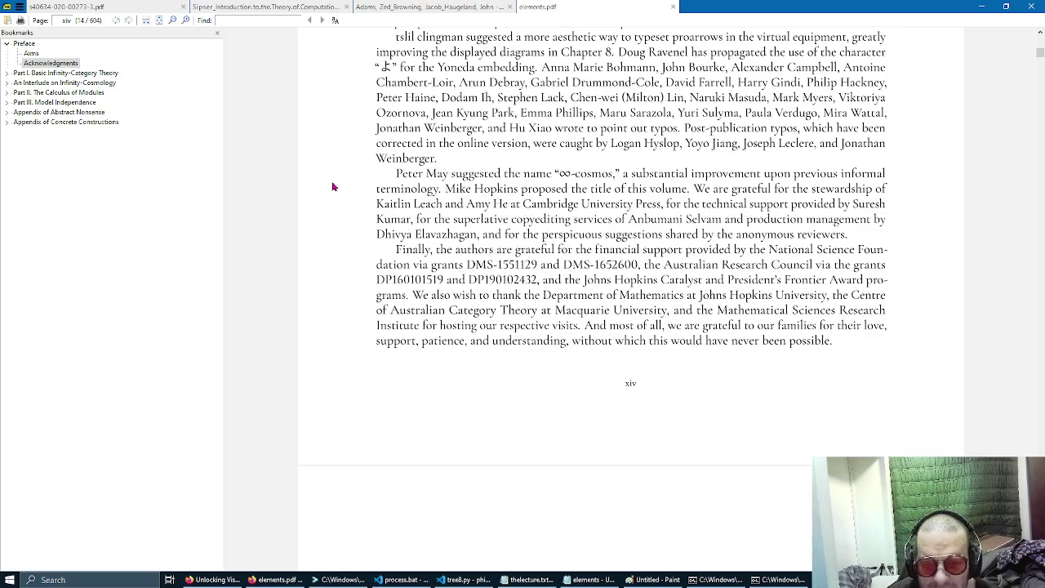
scroll(332, 187, down, 13)
scroll(332, 187, down, 20)
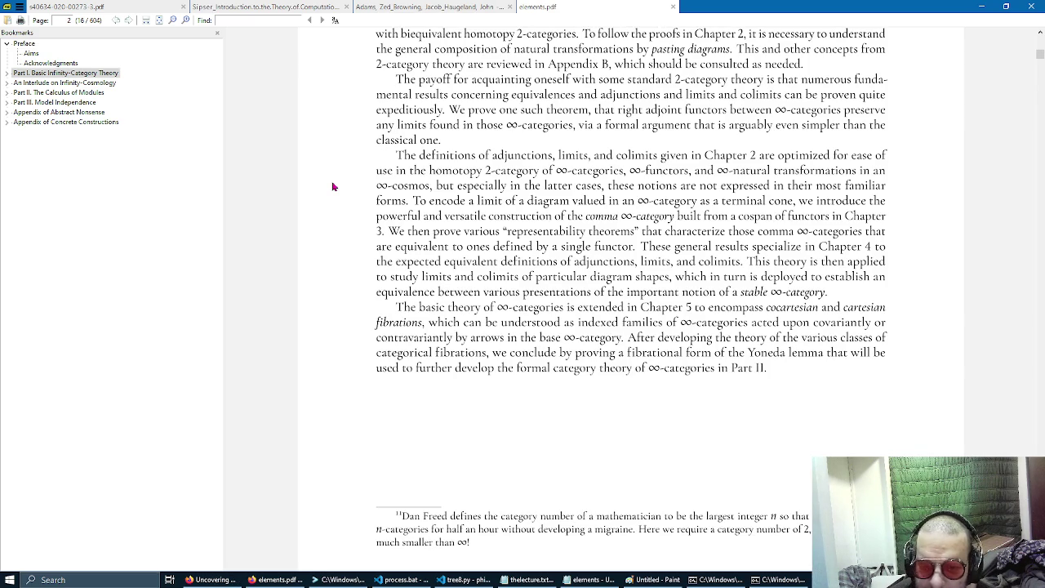
scroll(332, 187, down, 15)
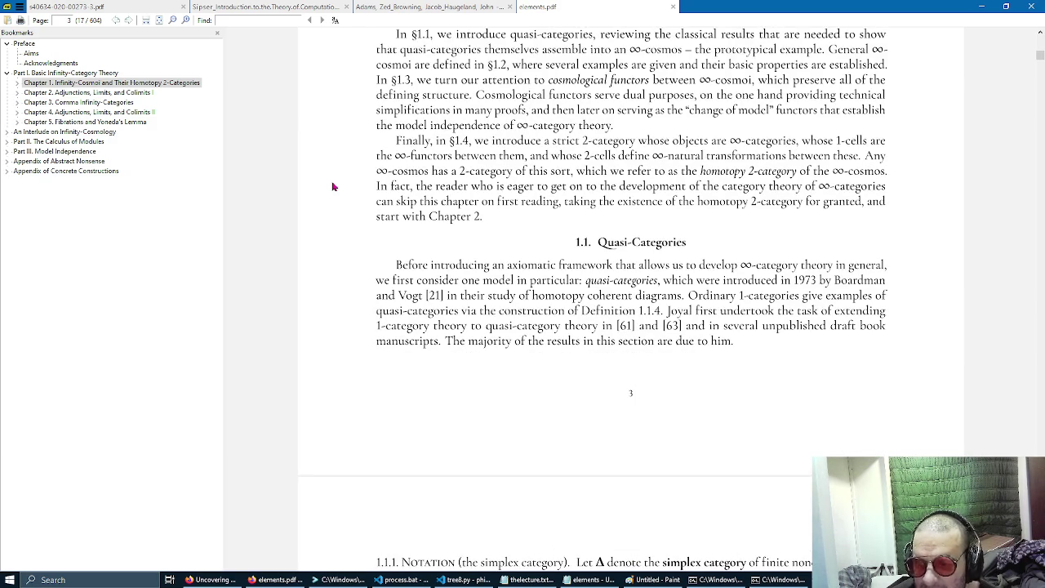
scroll(332, 187, down, 5)
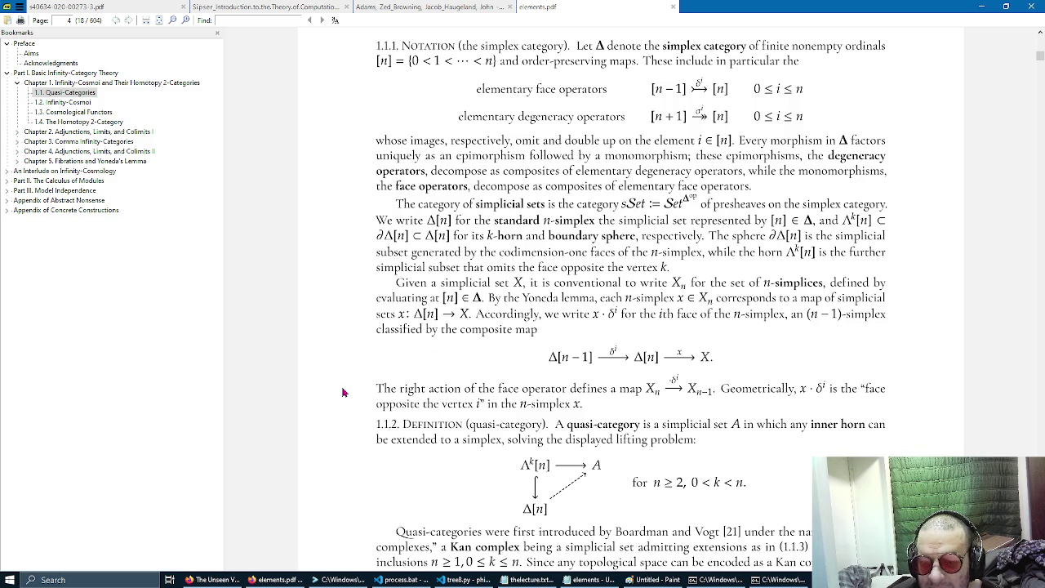
Read from page 4 to page 19, stopping at Proposition 1.2.12 on Kan complexes.
scroll(344, 392, down, 1)
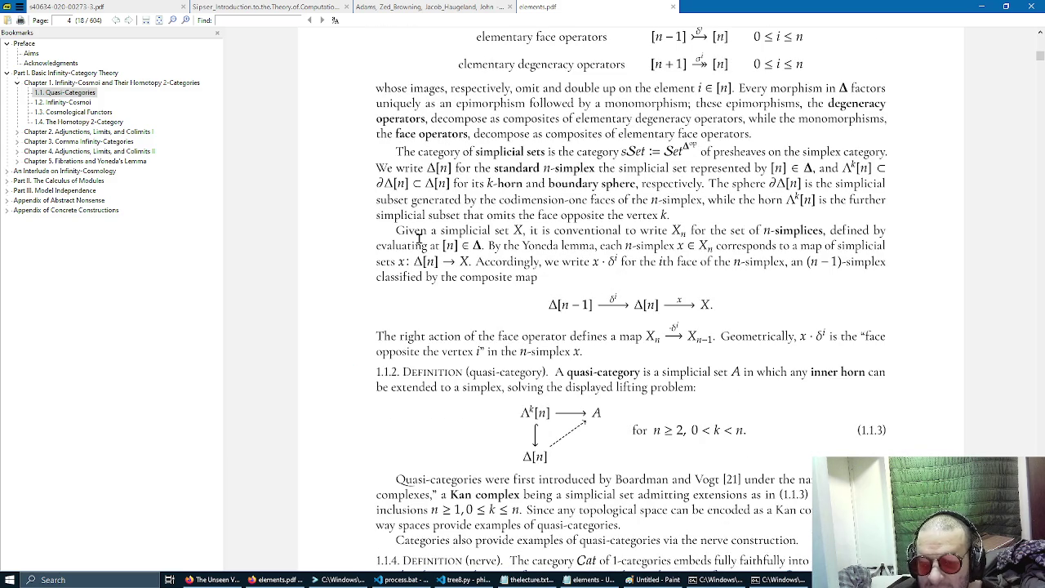
scroll(326, 283, down, 2)
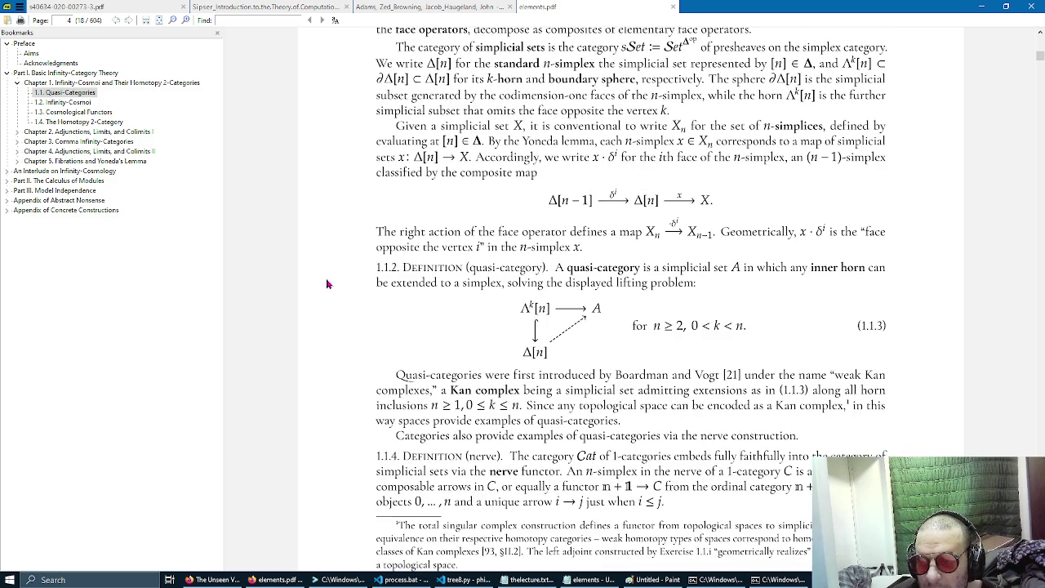
scroll(327, 283, down, 4)
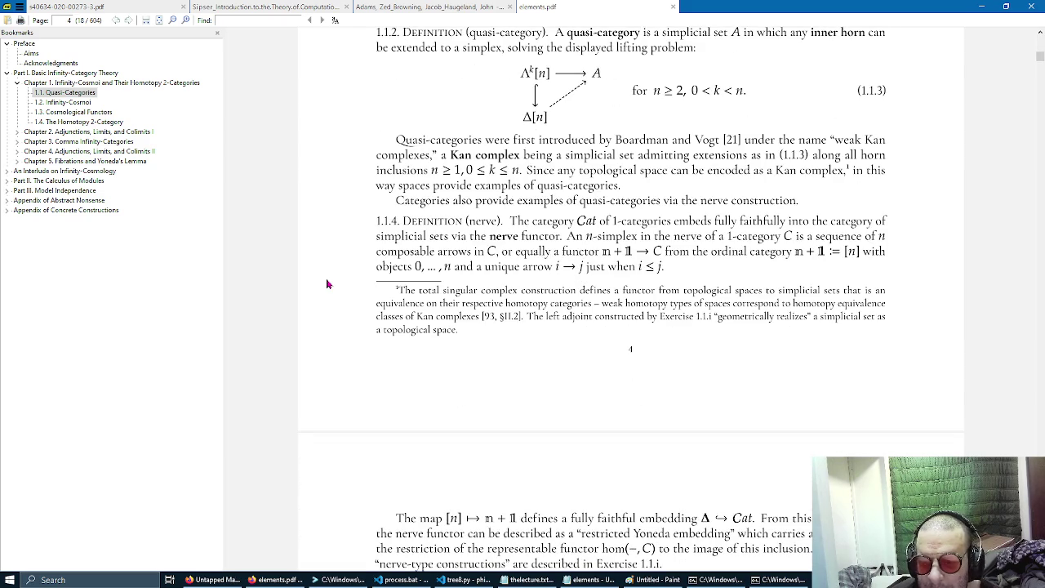
scroll(326, 283, down, 9)
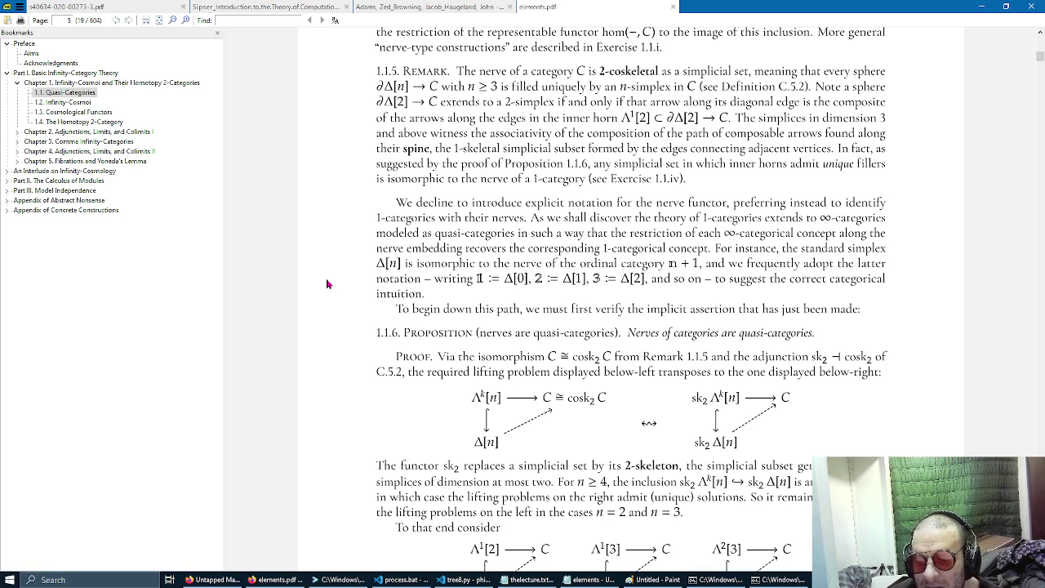
scroll(327, 283, down, 5)
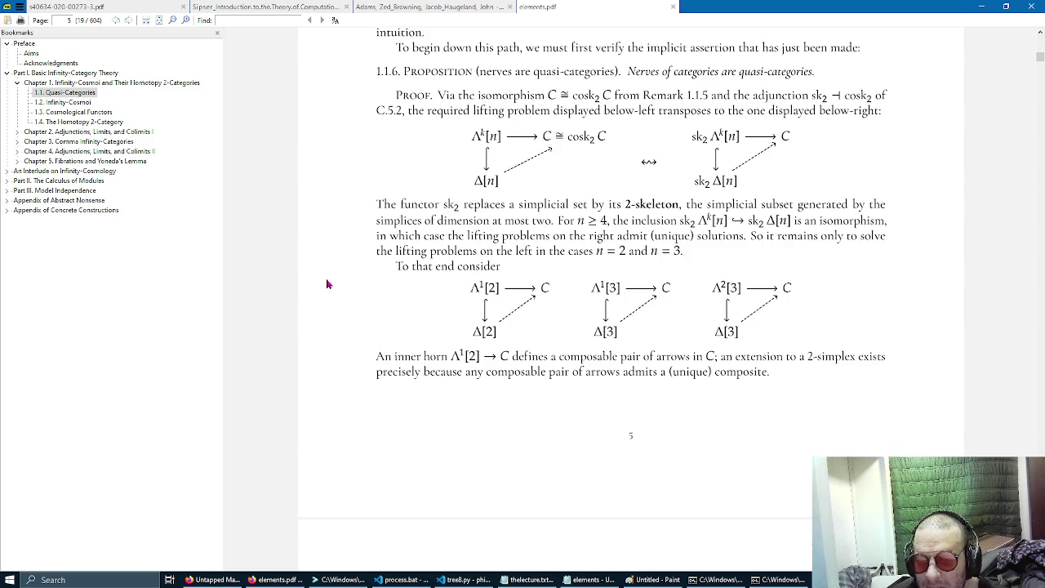
scroll(326, 284, down, 3)
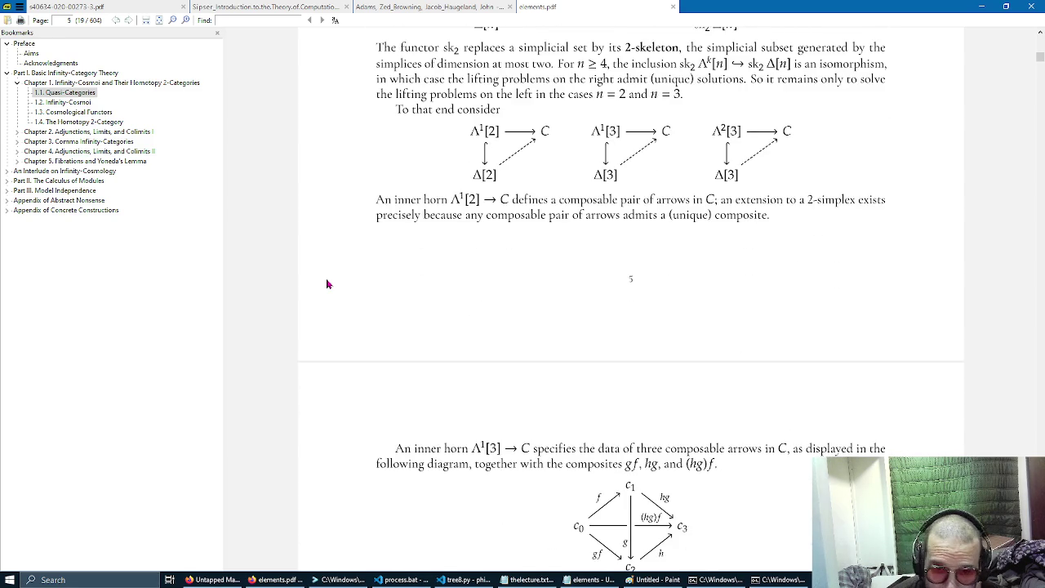
scroll(326, 284, down, 6)
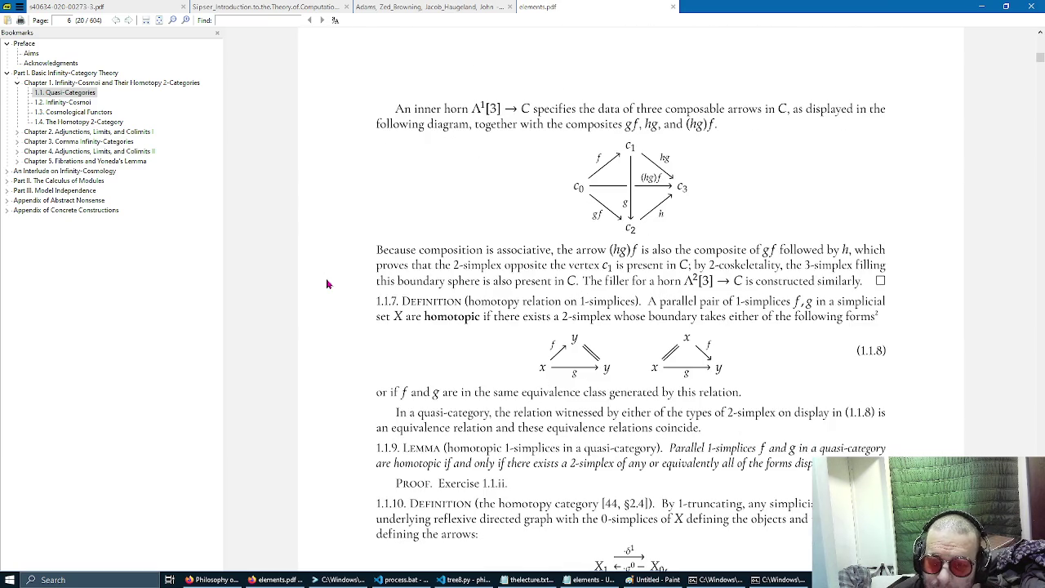
scroll(326, 283, down, 5)
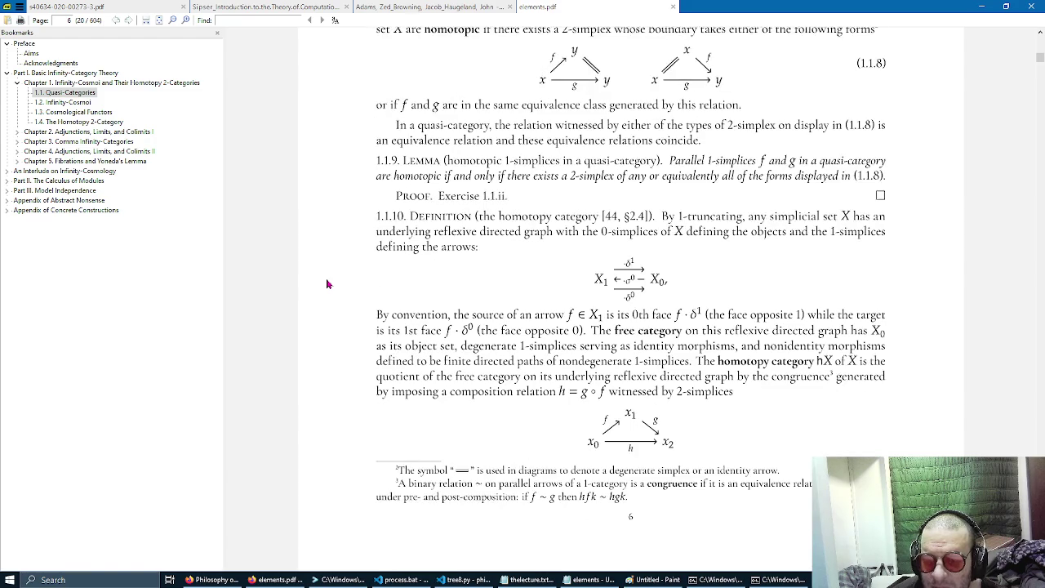
scroll(327, 283, down, 1)
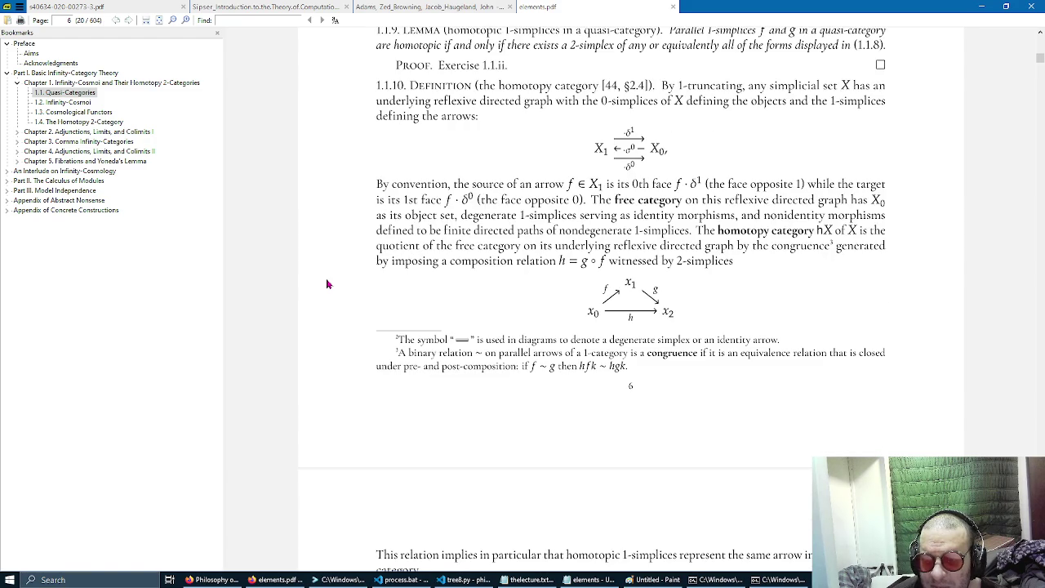
scroll(326, 283, down, 9)
scroll(327, 283, down, 10)
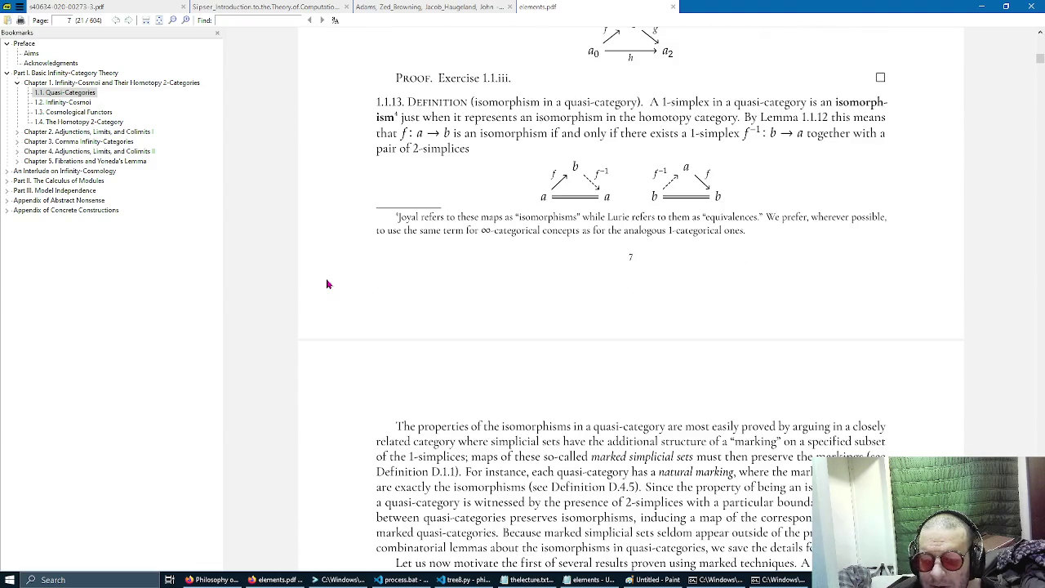
scroll(327, 283, down, 2)
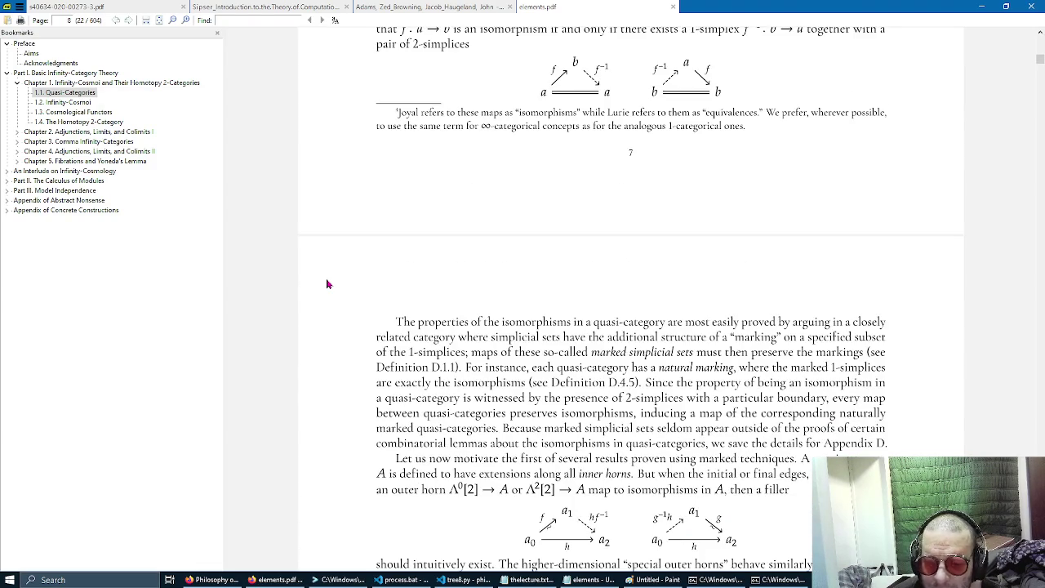
scroll(327, 283, down, 10)
scroll(327, 283, down, 15)
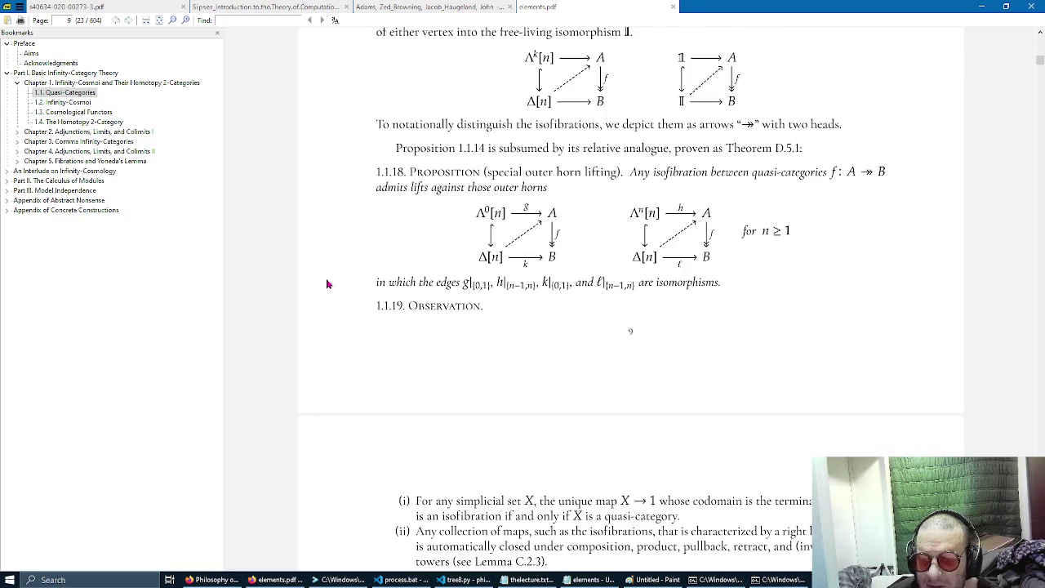
scroll(327, 283, down, 20)
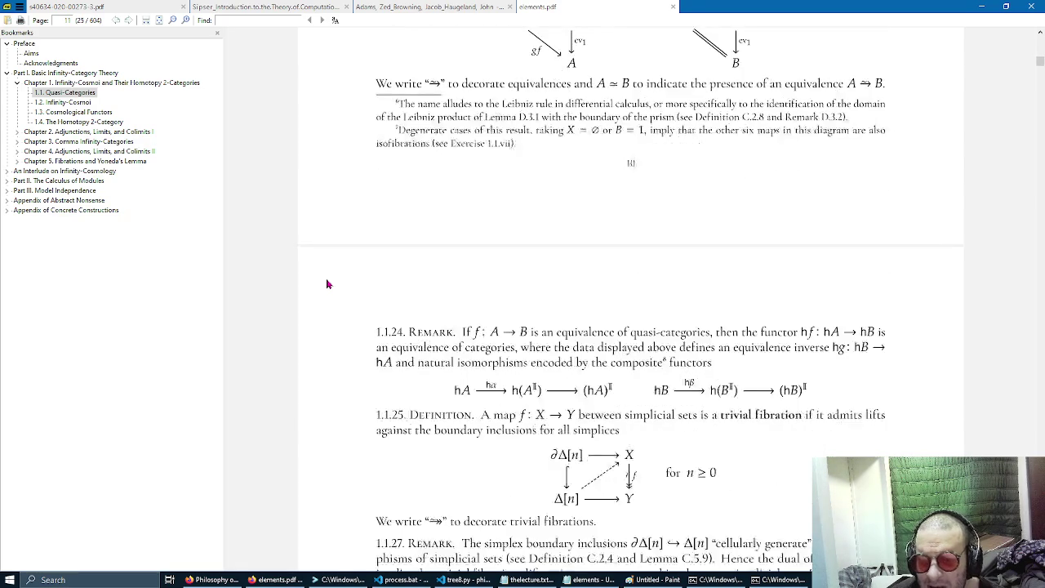
scroll(326, 283, down, 10)
scroll(327, 283, up, 10)
scroll(327, 283, down, 10)
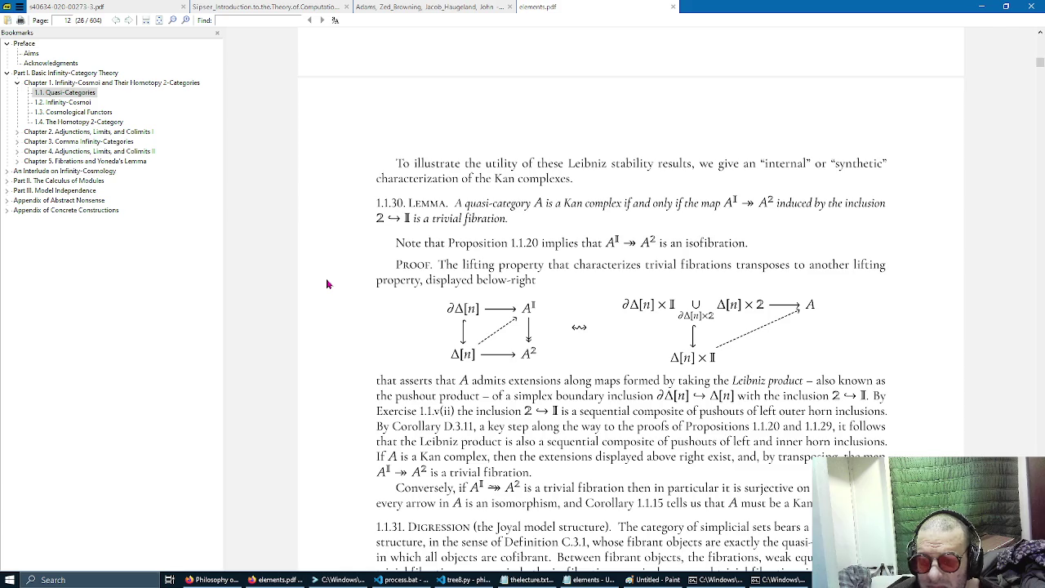
scroll(326, 283, down, 10)
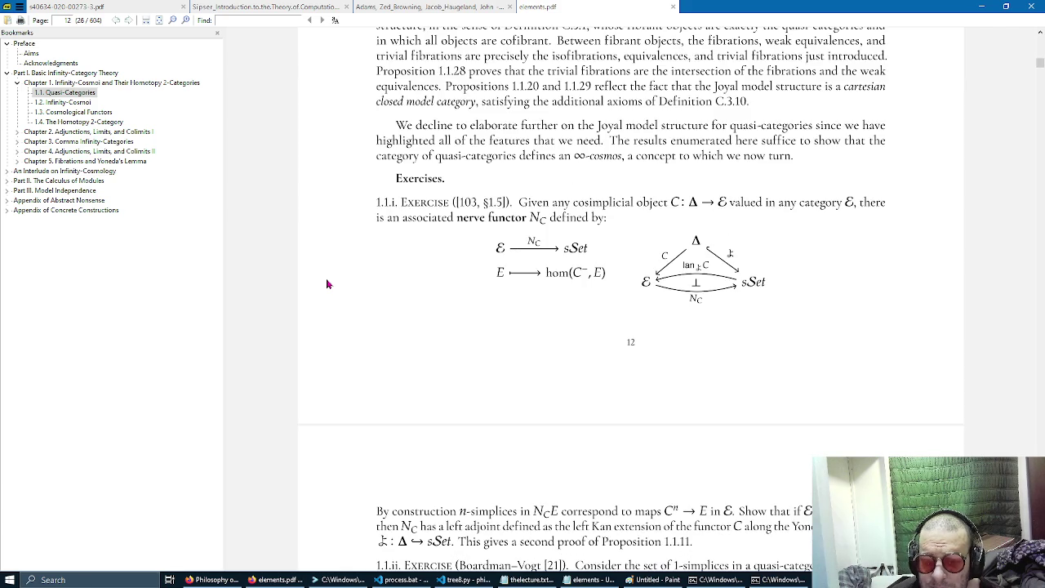
scroll(326, 283, down, 10)
scroll(327, 283, down, 20)
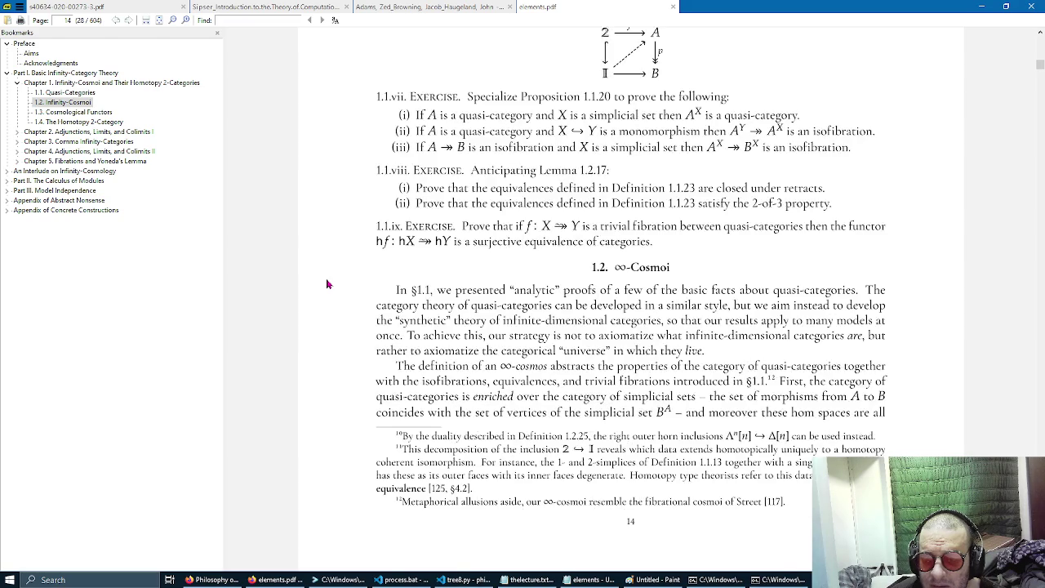
scroll(326, 283, down, 10)
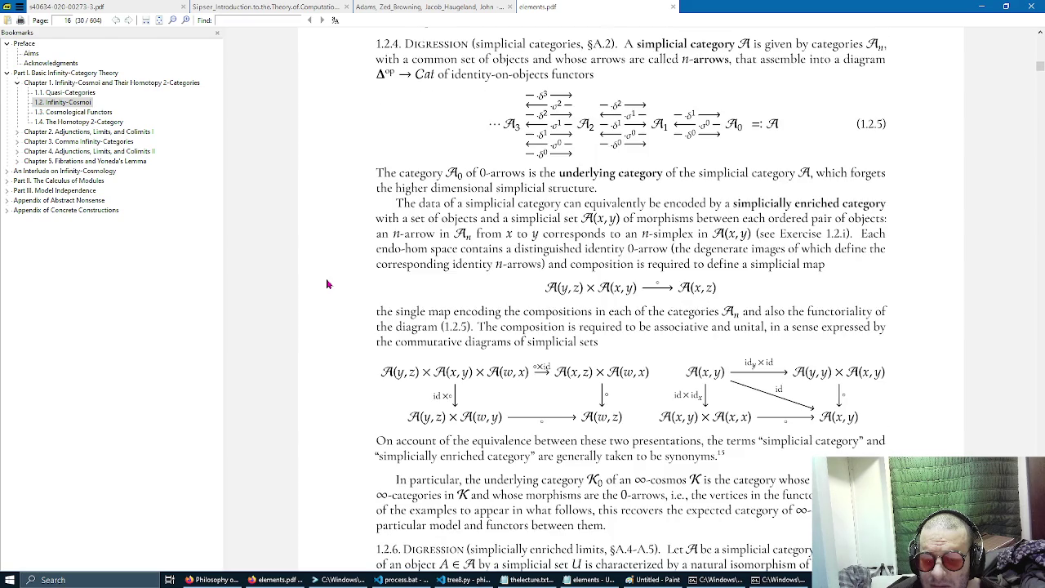
scroll(327, 283, down, 20)
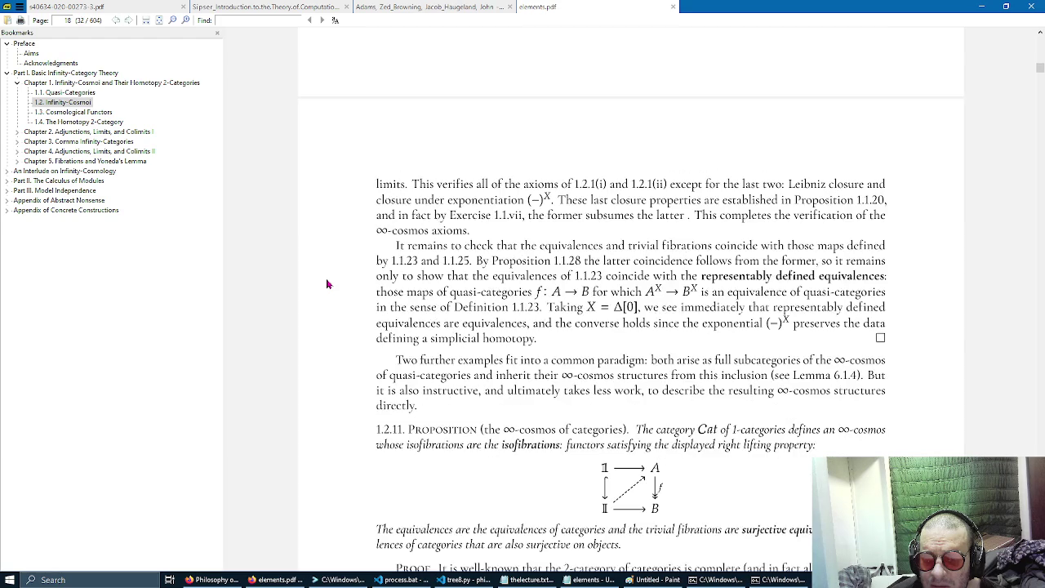
scroll(326, 283, down, 10)
scroll(326, 283, down, 10)
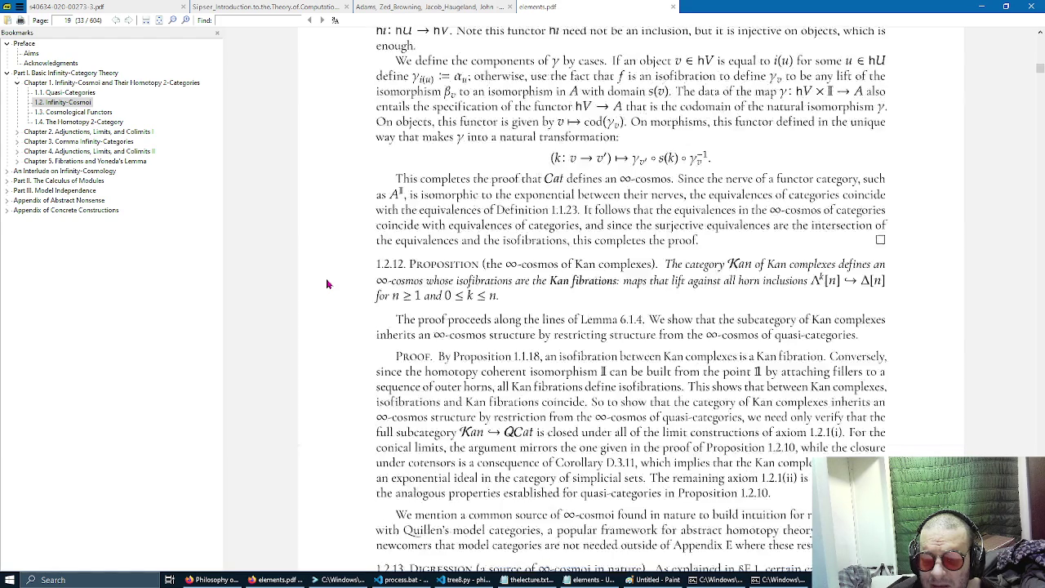
scroll(326, 284, down, 10)
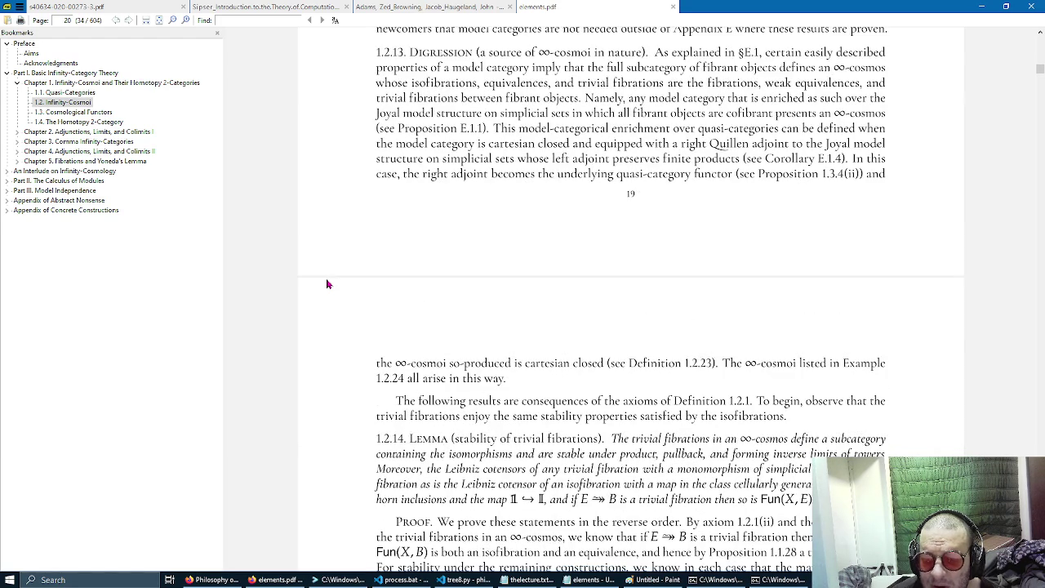
scroll(326, 283, up, 10)
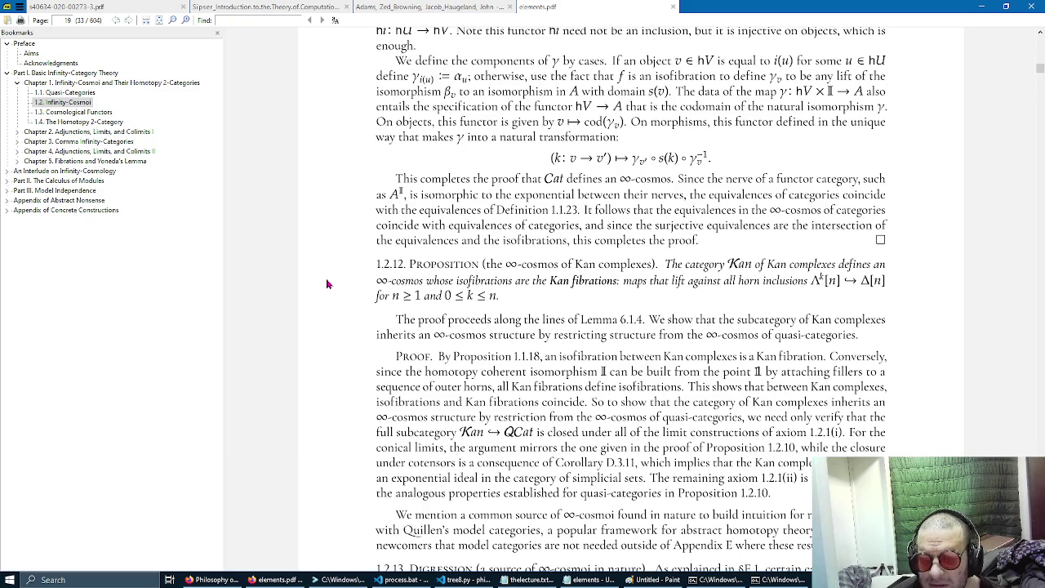
Highlight the Proposition 1.2.12 passage, then read on to Lemma 1.2.17's proof on page 21.
drag(471, 176, 624, 512)
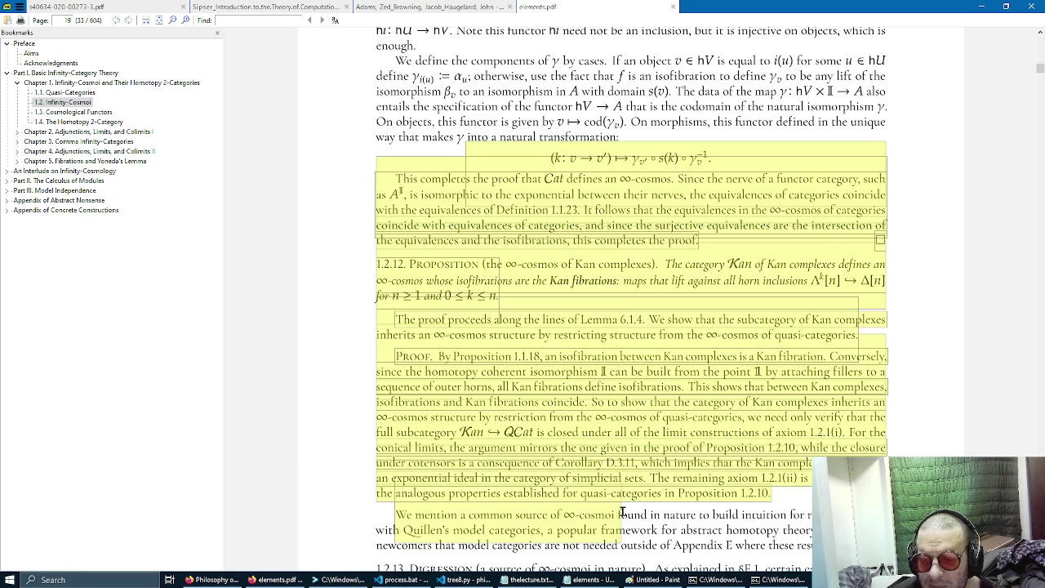
click(329, 315)
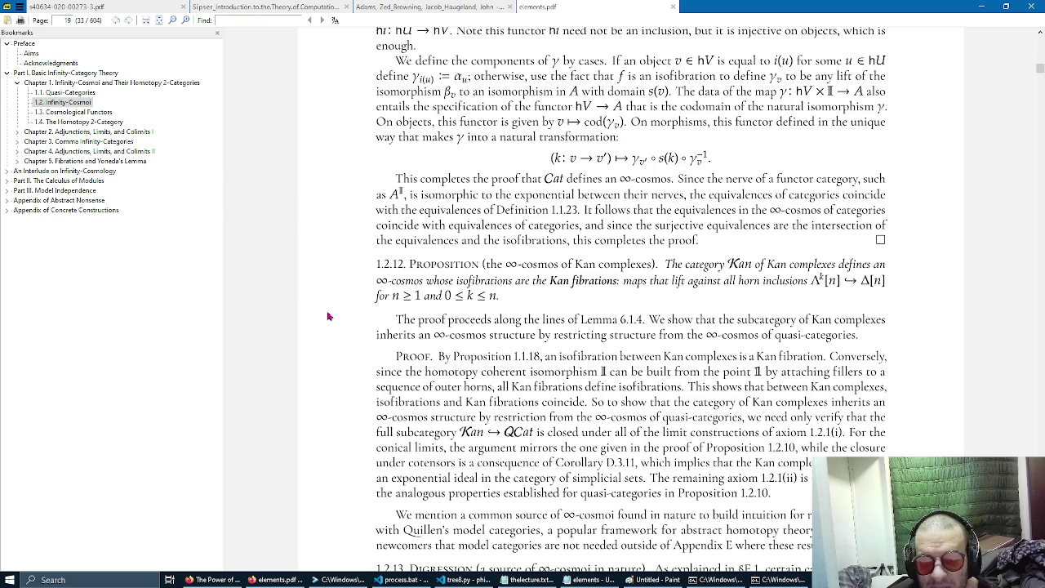
scroll(327, 315, down, 5)
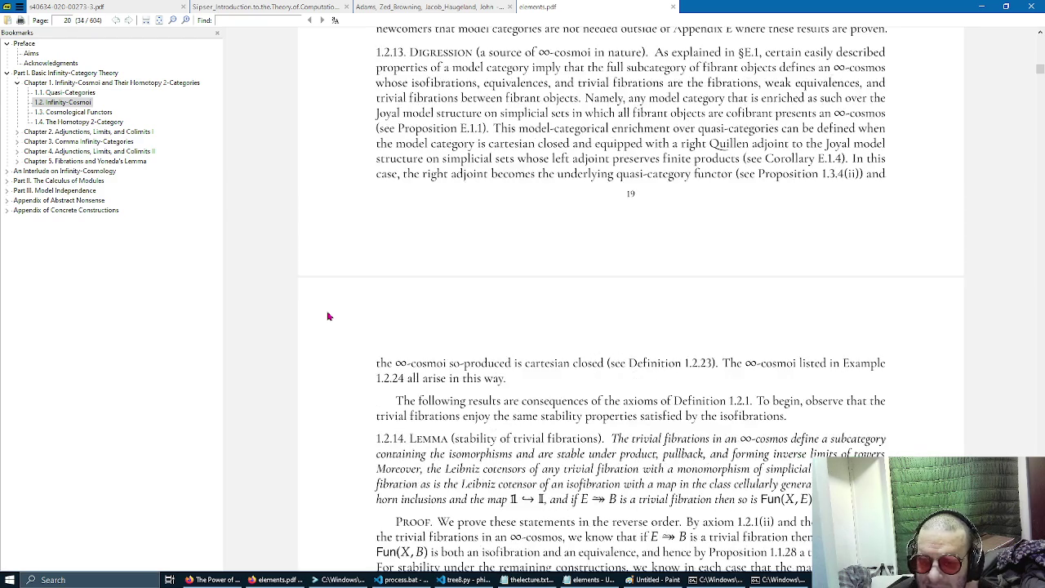
scroll(328, 316, down, 5)
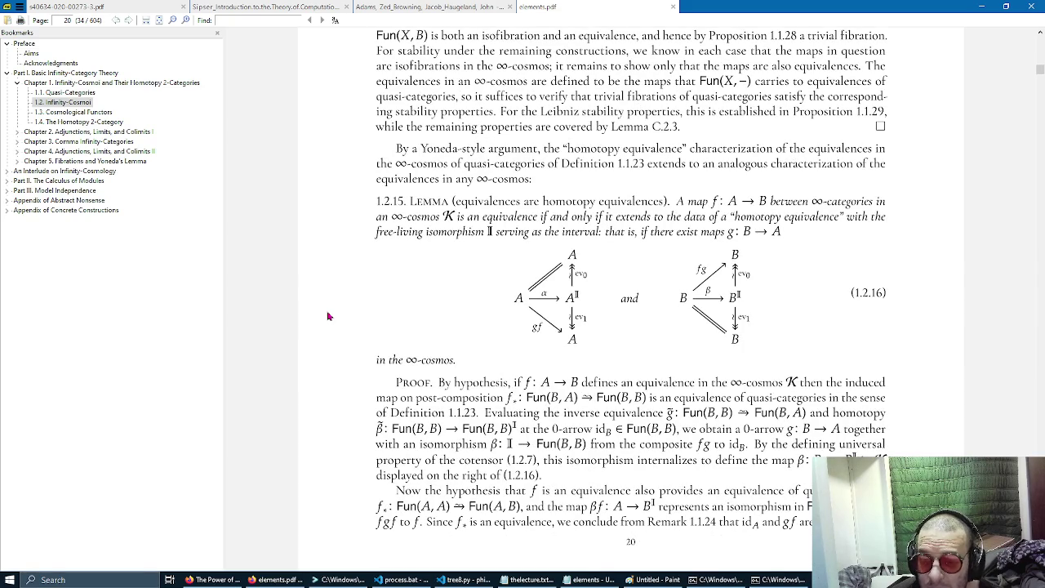
scroll(328, 316, down, 5)
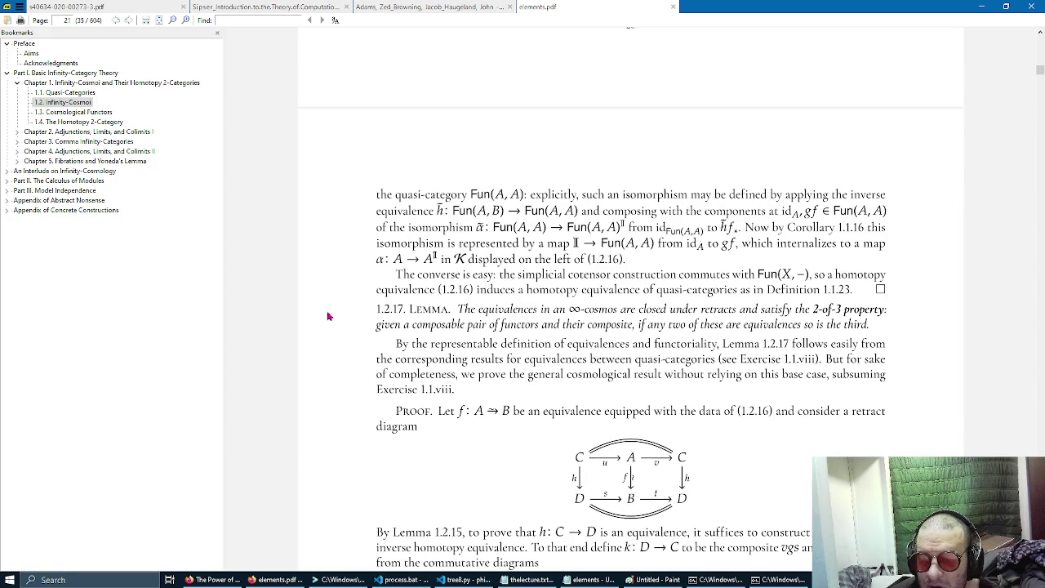
scroll(327, 316, down, 5)
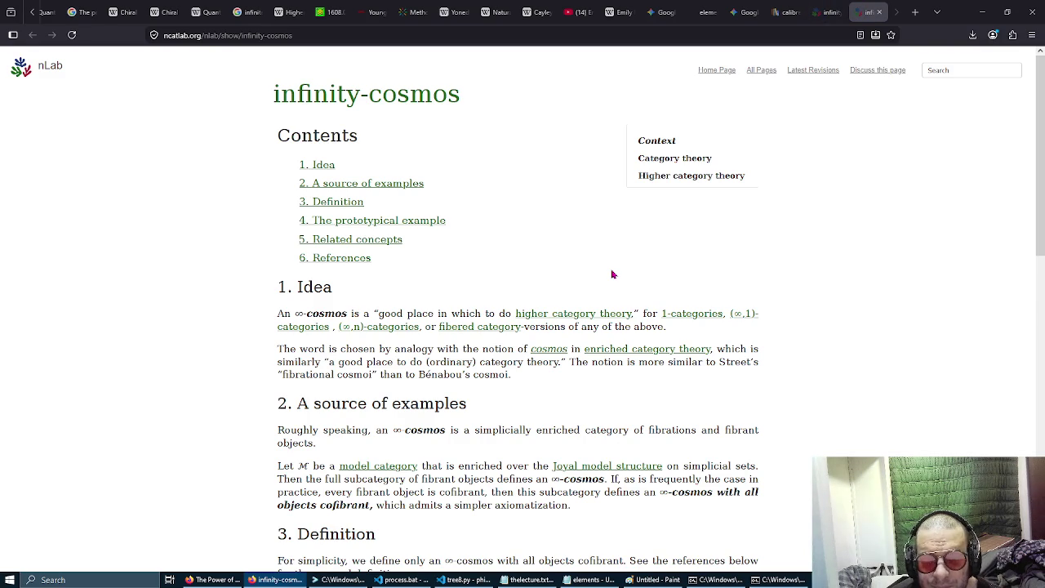
Skim the infinity-cosmos article and visit its 'A source of examples' section, then return.
scroll(613, 275, down, 2)
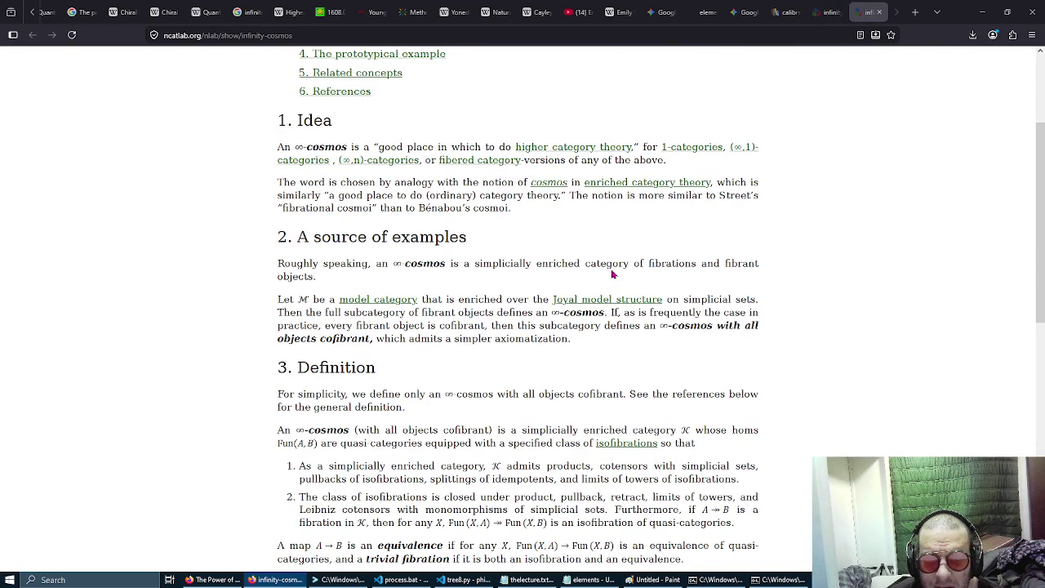
scroll(613, 274, down, 4)
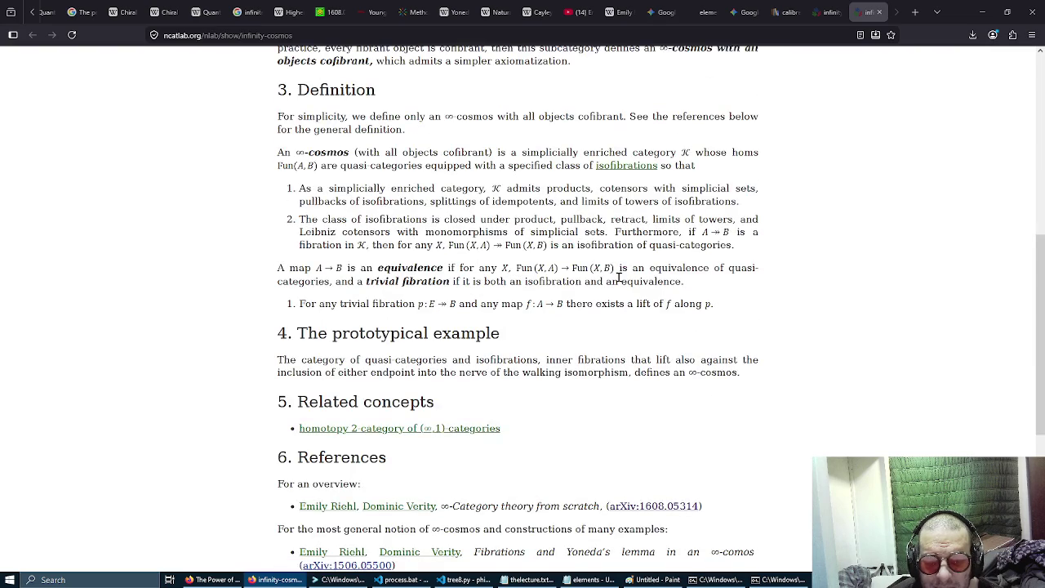
scroll(620, 284, down, 2)
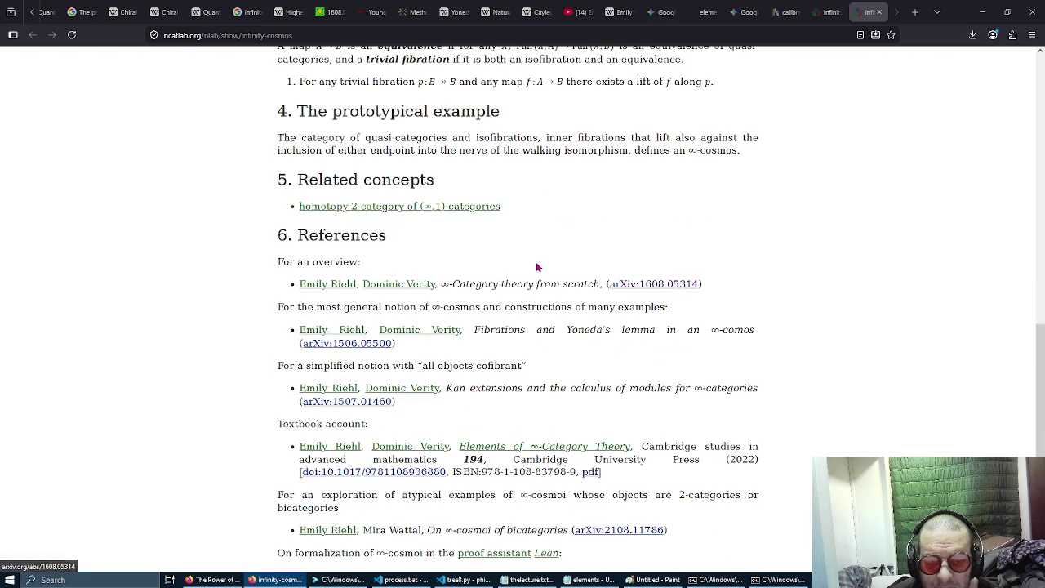
scroll(537, 268, down, 1)
scroll(536, 263, up, 8)
scroll(515, 256, up, 1)
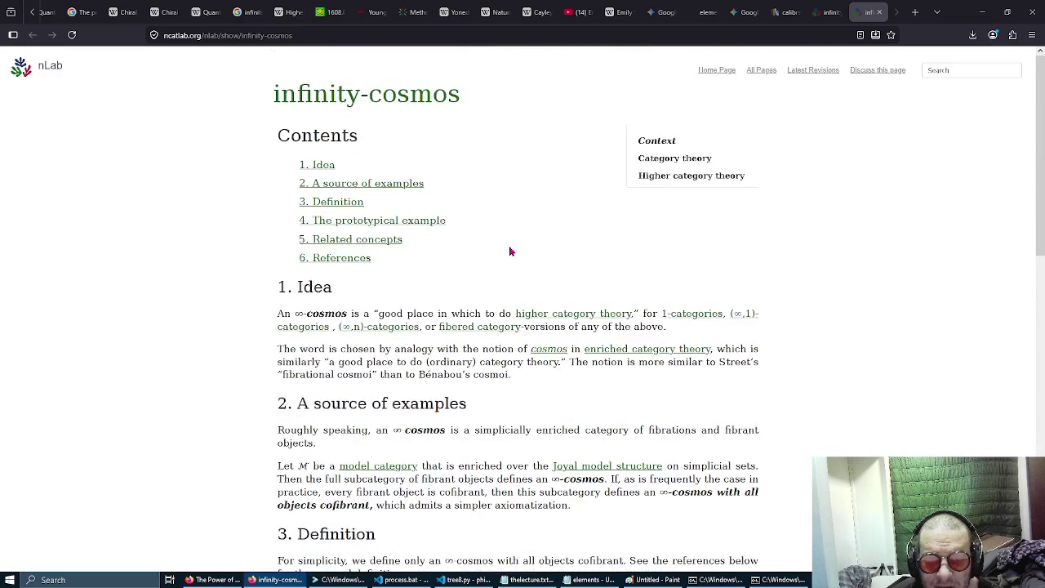
click(407, 186)
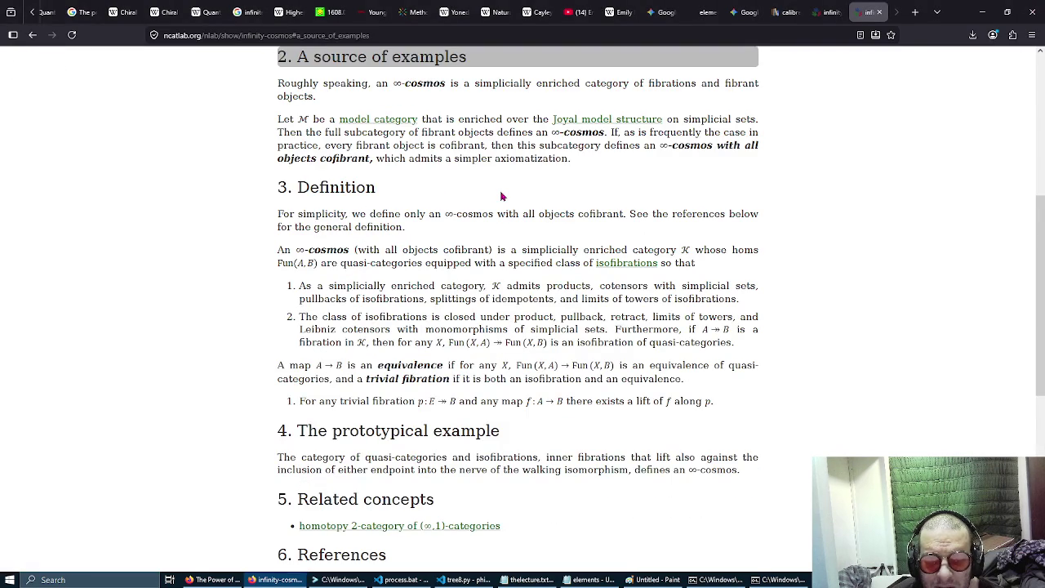
scroll(498, 194, down, 4)
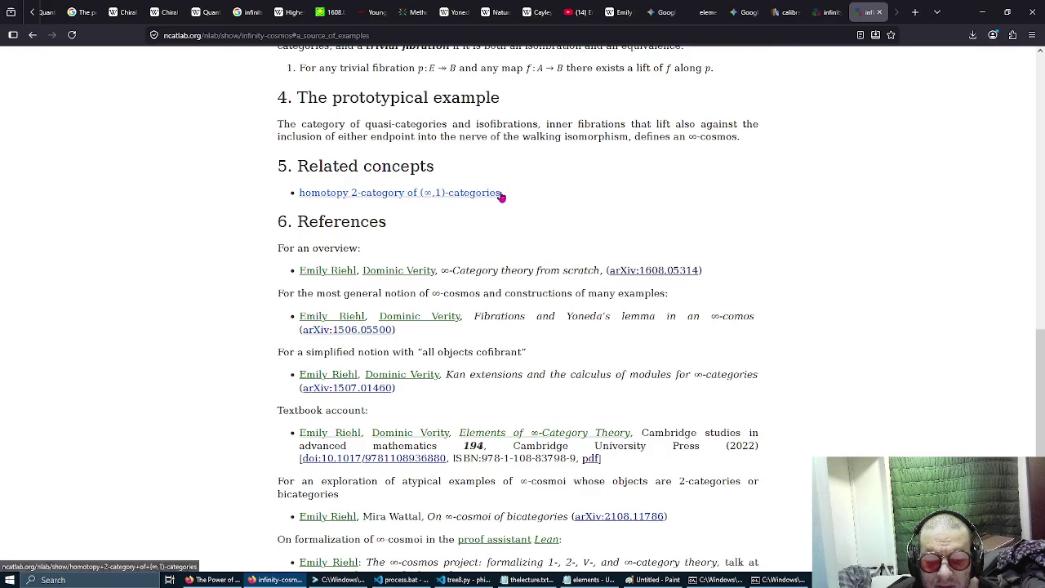
scroll(496, 188, up, 5)
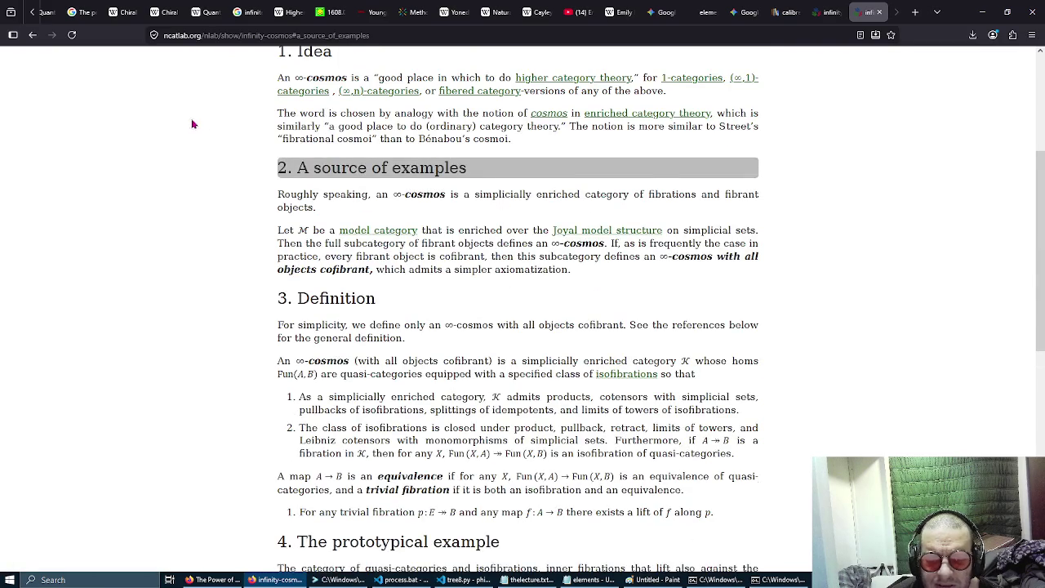
key(alt+Left)
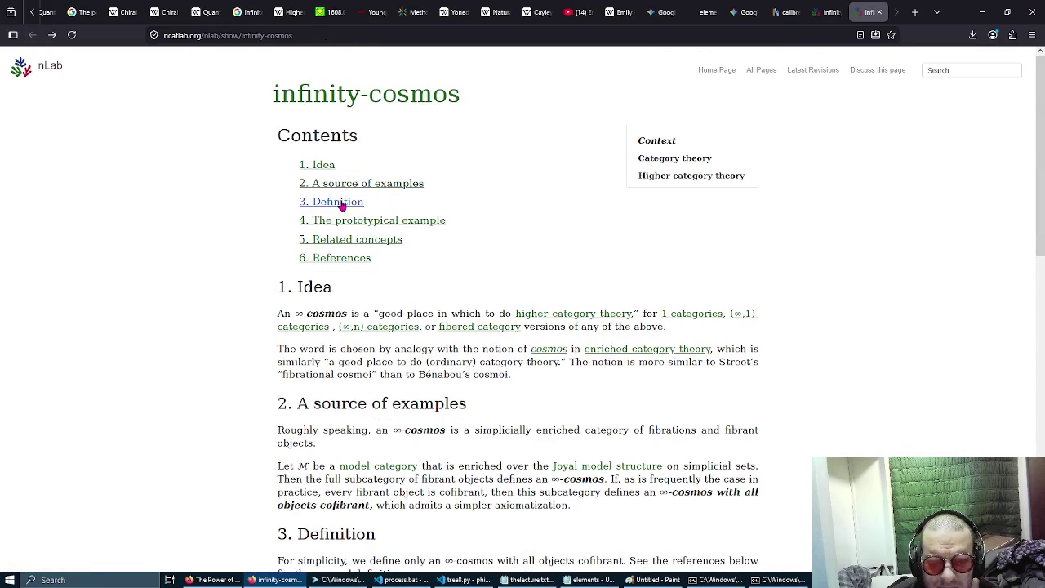
Visit the Definition and prototypical example sections, then follow the homotopy 2-category of (∞,1)-categories link.
click(341, 201)
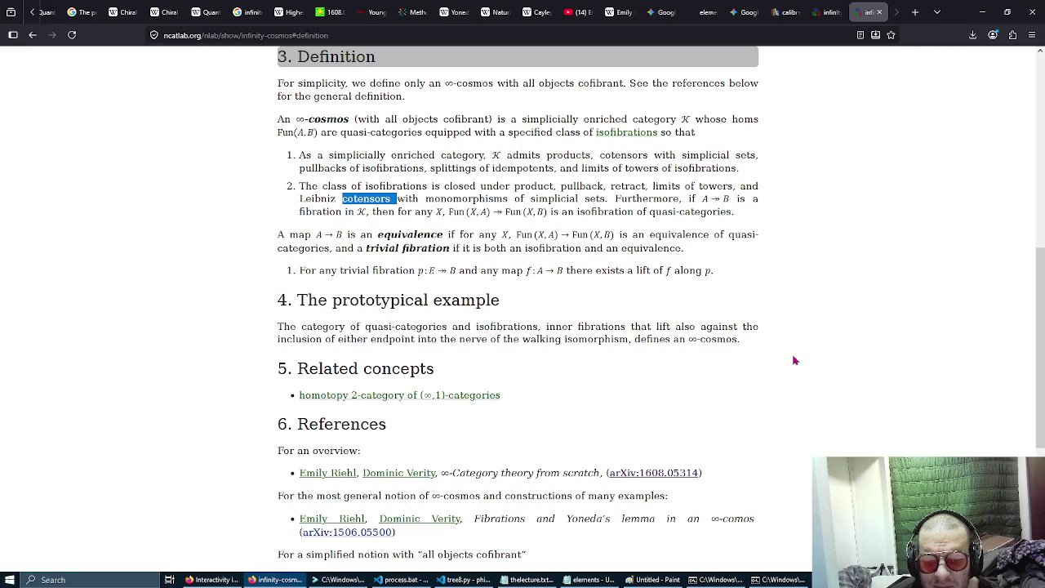
scroll(795, 360, down, 2)
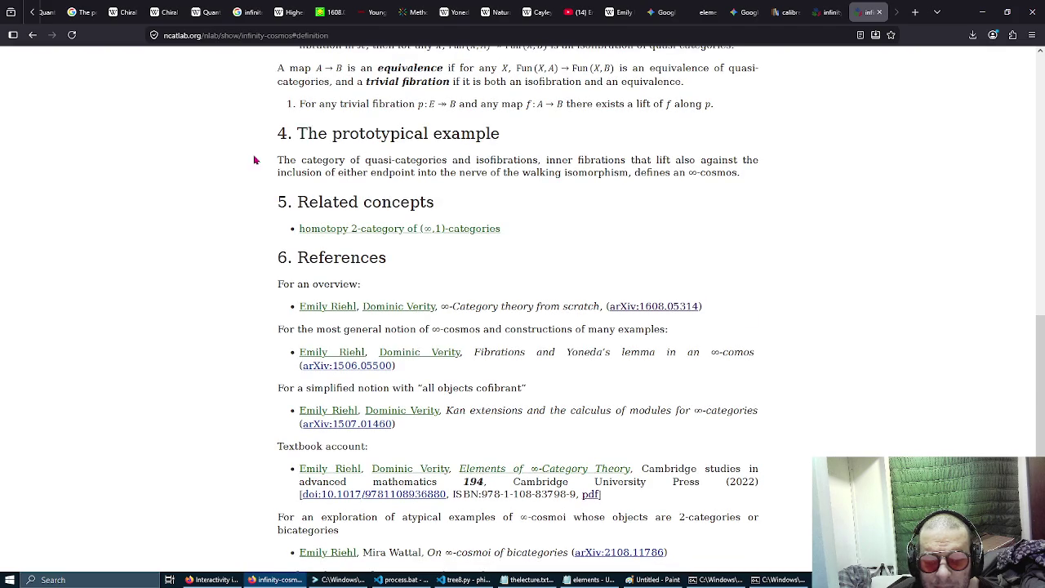
click(32, 34)
click(400, 222)
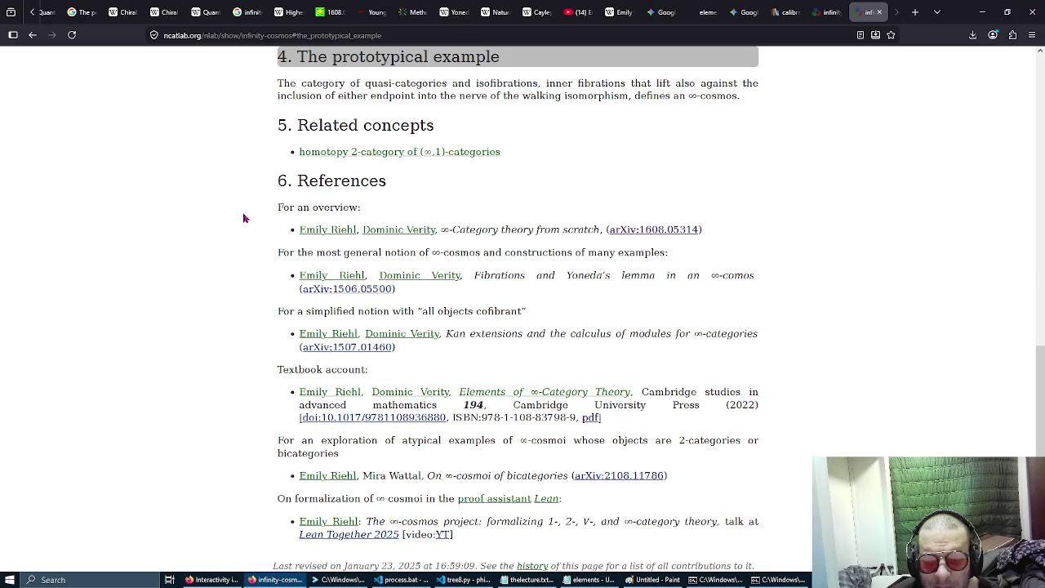
click(462, 156)
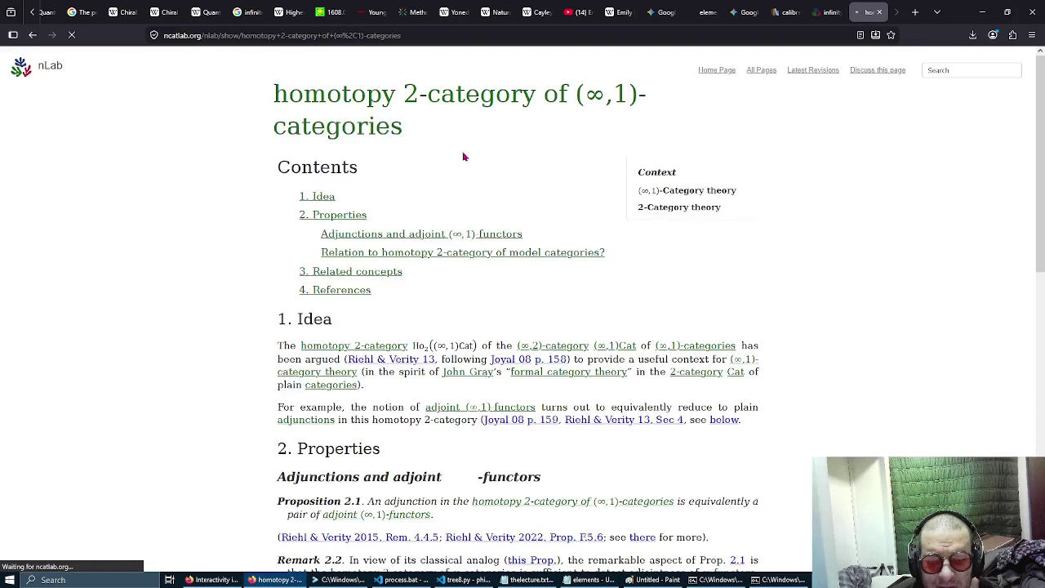
Jump to Properties, scroll down to References, then go back to the infinity-cosmos article.
click(295, 214)
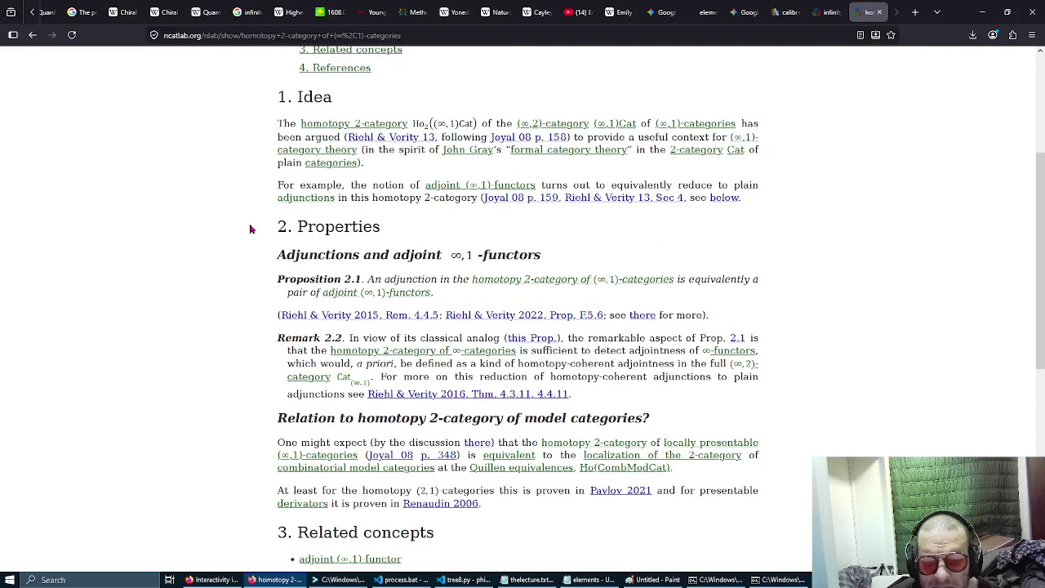
scroll(250, 229, down, 2)
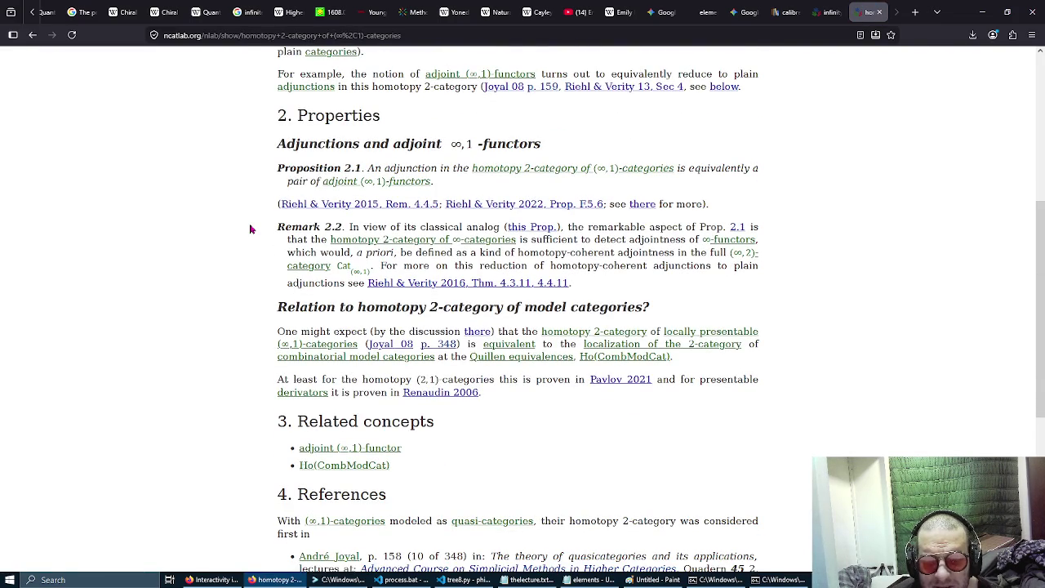
scroll(250, 229, down, 2)
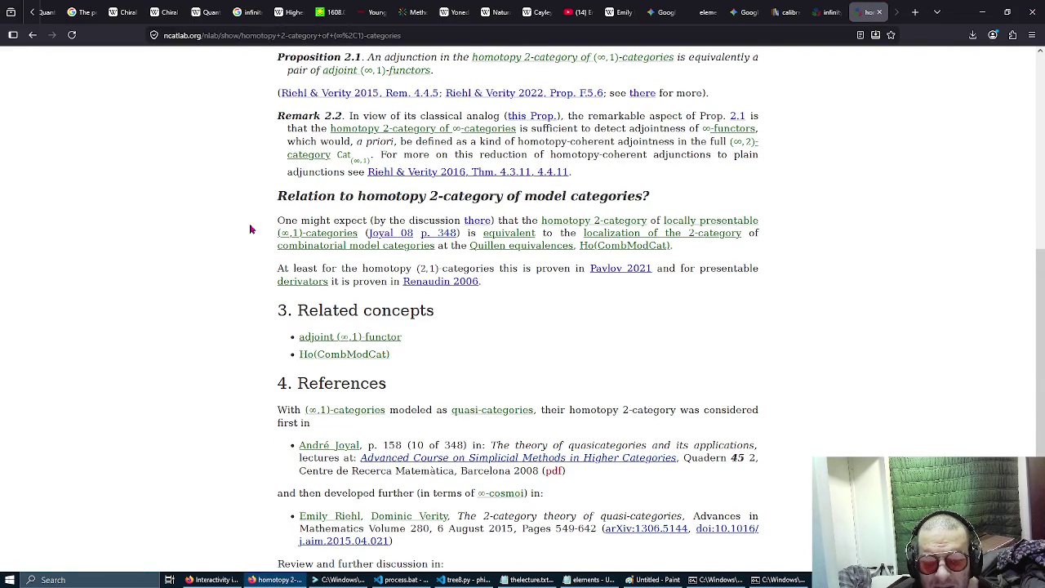
scroll(250, 229, down, 3)
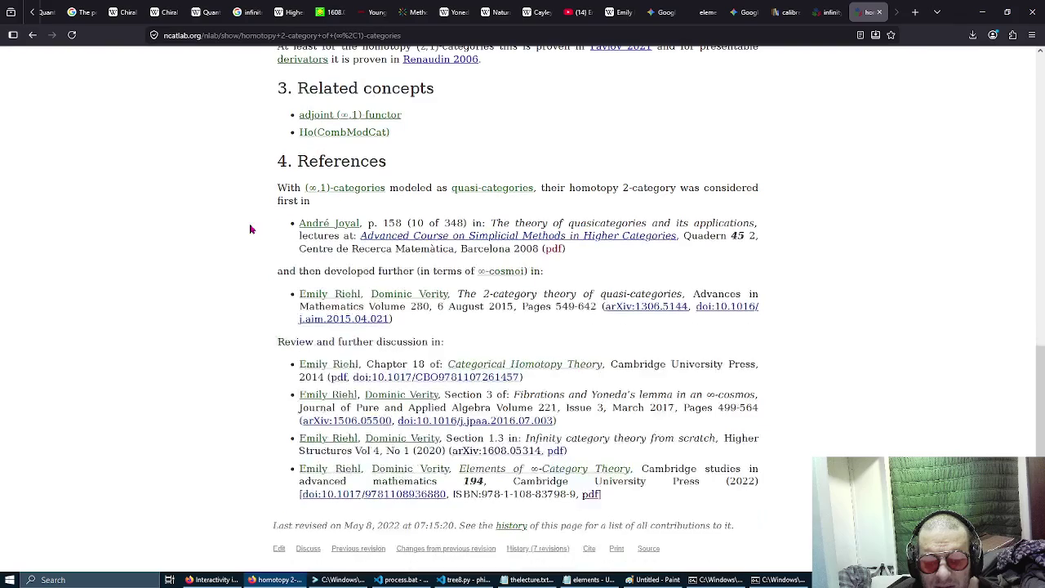
click(32, 35)
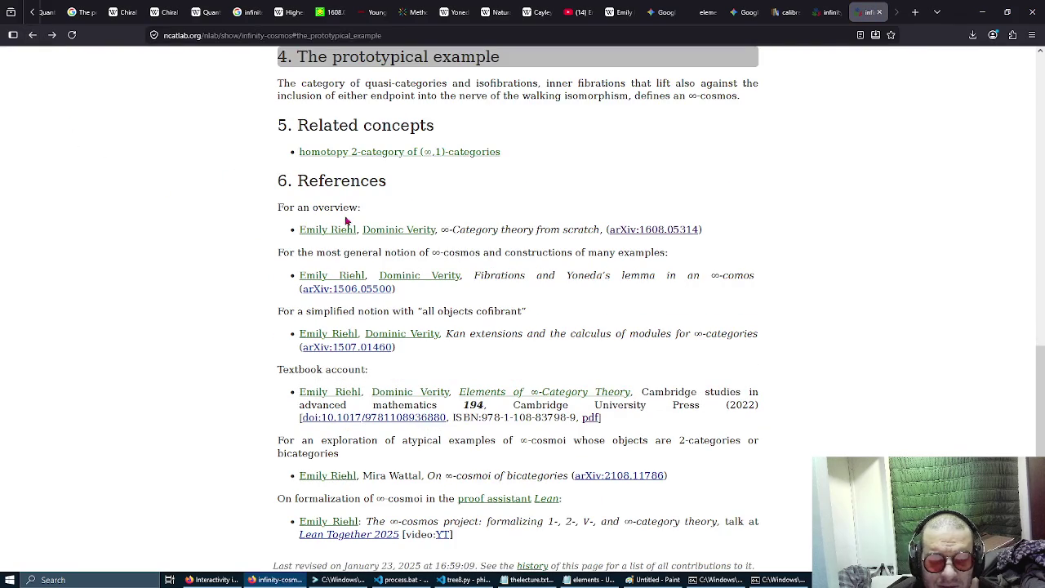
Jump through the Contents to Related concepts and then References, and reopen the article from the top.
scroll(428, 182, down, 1)
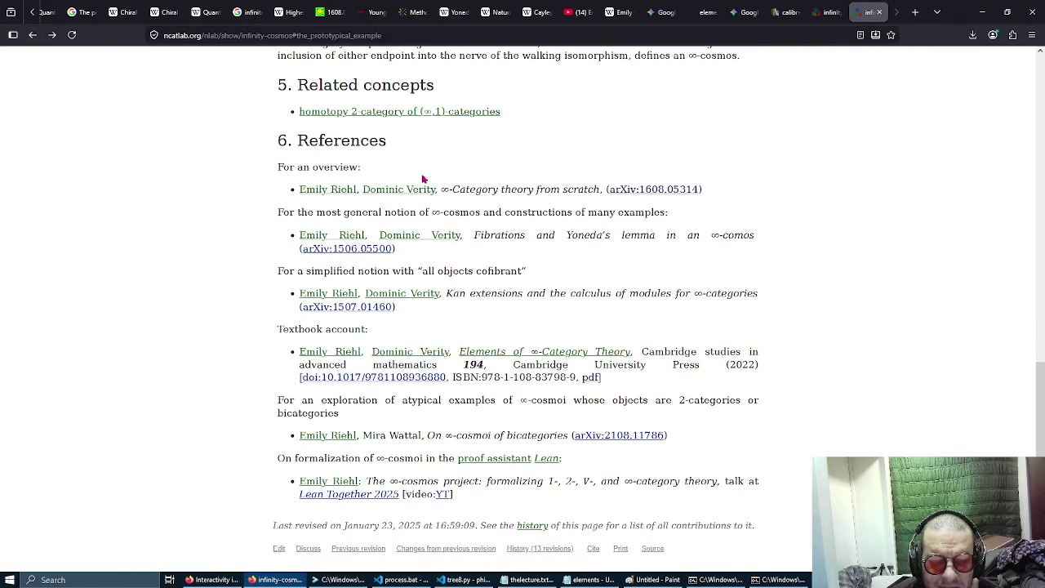
click(33, 35)
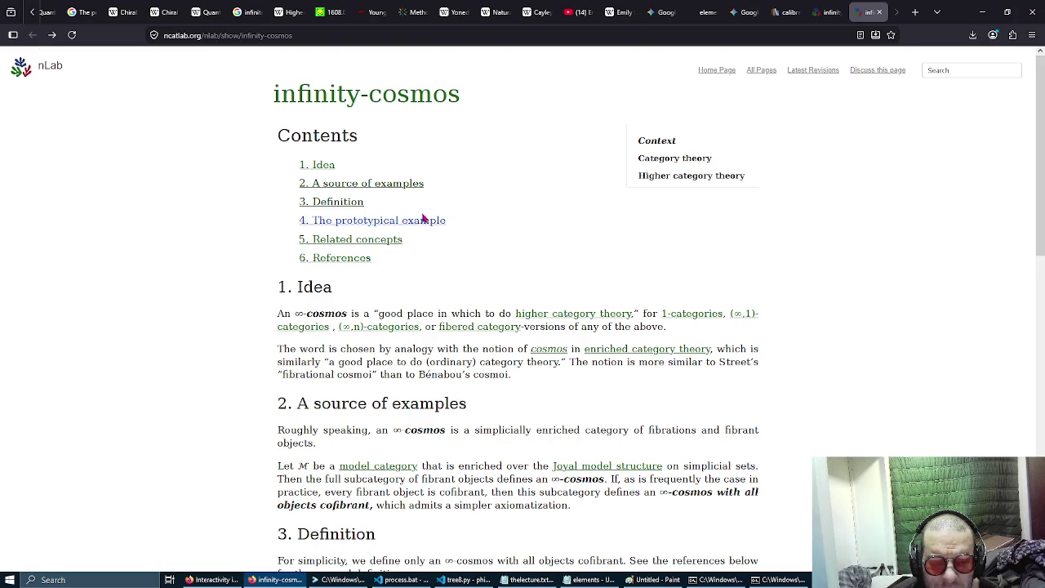
click(390, 240)
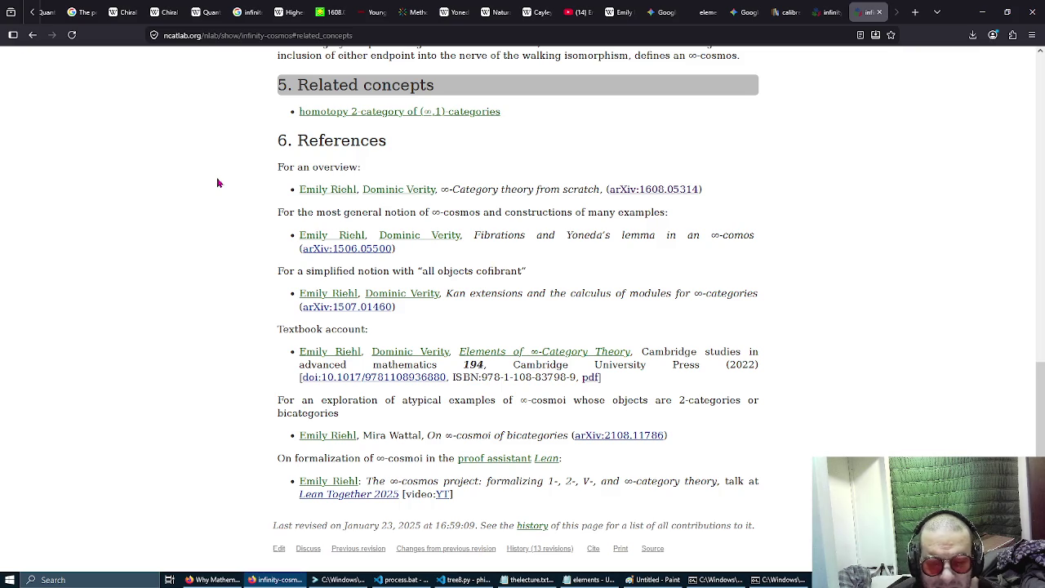
click(32, 34)
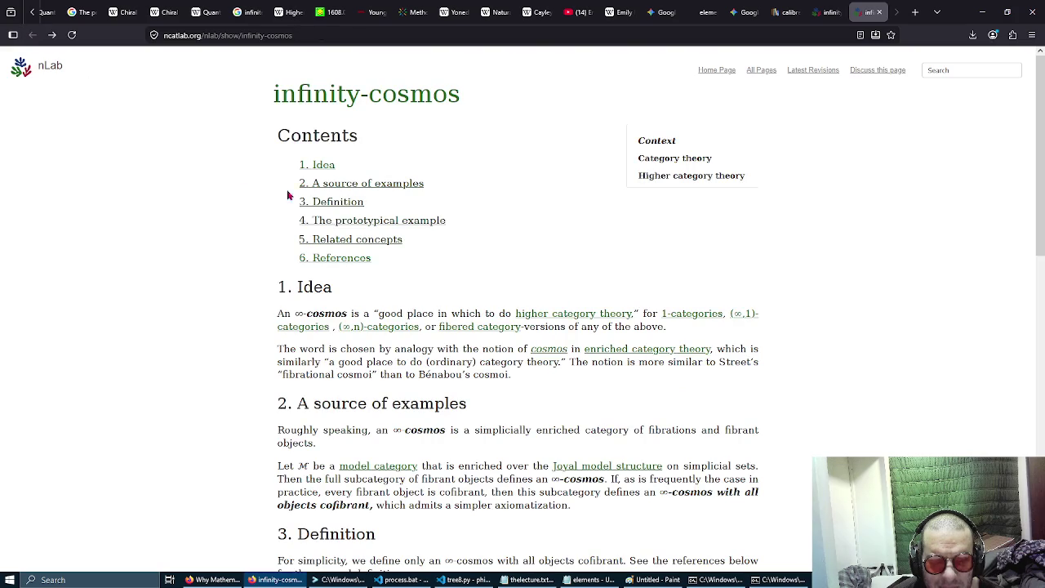
click(345, 258)
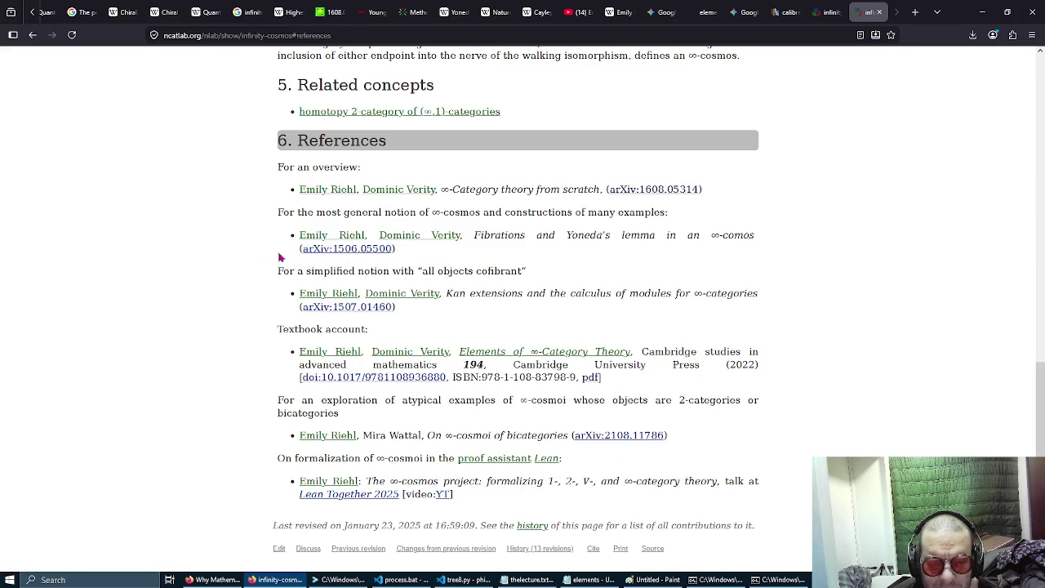
scroll(240, 245, up, 5)
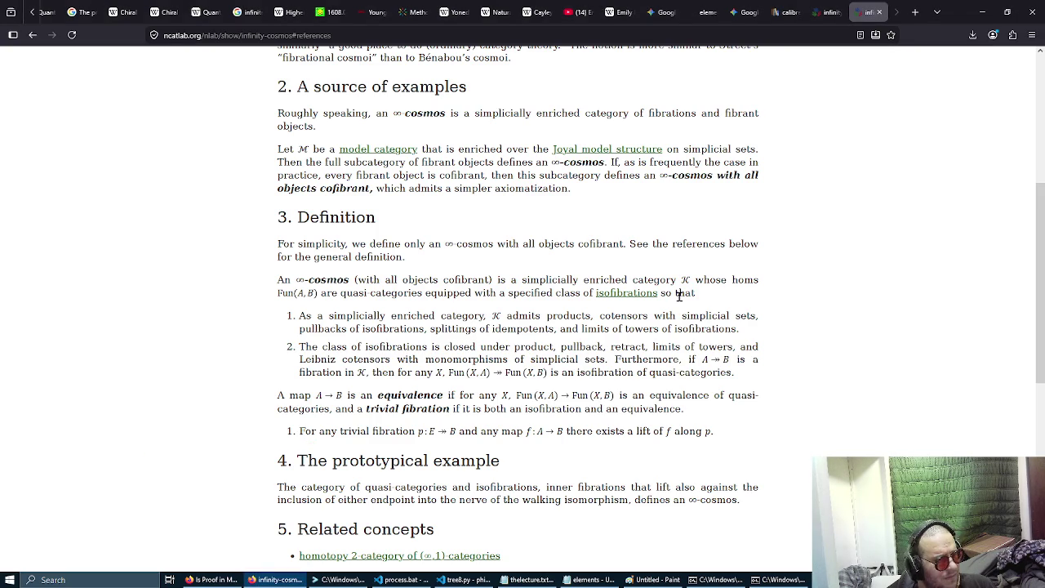
scroll(678, 295, down, 5)
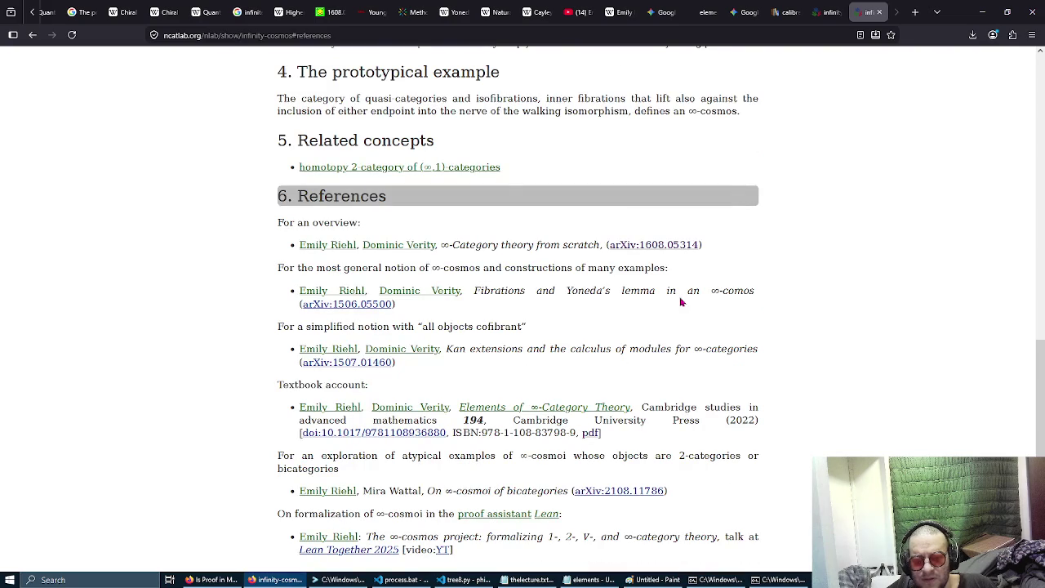
click(826, 11)
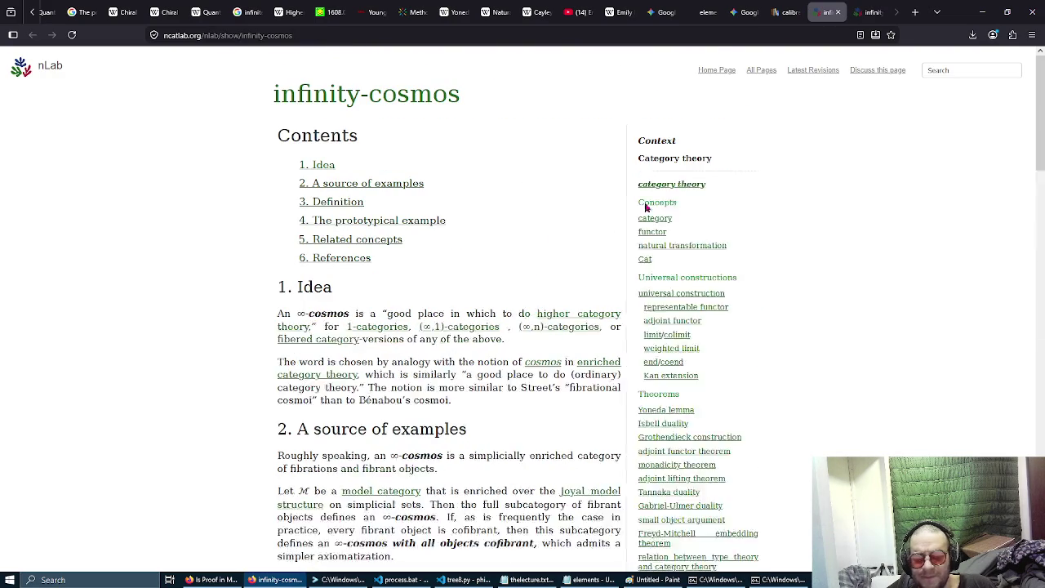
Scroll through the infinity-cosmos Idea, examples and Definition sections, then switch to the calibre download page.
scroll(527, 236, down, 2)
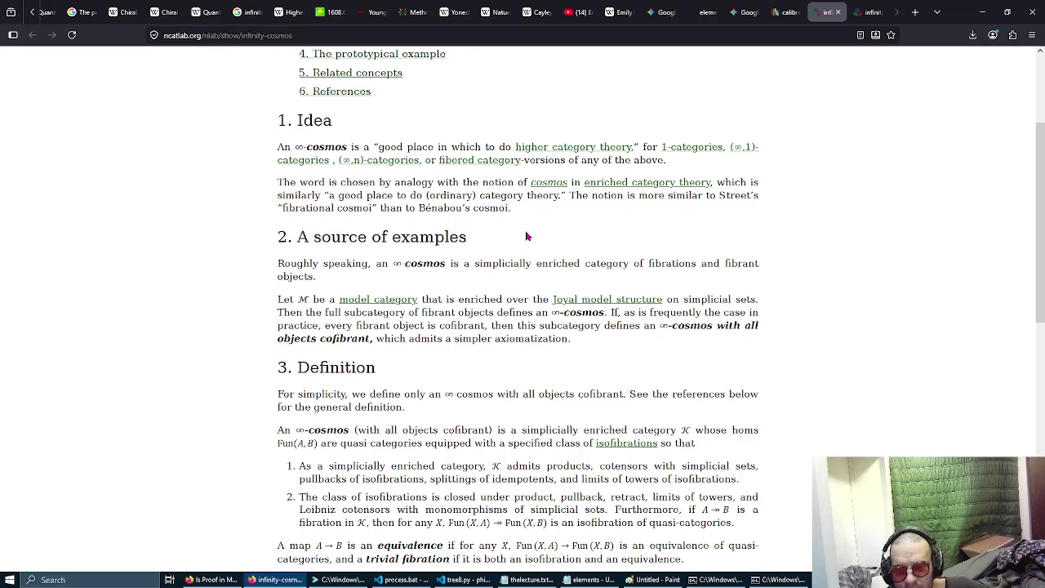
scroll(526, 236, down, 2)
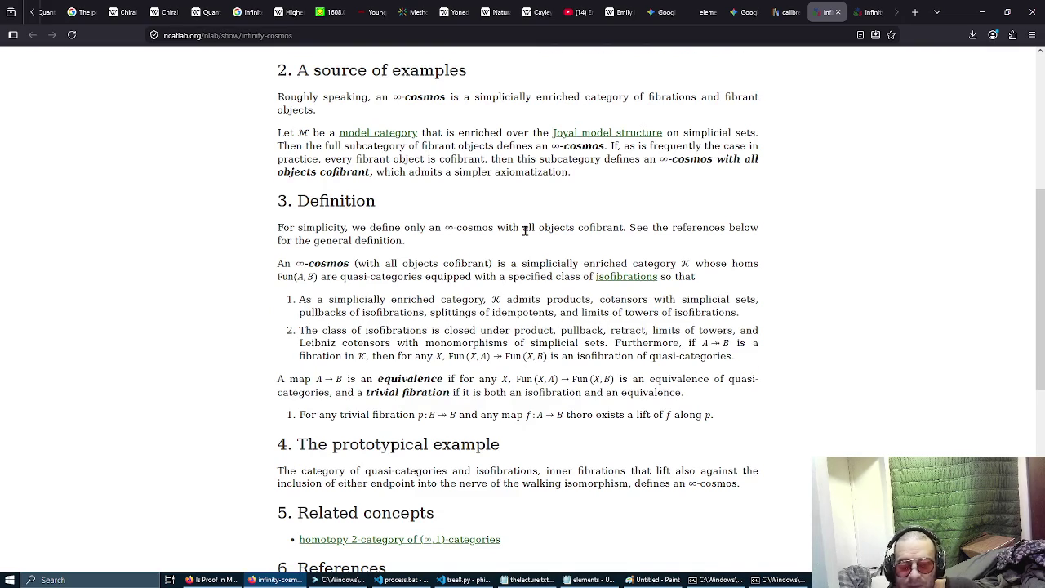
scroll(526, 236, up, 5)
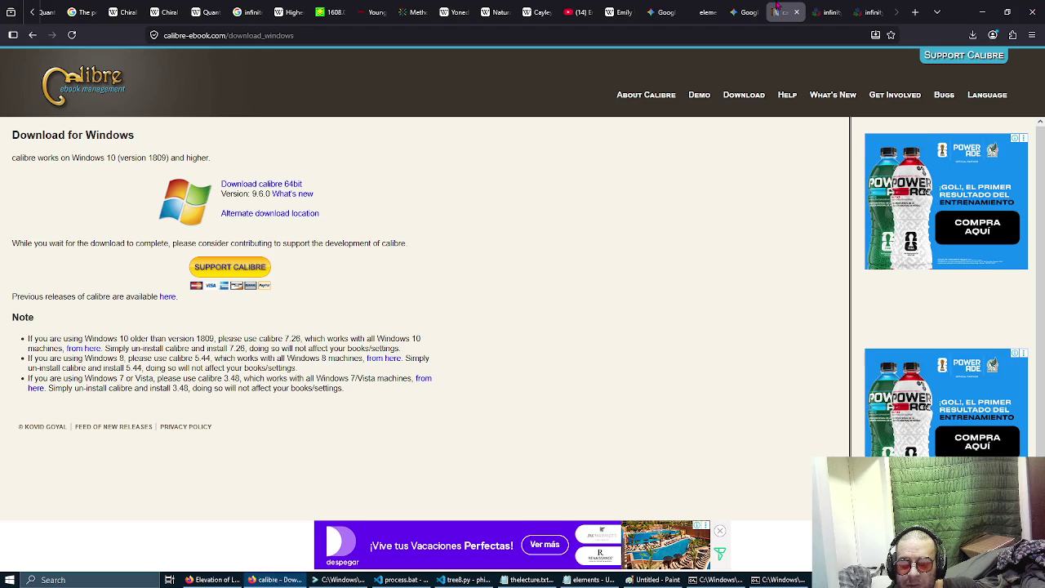
click(782, 12)
Close the calibre download page, glance at the Gemini chat, and return to the infinity-cosmos article.
click(797, 12)
click(740, 13)
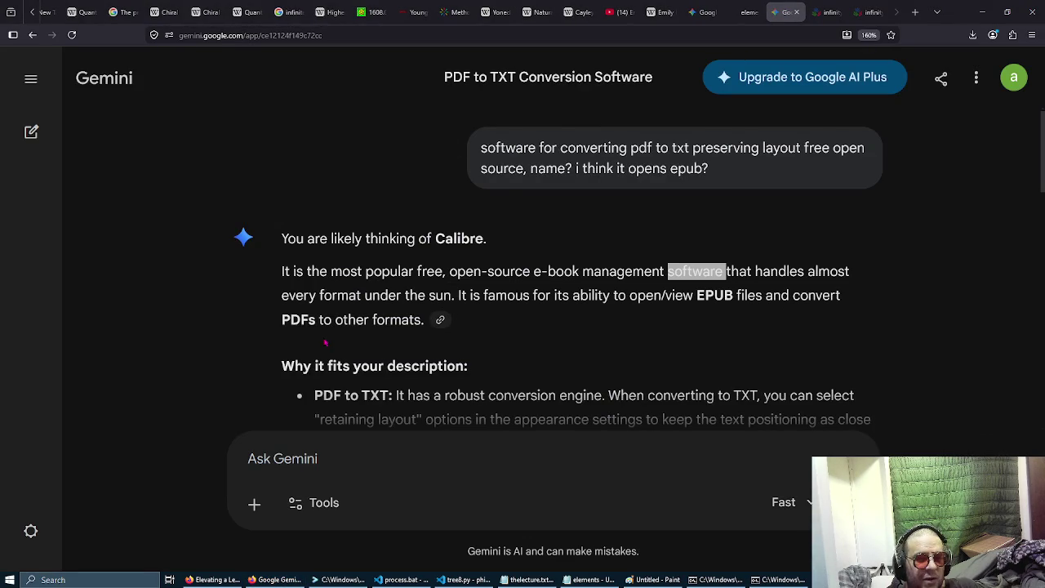
click(821, 10)
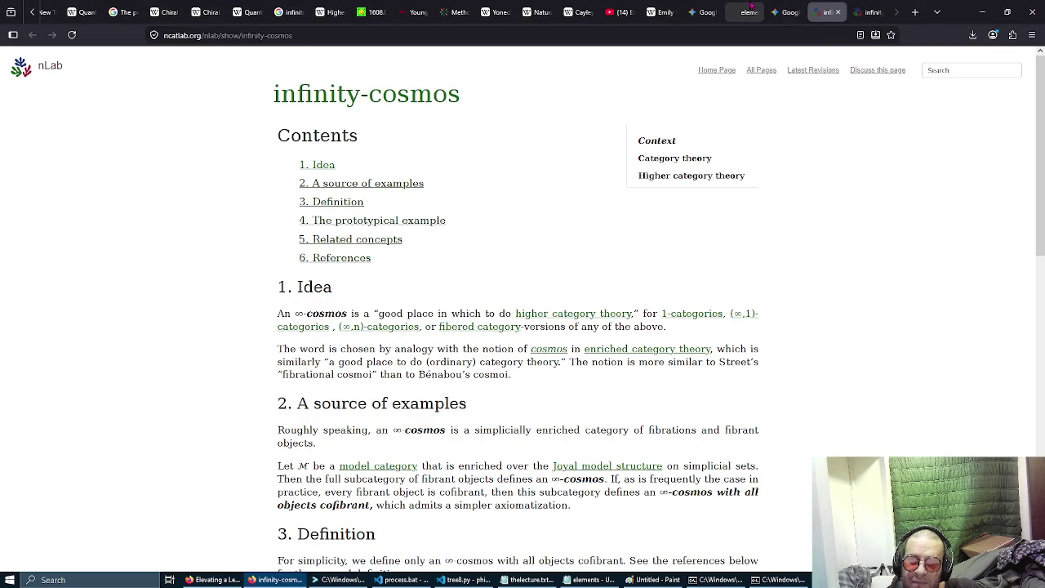
mouse_move(752, 6)
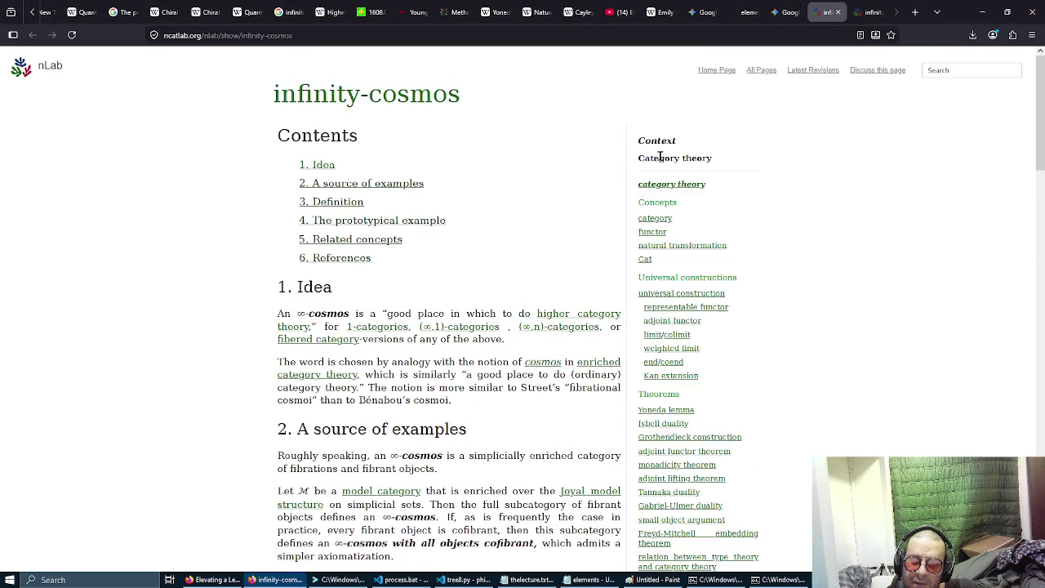
mouse_move(668, 169)
scroll(682, 363, down, 2)
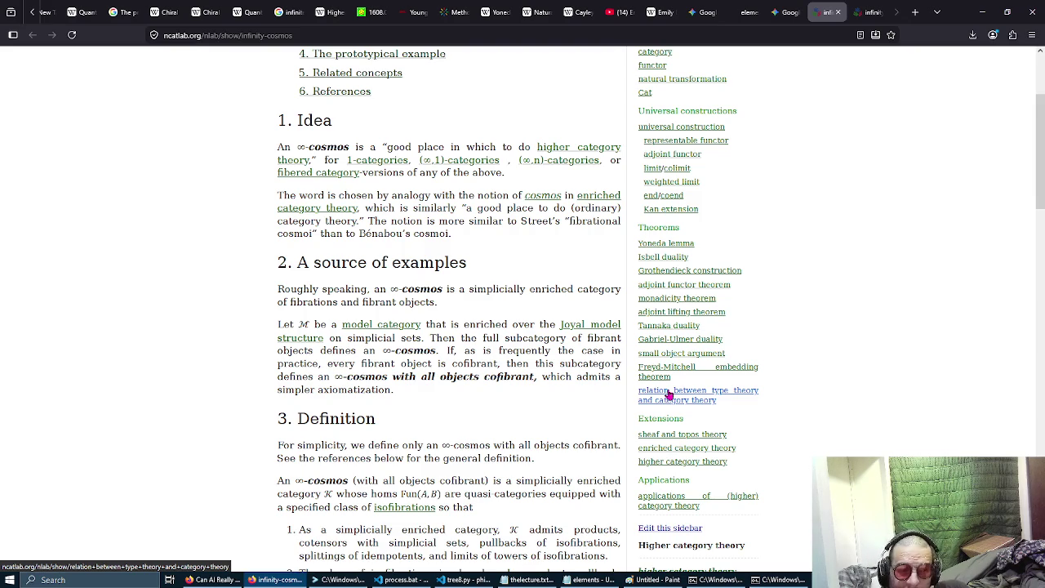
Reload the nLab infinity-cosmos article with F5.
key(F5)
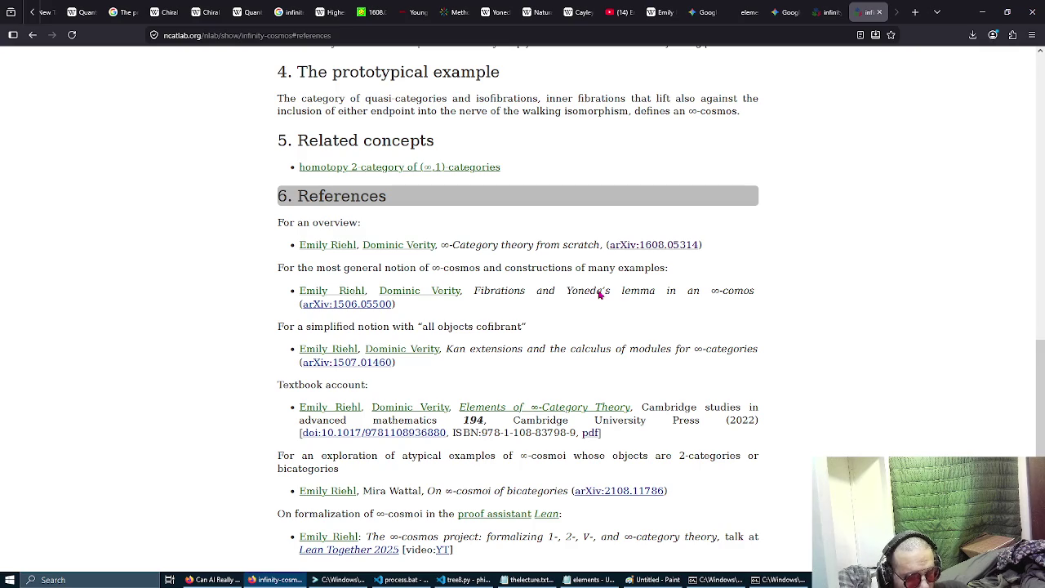
Launch Microsoft Paint by running mspaint from the Run prompt.
key(super+r)
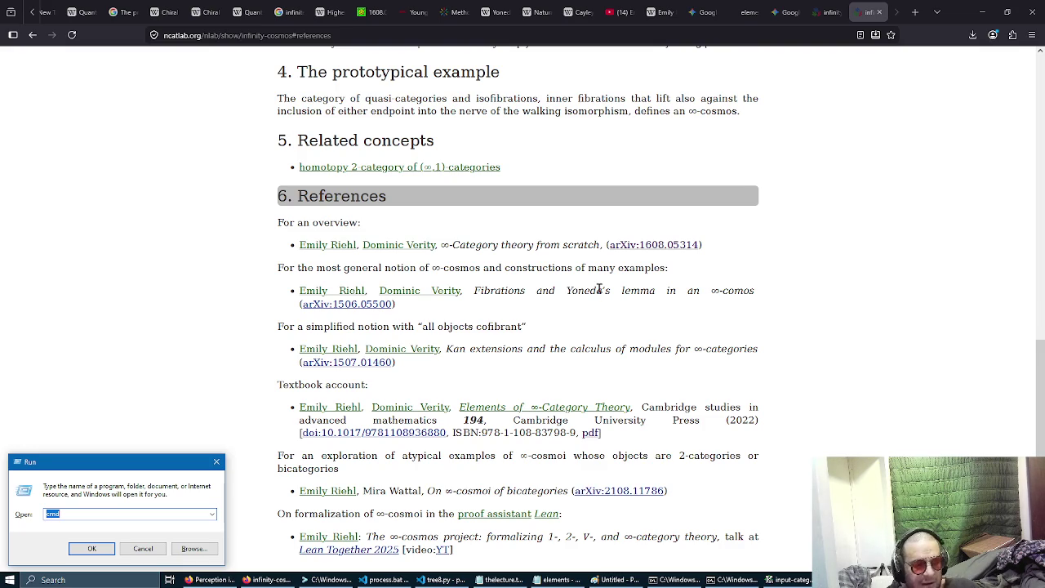
key(Escape)
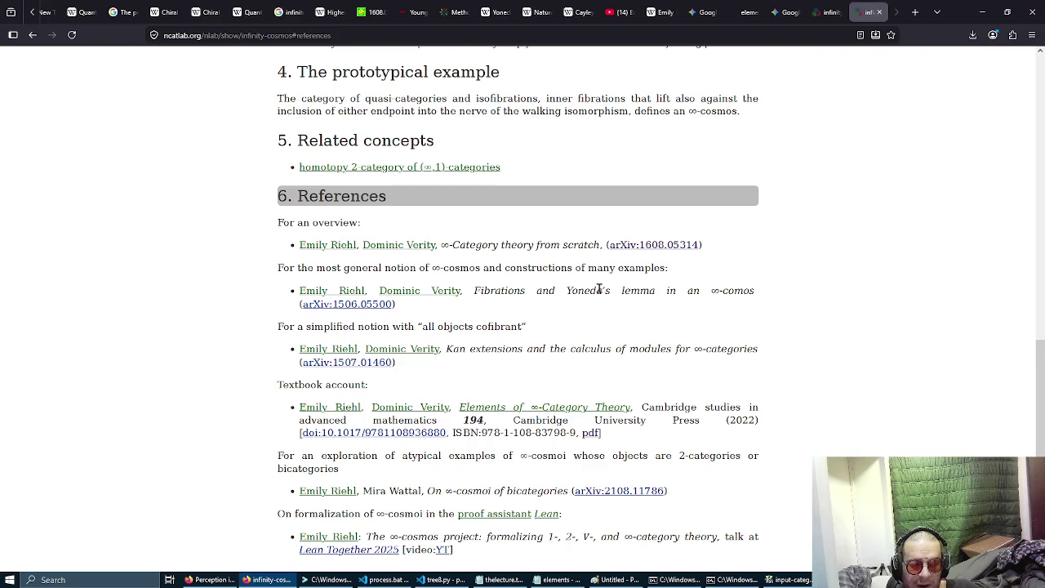
key(super+r)
text(mspaint)
key(Return)
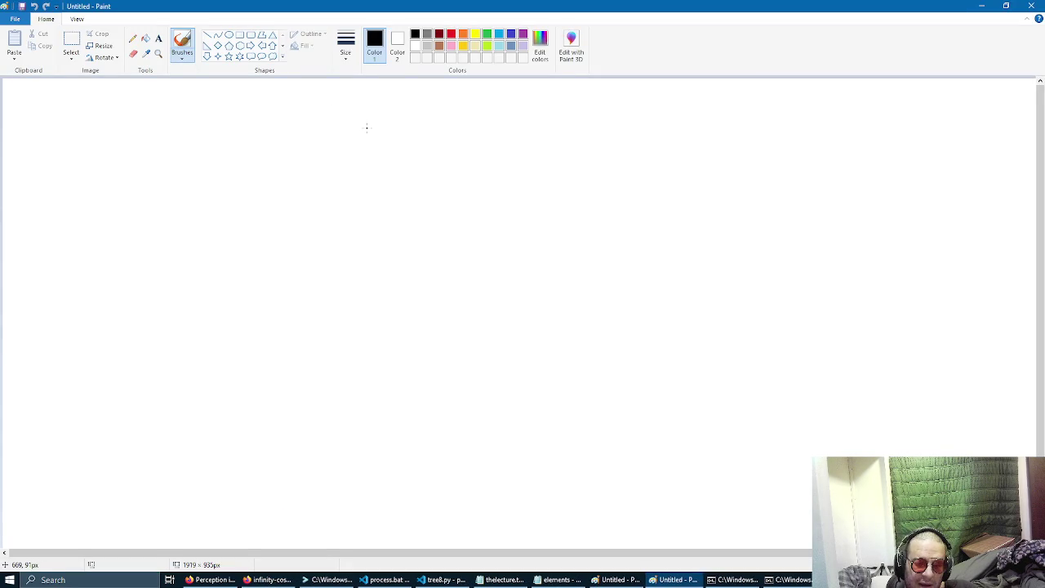
Sketch a top row of freehand circles and ellipses, labelling them ICT, c and Lem.
mouse_move(193, 117)
mouse_down()
mouse_move(144, 155)
mouse_move(191, 117)
mouse_up()
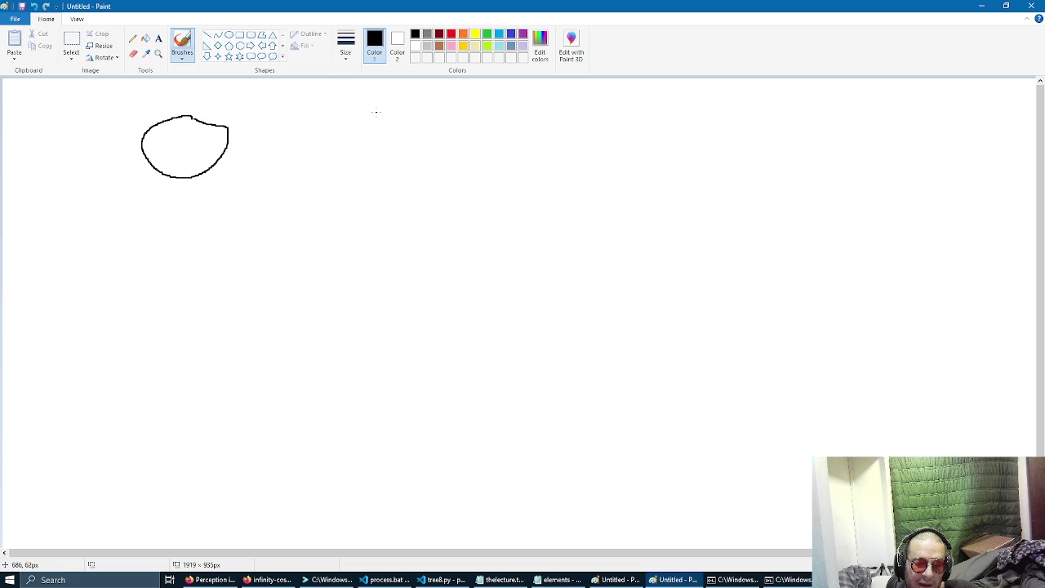
mouse_move(389, 121)
mouse_down()
mouse_move(423, 114)
mouse_move(396, 111)
mouse_up()
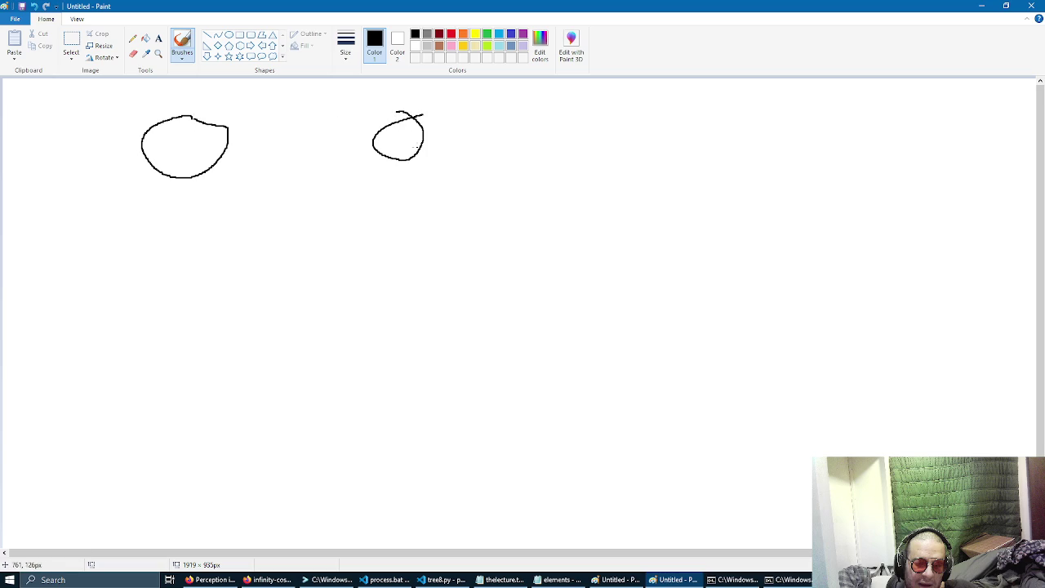
mouse_move(622, 149)
mouse_down()
mouse_move(589, 175)
mouse_move(626, 150)
mouse_up()
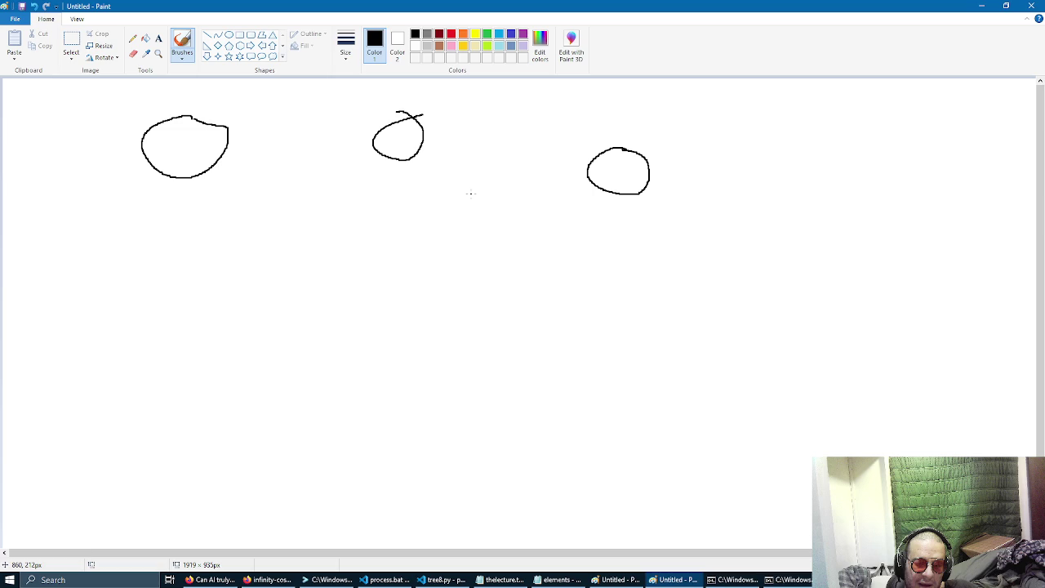
mouse_move(605, 202)
mouse_down()
mouse_move(612, 229)
mouse_move(651, 215)
mouse_move(654, 224)
mouse_move(703, 229)
mouse_up()
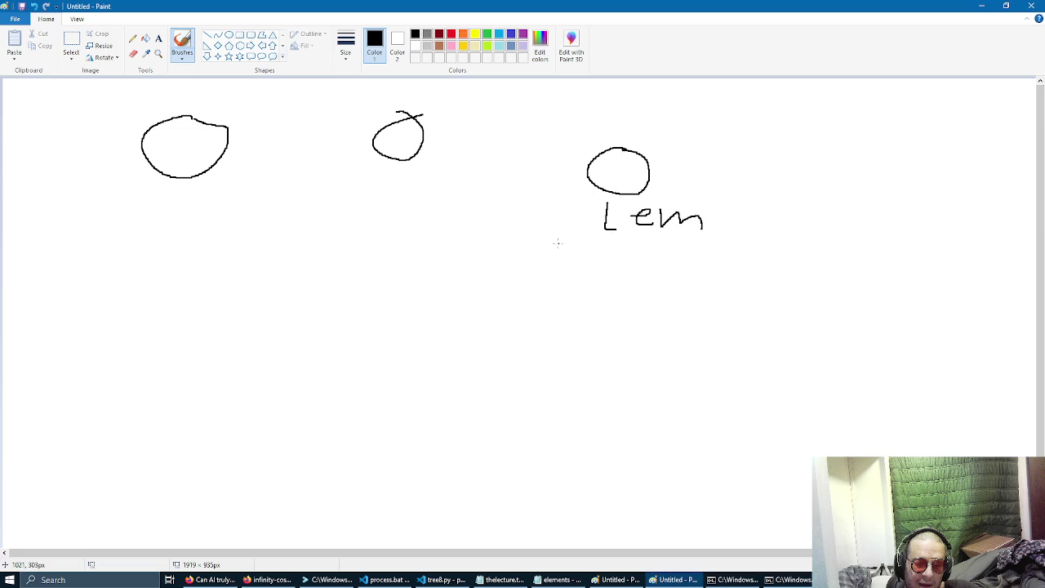
mouse_move(130, 182)
mouse_down()
mouse_move(134, 213)
mouse_move(150, 196)
mouse_move(193, 212)
mouse_up()
mouse_move(376, 177)
mouse_down()
mouse_move(359, 183)
mouse_move(365, 199)
mouse_up()
mouse_move(294, 131)
mouse_down()
mouse_move(283, 147)
mouse_move(293, 130)
mouse_up()
drag(548, 121, 524, 110)
drag(788, 131, 808, 127)
drag(895, 126, 877, 149)
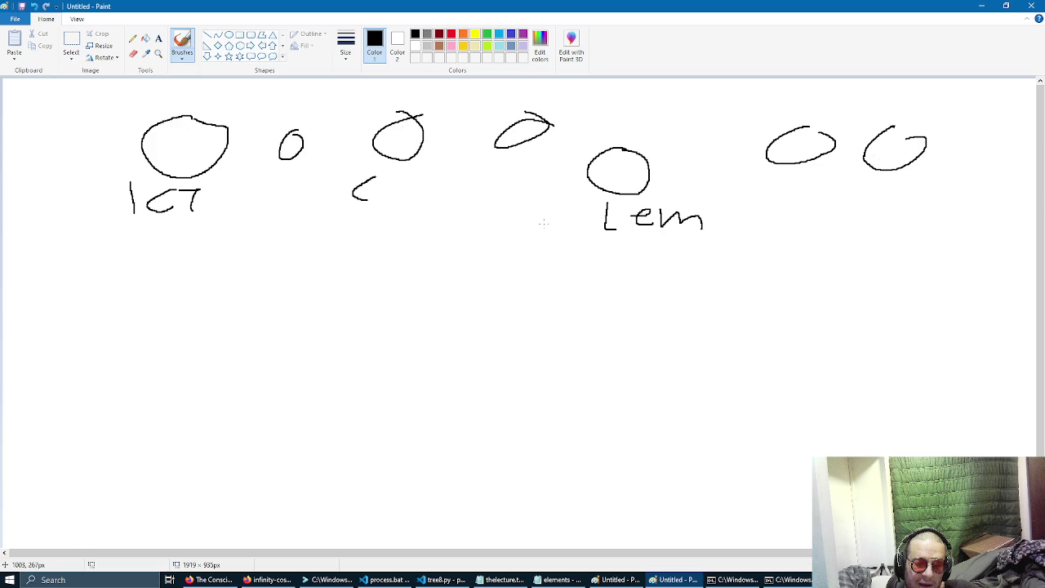
Extend the canvas downward to 1919 × 1090 px.
scroll(481, 216, down, 2)
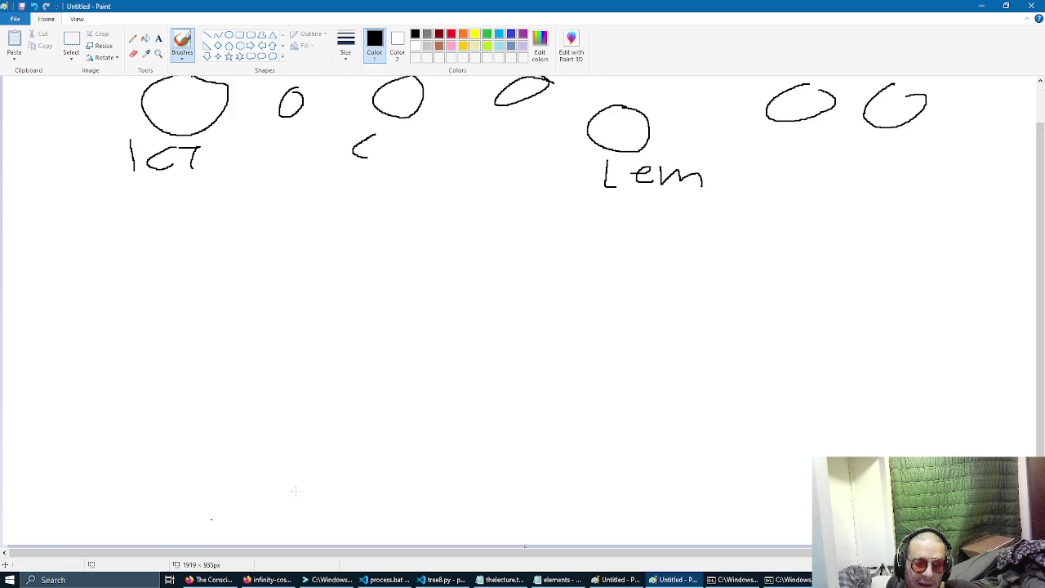
mouse_move(525, 545)
mouse_down()
mouse_move(522, 558)
mouse_move(518, 541)
mouse_move(525, 545)
mouse_up()
scroll(543, 439, down, 2)
scroll(515, 444, down, 2)
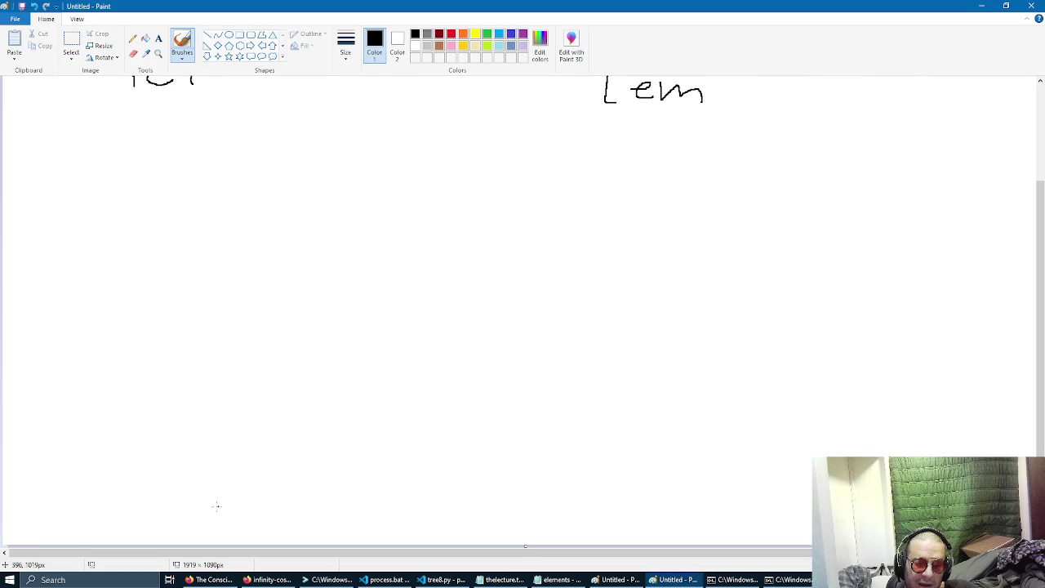
Draw a boxed stick figure in the lower left with an arrow to a question mark.
mouse_move(98, 457)
mouse_down()
mouse_move(110, 508)
mouse_move(133, 529)
mouse_up()
mouse_move(109, 475)
mouse_down()
mouse_move(79, 497)
mouse_move(119, 478)
mouse_up()
mouse_move(110, 441)
mouse_down()
mouse_move(114, 469)
mouse_move(111, 440)
mouse_up()
mouse_move(157, 482)
mouse_down()
mouse_move(193, 475)
mouse_move(198, 490)
mouse_up()
drag(244, 463, 254, 483)
mouse_move(258, 498)
mouse_down()
mouse_move(261, 507)
mouse_move(268, 498)
mouse_up()
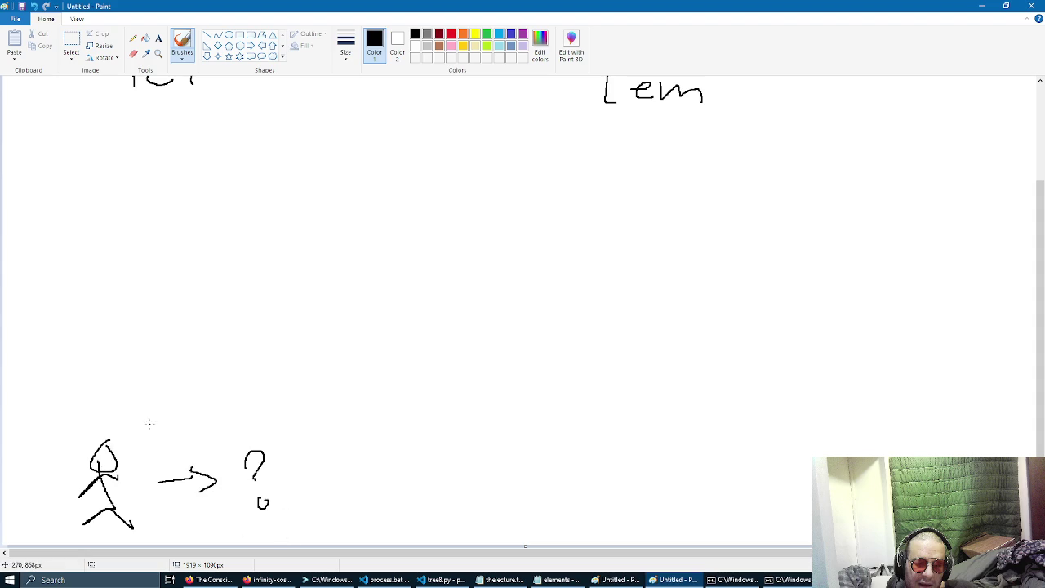
drag(75, 426, 378, 543)
mouse_move(448, 443)
mouse_down()
mouse_move(465, 482)
mouse_move(523, 464)
mouse_move(603, 467)
mouse_up()
Write 'Do Things' in a boxed panel beside the stick figure.
drag(589, 467, 590, 498)
drag(624, 463, 626, 494)
mouse_move(625, 482)
mouse_down()
mouse_move(649, 493)
mouse_move(731, 487)
mouse_up()
drag(748, 475, 739, 510)
drag(772, 468, 753, 512)
mouse_move(401, 447)
mouse_down()
mouse_move(806, 448)
mouse_move(806, 545)
mouse_up()
drag(833, 457, 899, 457)
drag(906, 442, 912, 457)
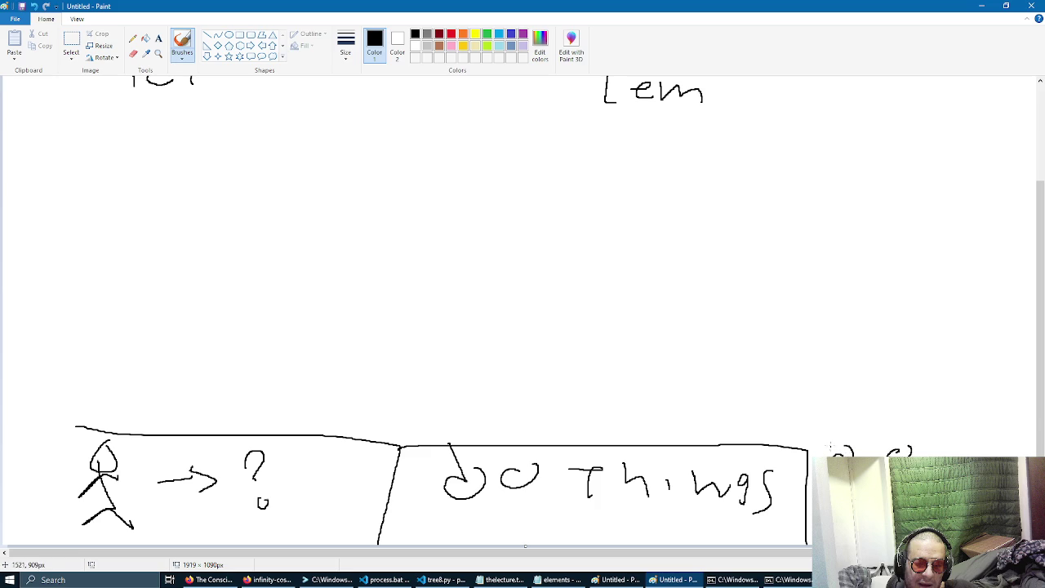
Add a 'conc' row of four small squares above, linked by a double-headed vertical arrow.
drag(847, 427, 998, 416)
drag(796, 292, 810, 417)
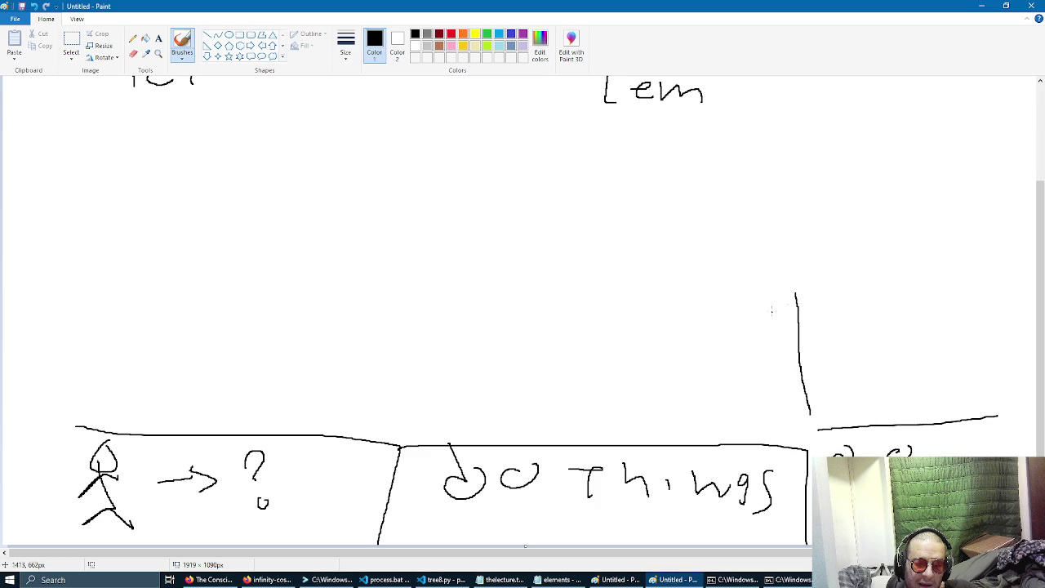
drag(818, 277, 1000, 279)
drag(789, 180, 789, 255)
drag(769, 215, 767, 233)
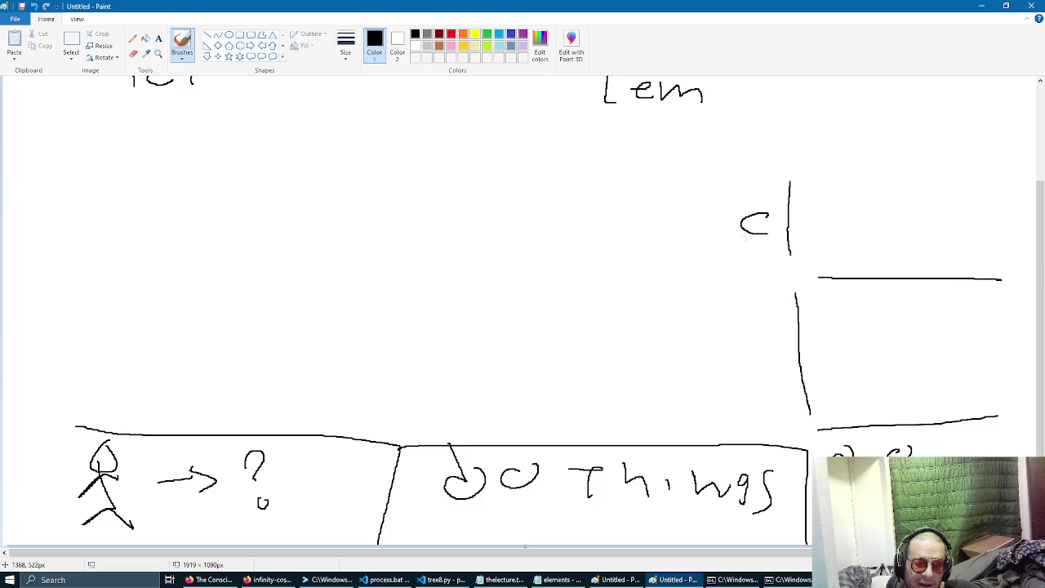
mouse_move(639, 217)
mouse_down()
mouse_move(648, 235)
mouse_move(677, 222)
mouse_move(718, 238)
mouse_move(747, 220)
mouse_up()
mouse_move(817, 204)
mouse_down()
mouse_move(856, 237)
mouse_move(835, 201)
mouse_move(986, 225)
mouse_move(965, 219)
mouse_up()
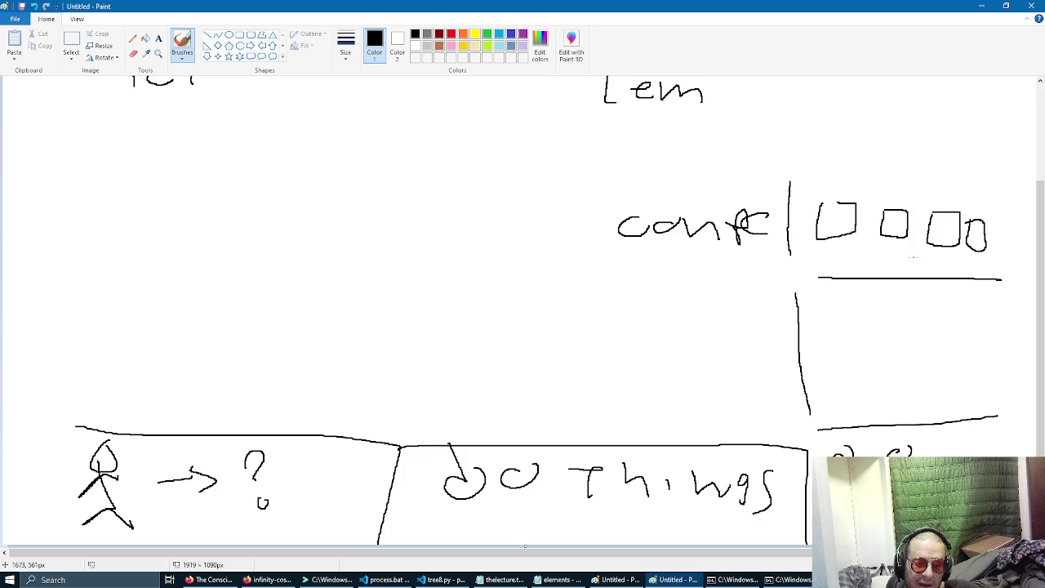
drag(779, 309, 819, 311)
mouse_move(790, 395)
mouse_down()
mouse_move(823, 425)
mouse_move(837, 400)
mouse_up()
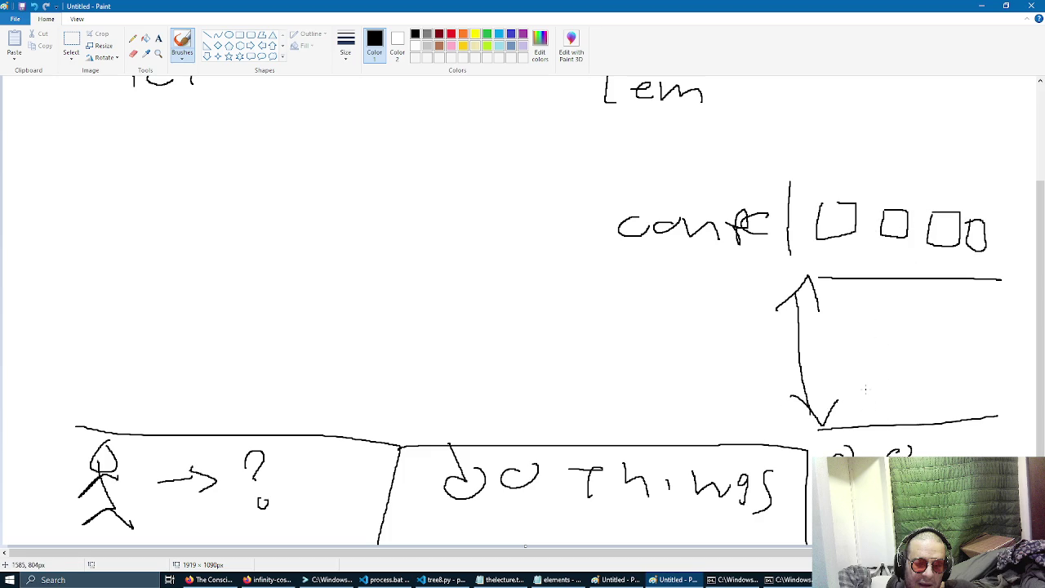
scroll(865, 389, up, 3)
Draw a PHI-labelled row of small circles above the conc row, with an arrow between them.
drag(789, 310, 1031, 313)
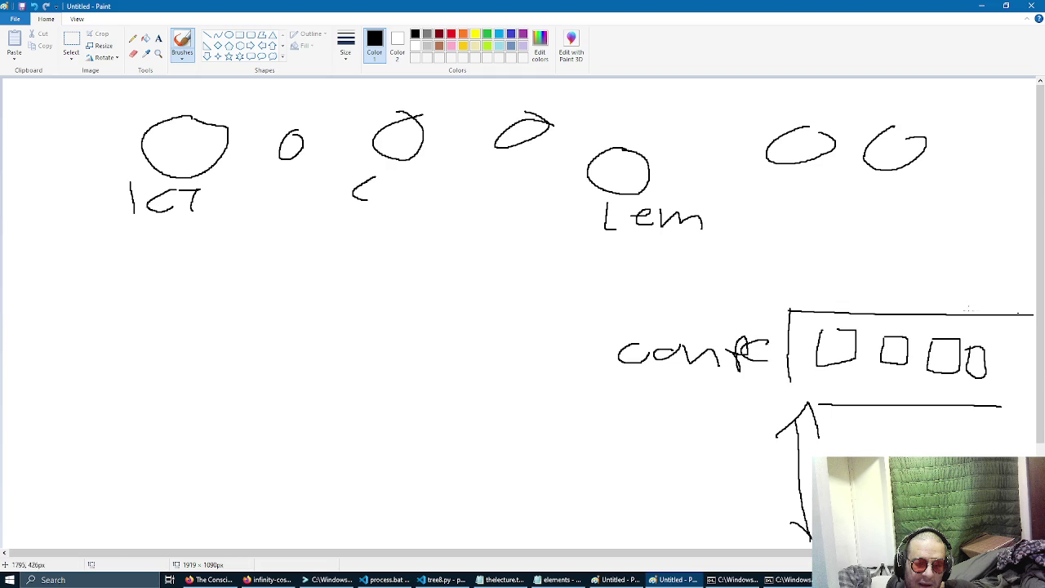
drag(791, 277, 789, 310)
mouse_move(798, 288)
mouse_down()
mouse_move(795, 309)
mouse_move(1035, 284)
mouse_up()
mouse_move(793, 229)
mouse_down()
mouse_move(793, 269)
mouse_move(1035, 221)
mouse_up()
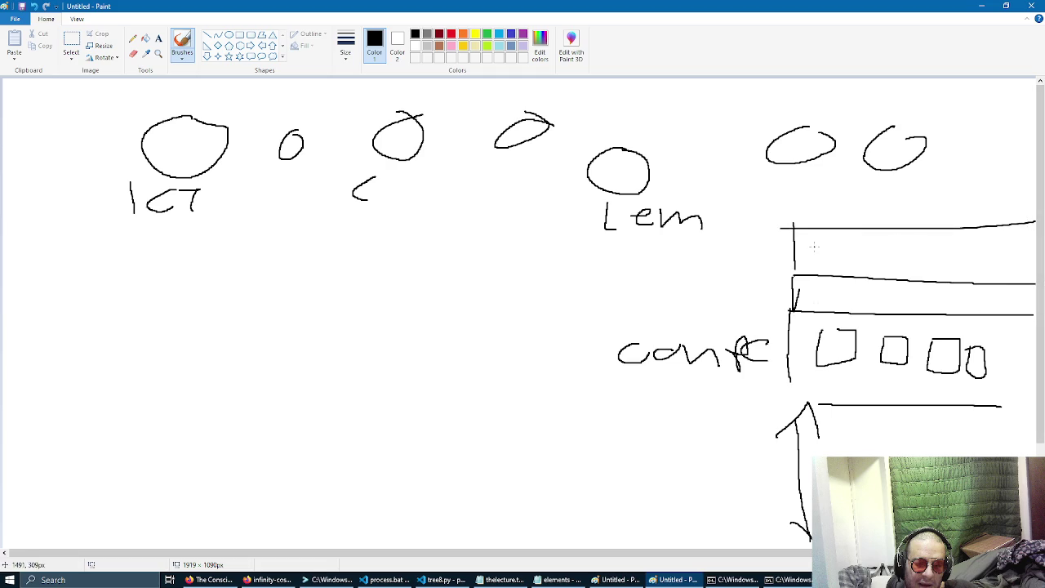
mouse_move(814, 240)
mouse_down()
mouse_move(924, 258)
mouse_move(950, 250)
mouse_up()
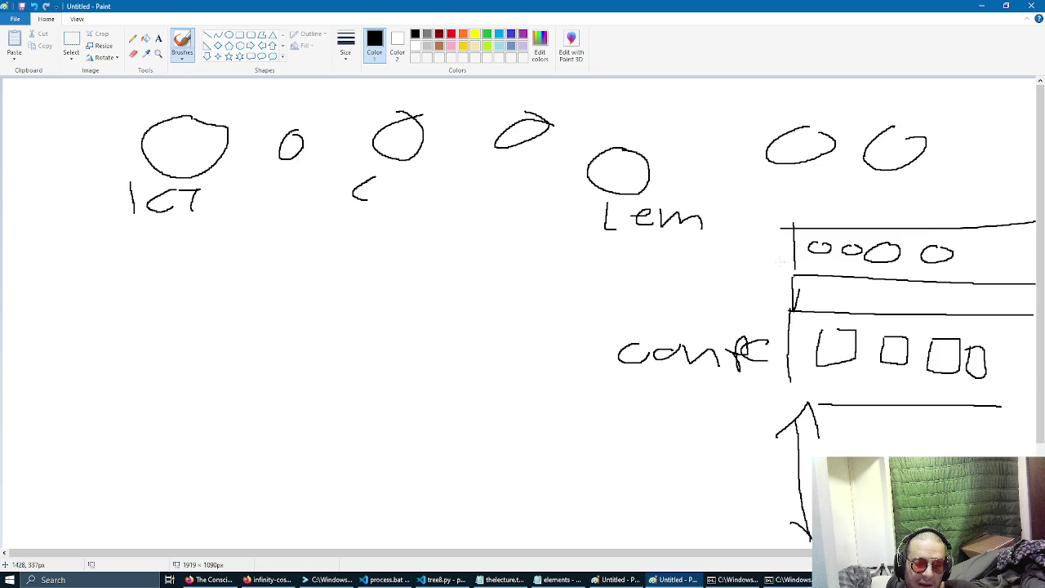
mouse_move(723, 254)
mouse_down()
mouse_move(785, 267)
mouse_move(772, 243)
mouse_move(757, 276)
mouse_move(773, 271)
mouse_up()
click(780, 240)
key(ctrl+z)
drag(767, 251, 734, 279)
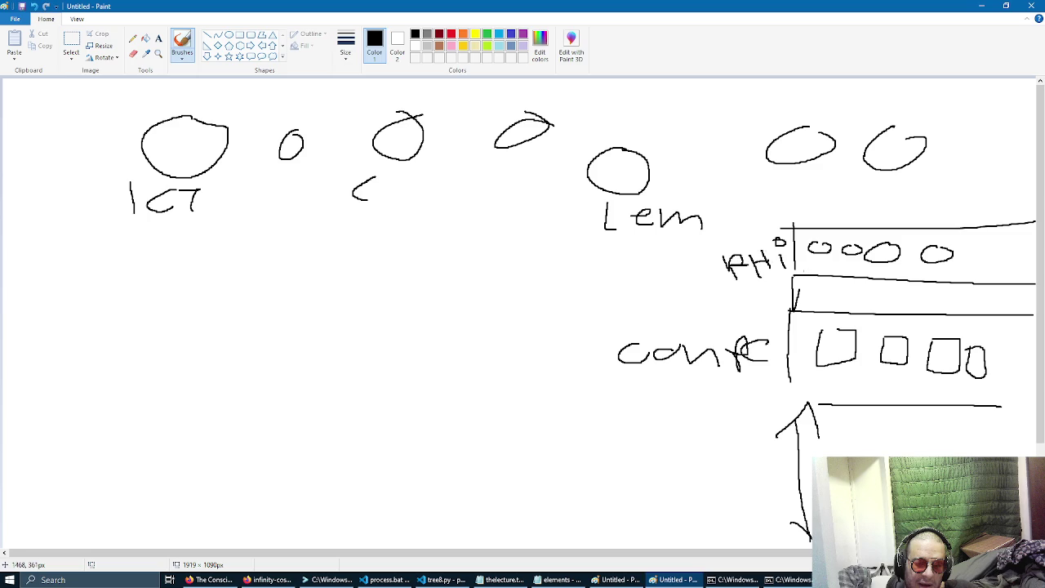
mouse_move(971, 252)
mouse_down()
mouse_move(962, 261)
mouse_move(971, 257)
mouse_up()
mouse_move(904, 284)
mouse_down()
mouse_move(905, 313)
mouse_move(914, 294)
mouse_up()
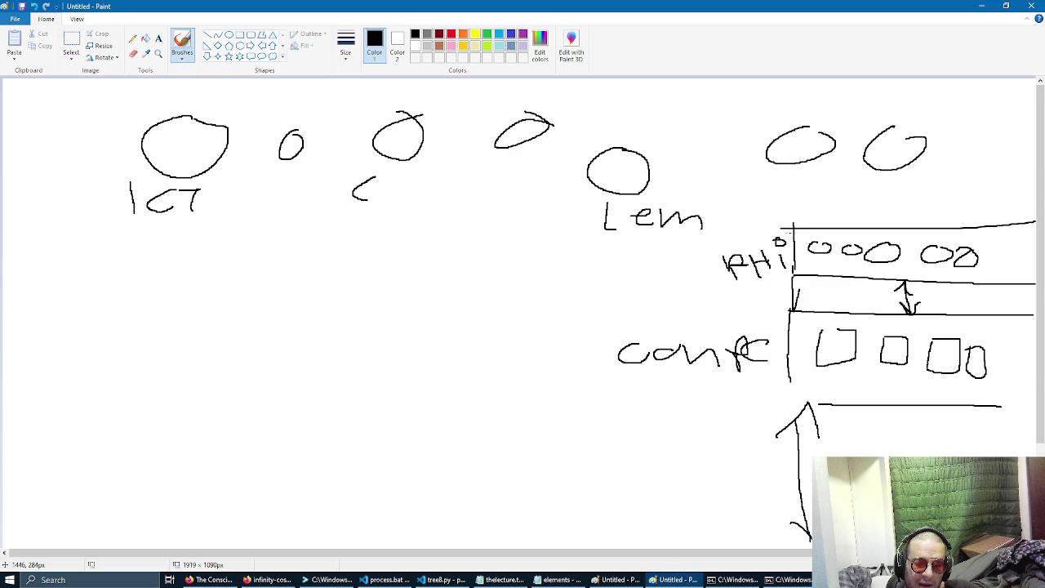
Add a band above PHI, a page-wide horizontal divider, and two-way arrows at the right edge.
mouse_move(792, 231)
mouse_down()
mouse_move(789, 203)
mouse_move(1035, 203)
mouse_up()
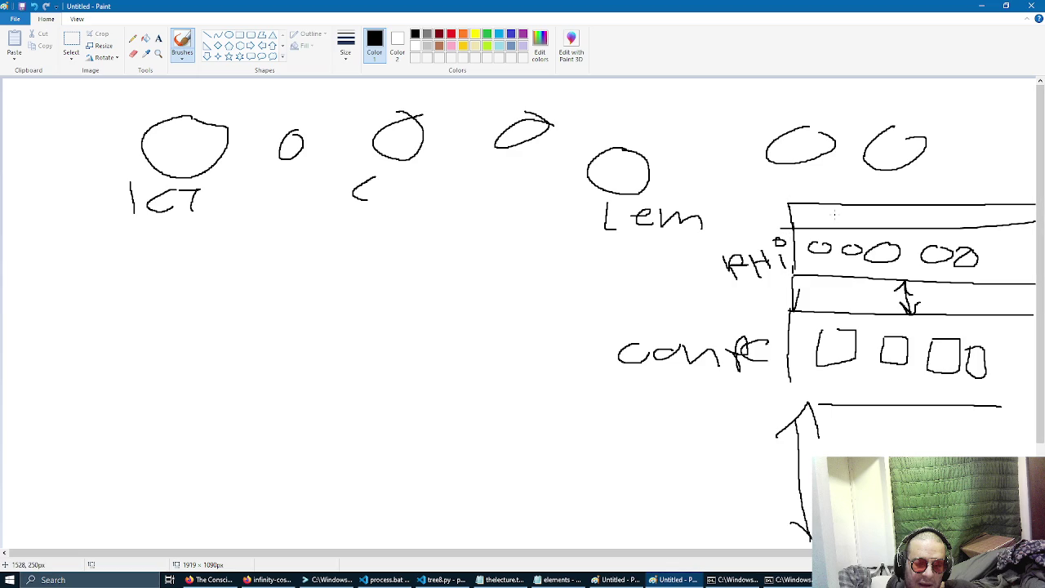
drag(788, 205, 2, 206)
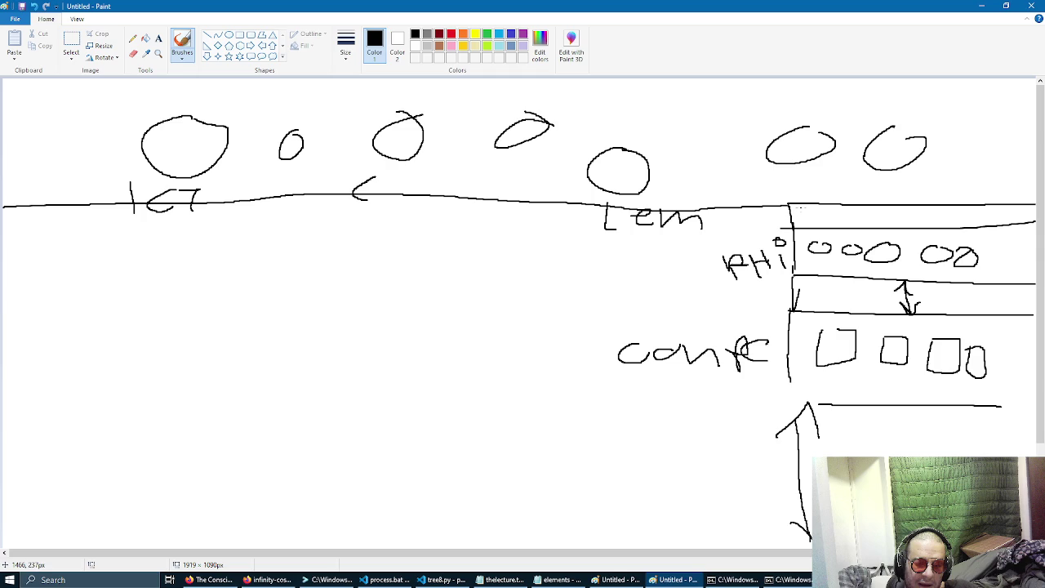
mouse_move(682, 116)
mouse_down()
mouse_move(716, 140)
mouse_move(706, 129)
mouse_up()
drag(1007, 169, 1007, 249)
mouse_move(993, 238)
mouse_down()
mouse_move(1005, 251)
mouse_move(1018, 237)
mouse_up()
drag(996, 186, 1014, 182)
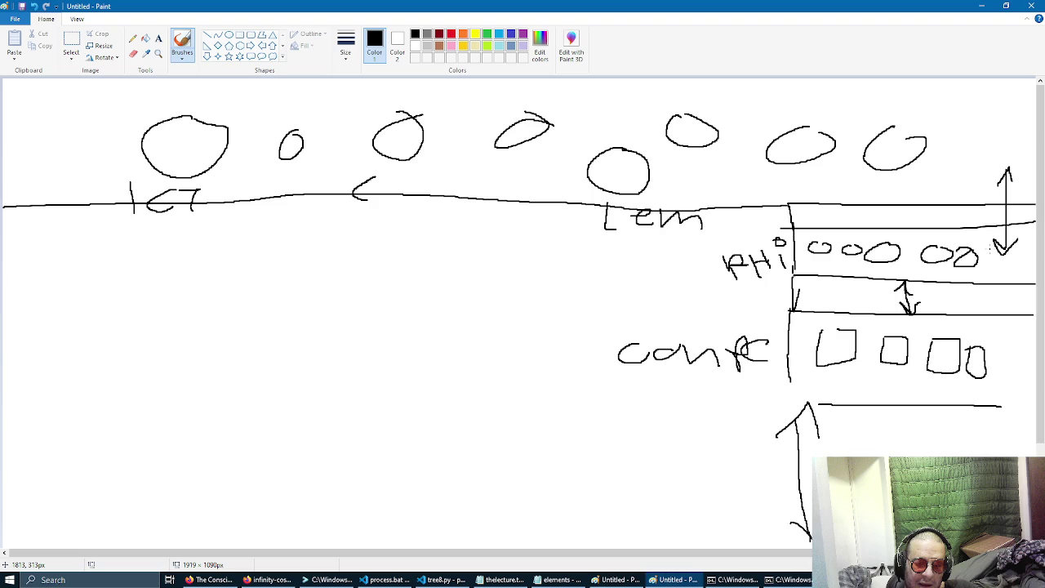
mouse_move(1010, 275)
mouse_down()
mouse_move(1016, 336)
mouse_move(1029, 326)
mouse_up()
drag(1001, 281, 1023, 282)
Try an X mark between the PHI and conc rows, then undo it.
mouse_move(831, 287)
mouse_down()
mouse_move(848, 301)
mouse_move(834, 301)
mouse_up()
key(ctrl+z)
key(ctrl+z)
drag(832, 286, 864, 312)
drag(854, 284, 834, 311)
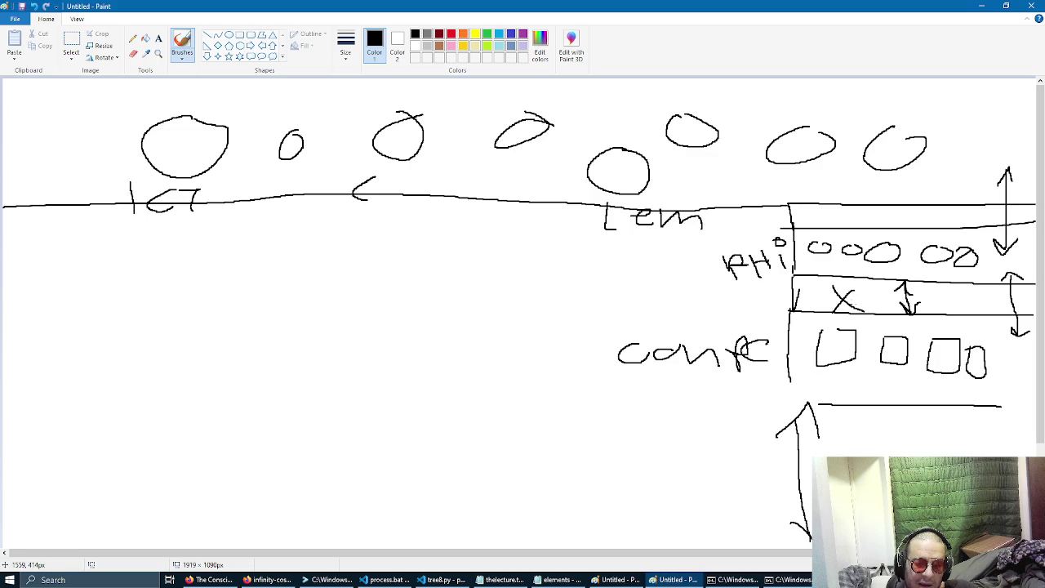
key(ctrl+z)
key(ctrl+z)
Mark an X inside the lower box, discarding a stray horizontal arrow.
scroll(821, 329, down, 3)
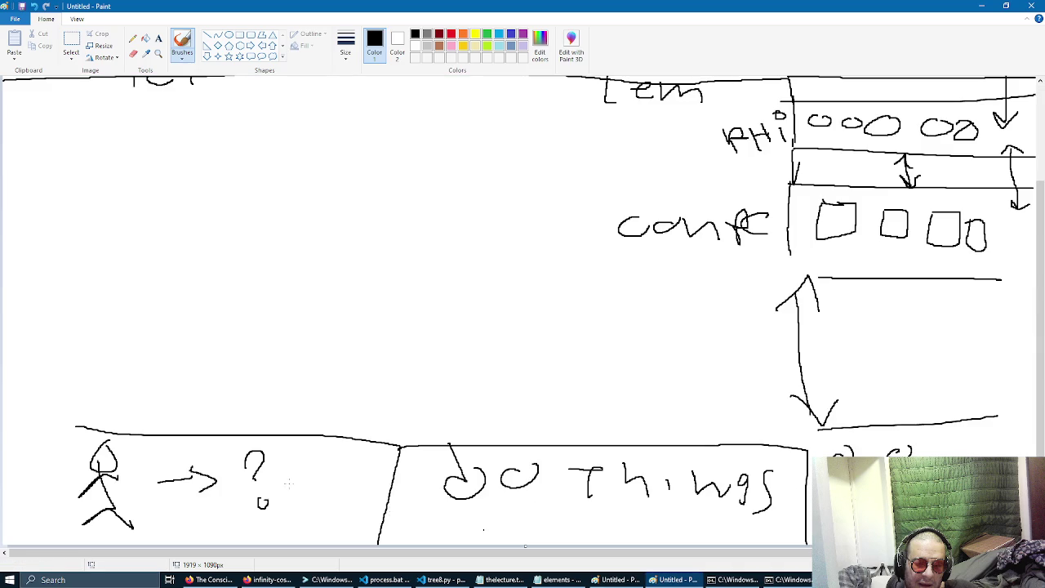
drag(903, 336, 937, 374)
drag(944, 333, 892, 371)
mouse_move(651, 359)
mouse_down()
mouse_move(804, 354)
mouse_move(855, 340)
mouse_move(841, 371)
mouse_move(893, 356)
mouse_up()
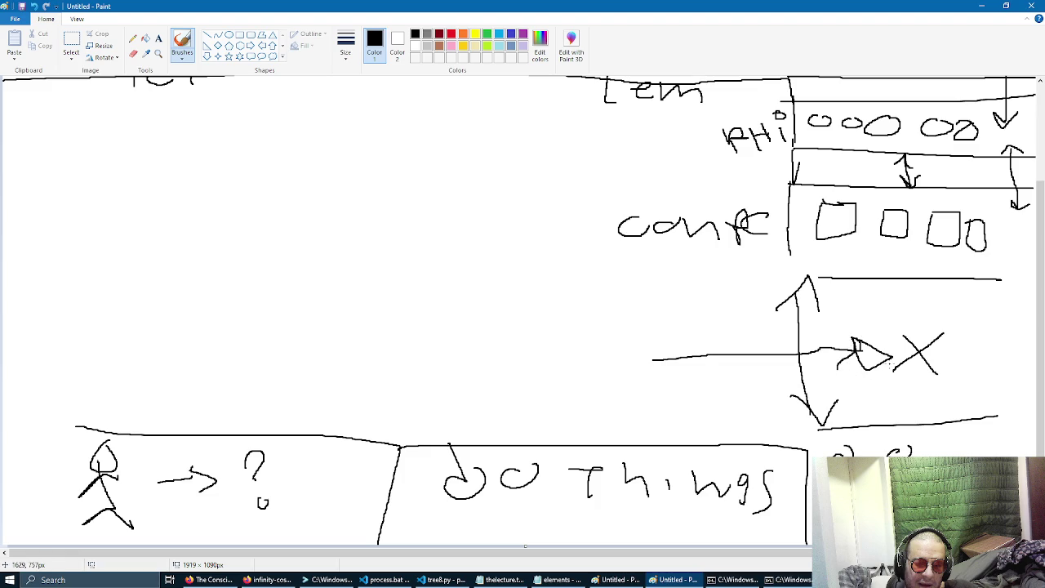
key(ctrl+z)
key(ctrl+z)
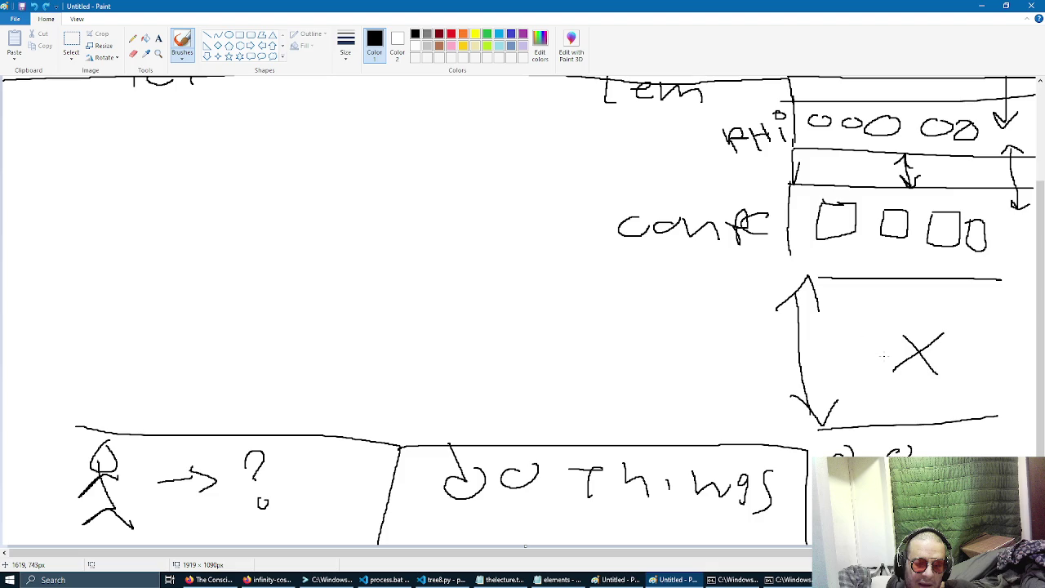
Draw a long vertical line down to the DO Things box and add two ovals at the top.
scroll(882, 355, up, 3)
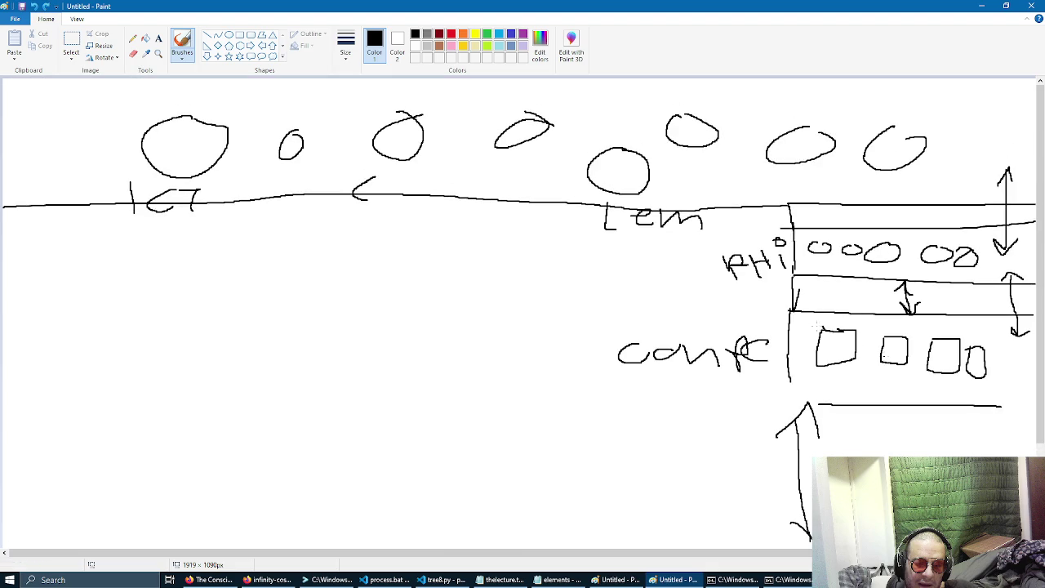
scroll(551, 264, down, 3)
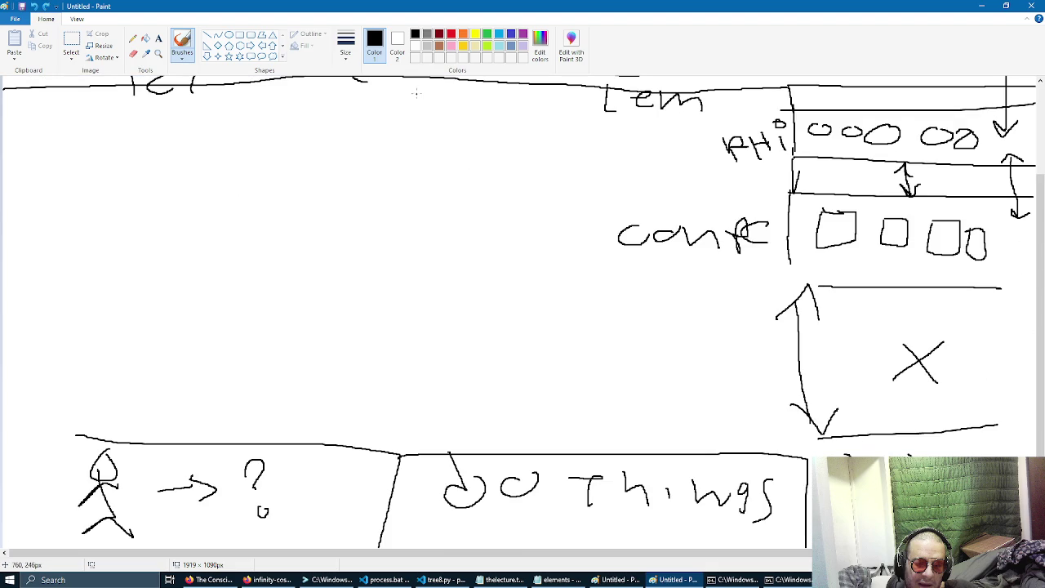
mouse_move(451, 79)
mouse_down()
mouse_move(456, 453)
mouse_move(473, 426)
mouse_up()
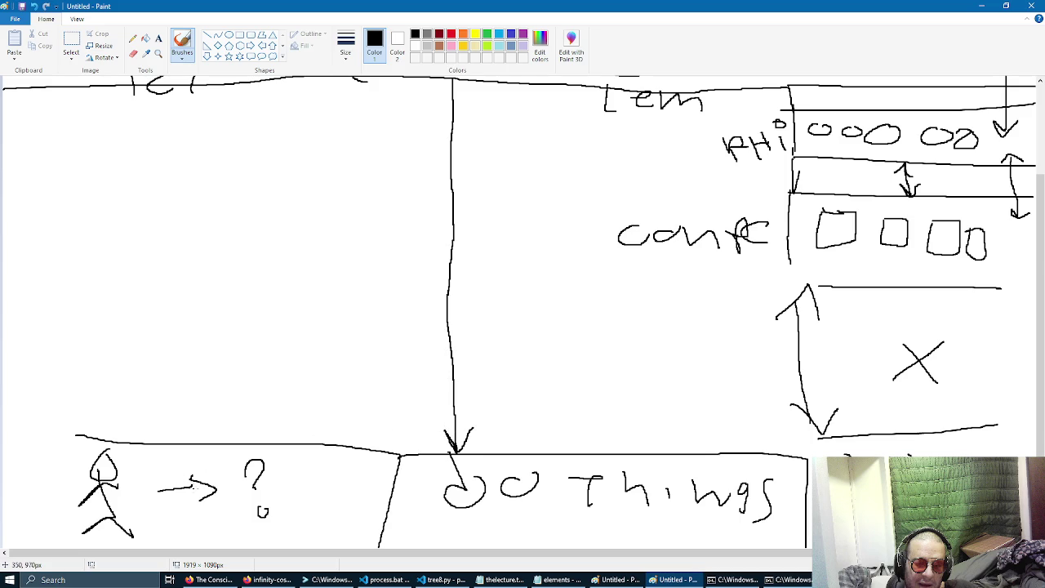
drag(190, 487, 222, 495)
scroll(378, 324, up, 3)
mouse_move(341, 119)
mouse_down()
mouse_move(342, 167)
mouse_move(353, 117)
mouse_up()
mouse_move(454, 121)
mouse_down()
mouse_move(475, 140)
mouse_move(456, 123)
mouse_up()
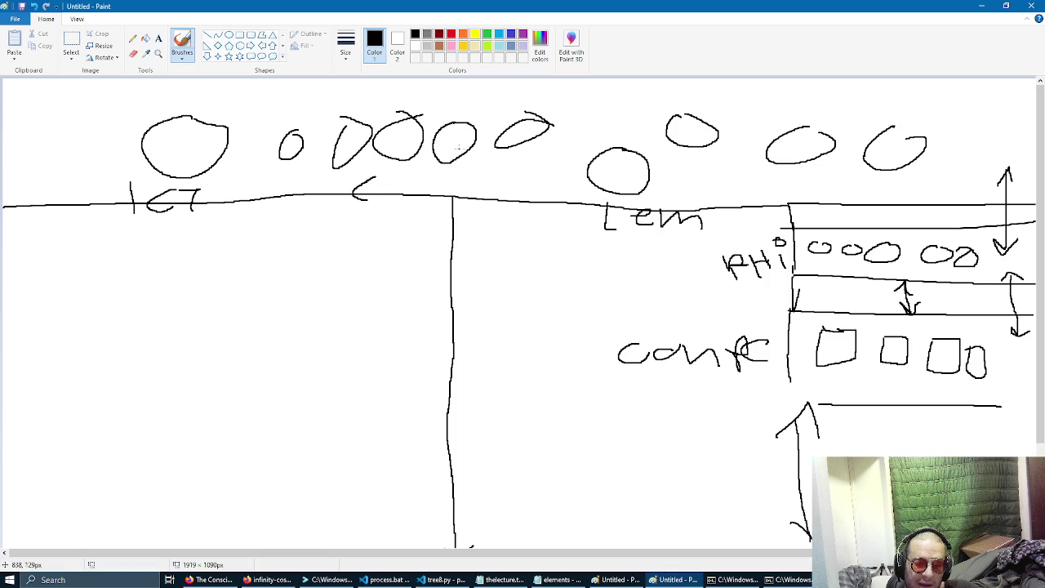
Close both ends of the vertical line into triangular arrowheads and extend the bottom line leftward.
drag(441, 211, 464, 212)
scroll(483, 262, down, 3)
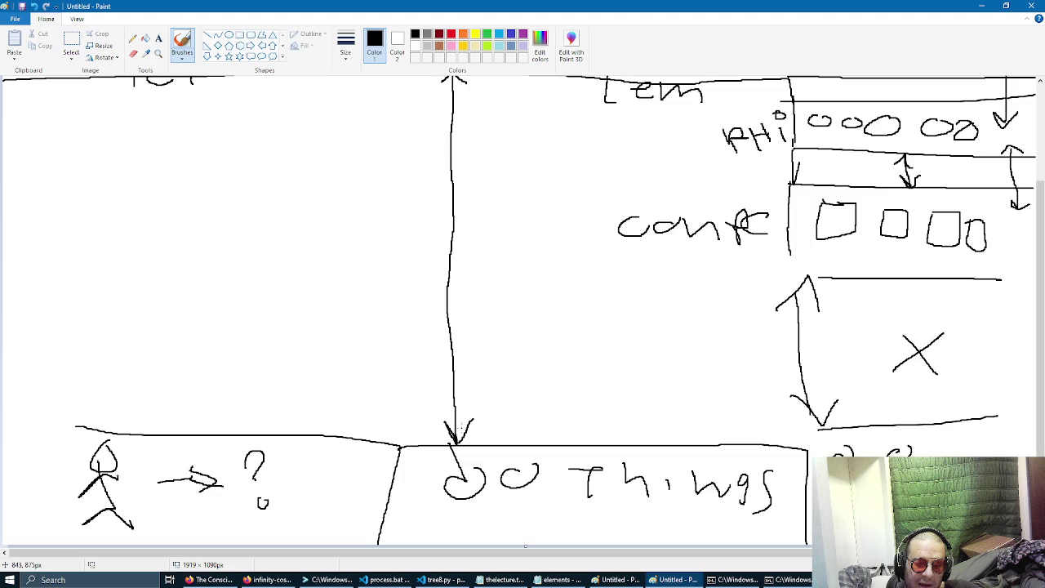
drag(442, 419, 471, 419)
scroll(469, 418, up, 3)
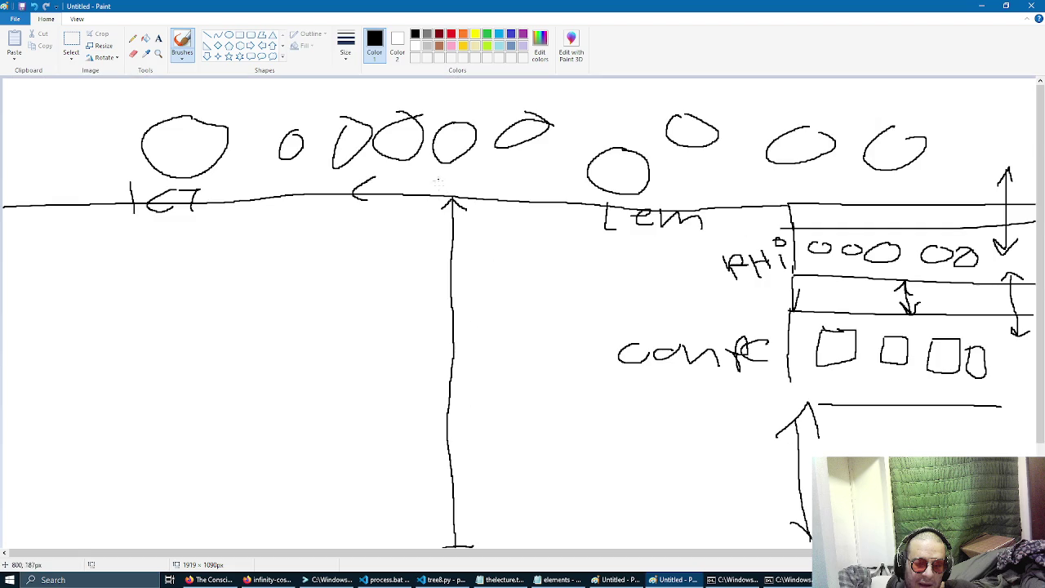
drag(442, 210, 466, 212)
scroll(465, 537, down, 3)
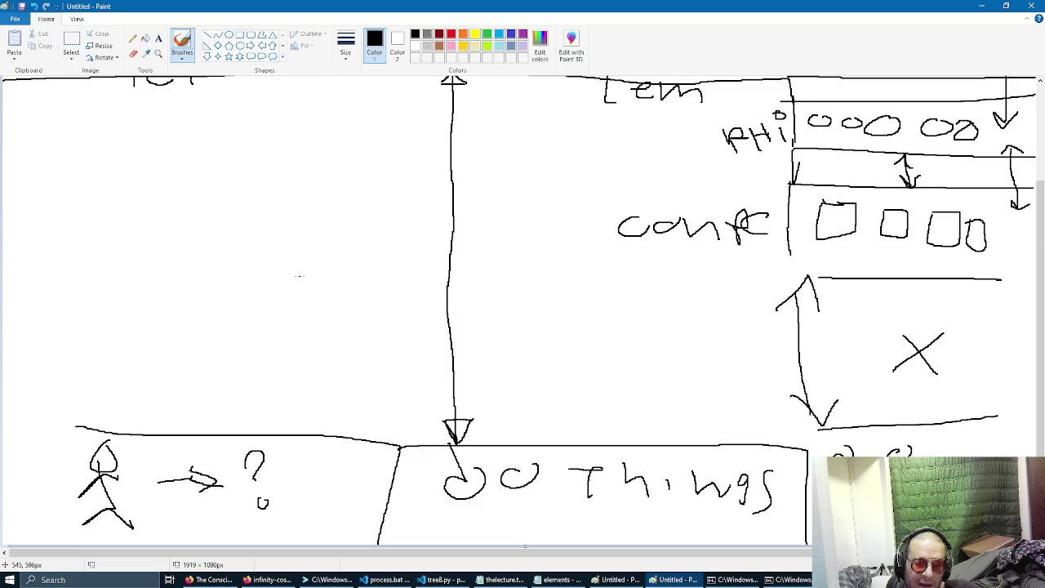
drag(81, 426, 1, 419)
scroll(209, 344, up, 3)
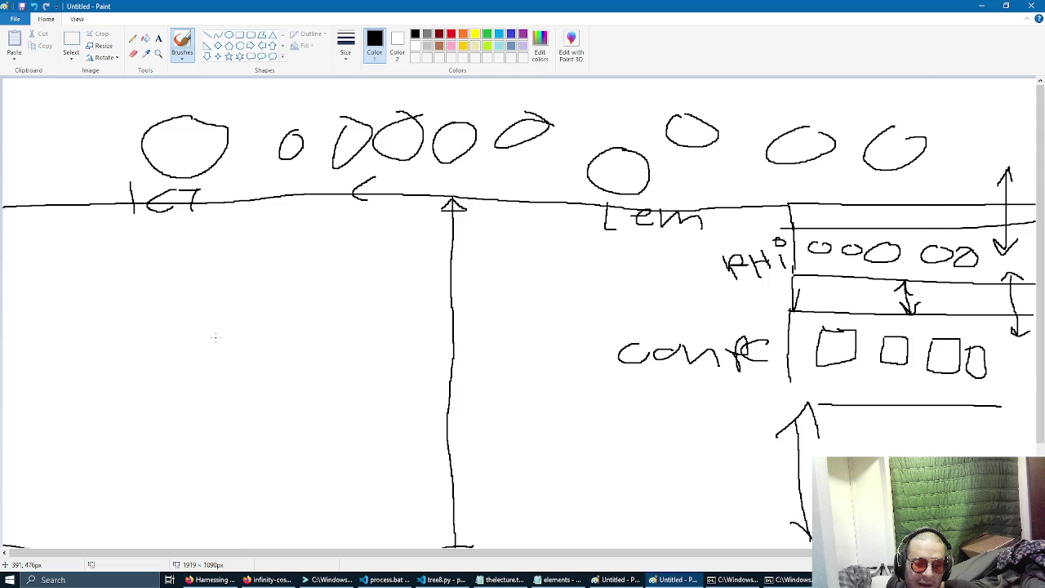
key(alt+Tab)
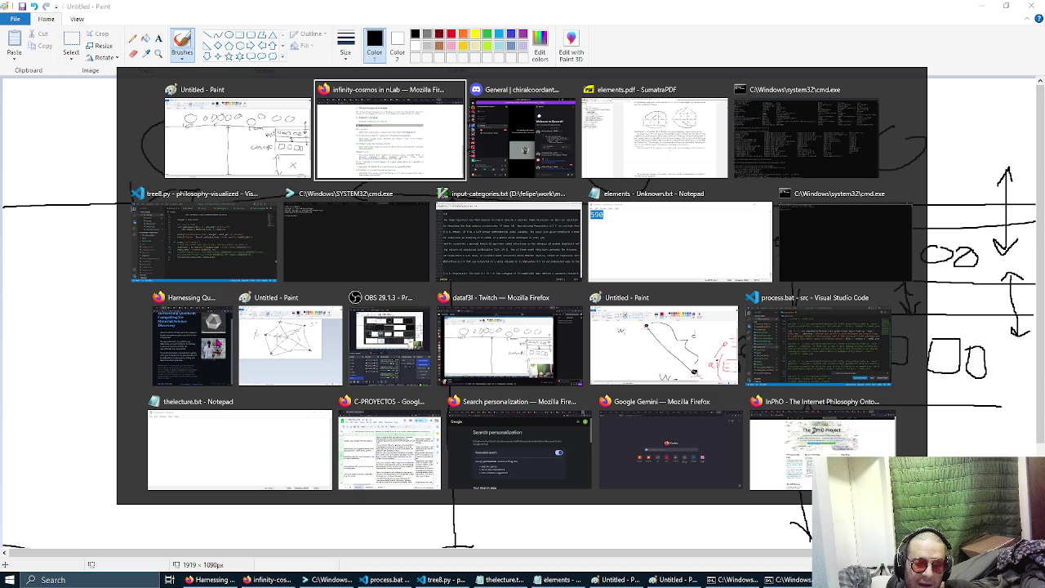
Bring input-categories.txt in GVim to its title page, trying searches for 'hemic' and 'chemi'.
key(Tab)
key(Tab)
key(Tab)
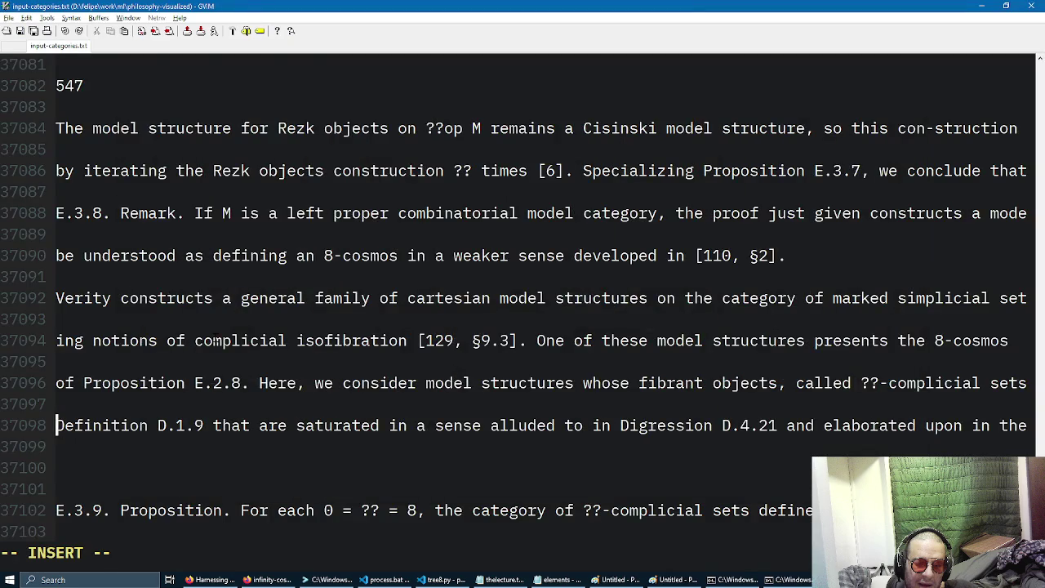
key(ctrl+Home)
text(/)
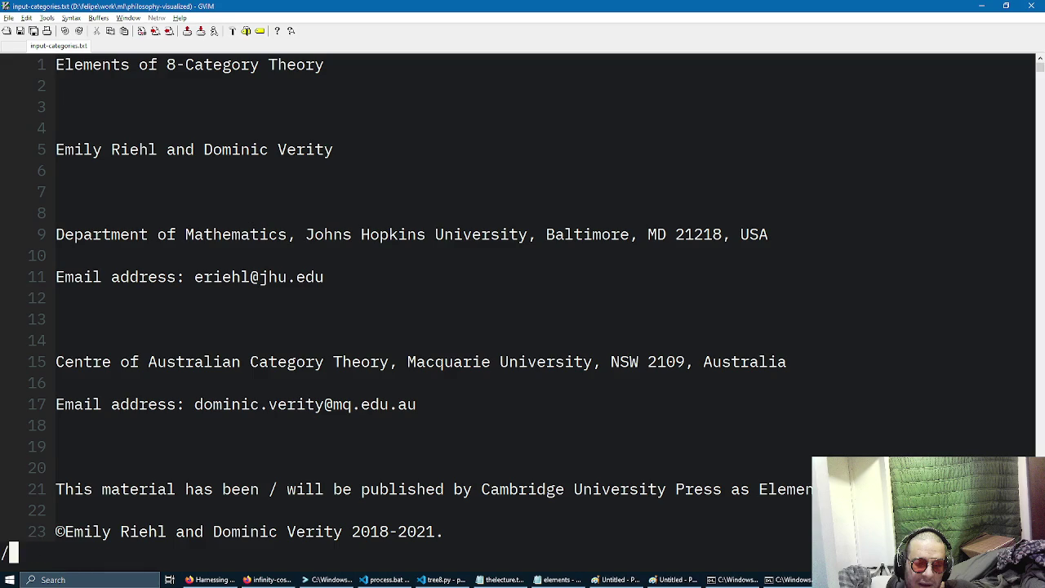
text(hemic)
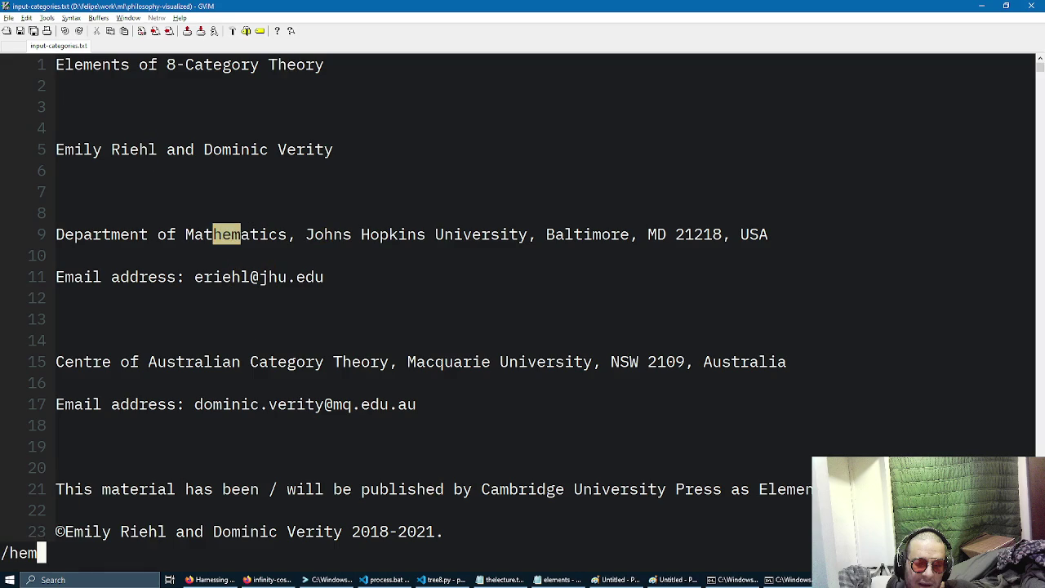
key(Return)
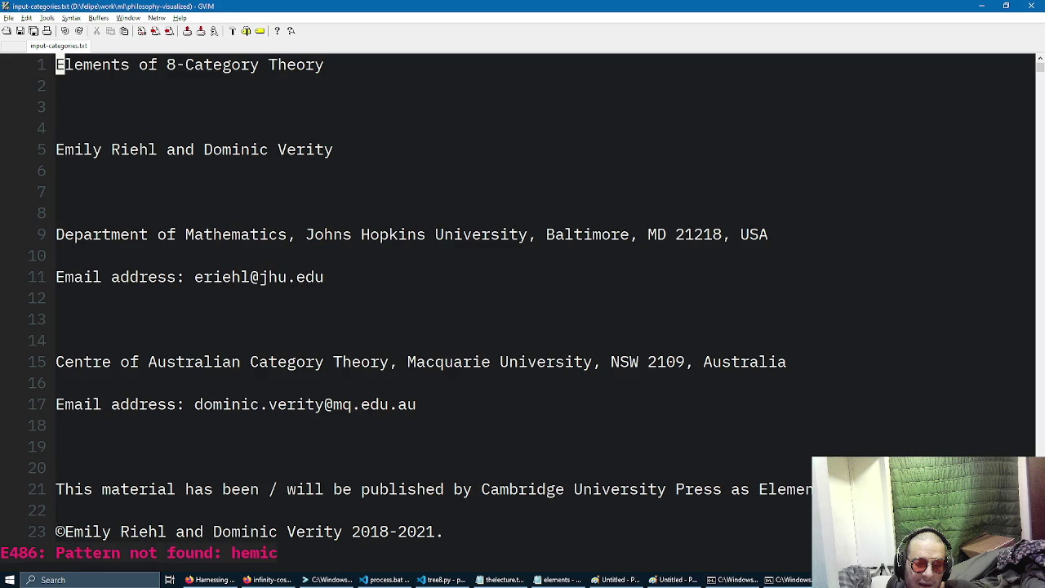
text(/chemi)
key(Return)
text(/Chem)
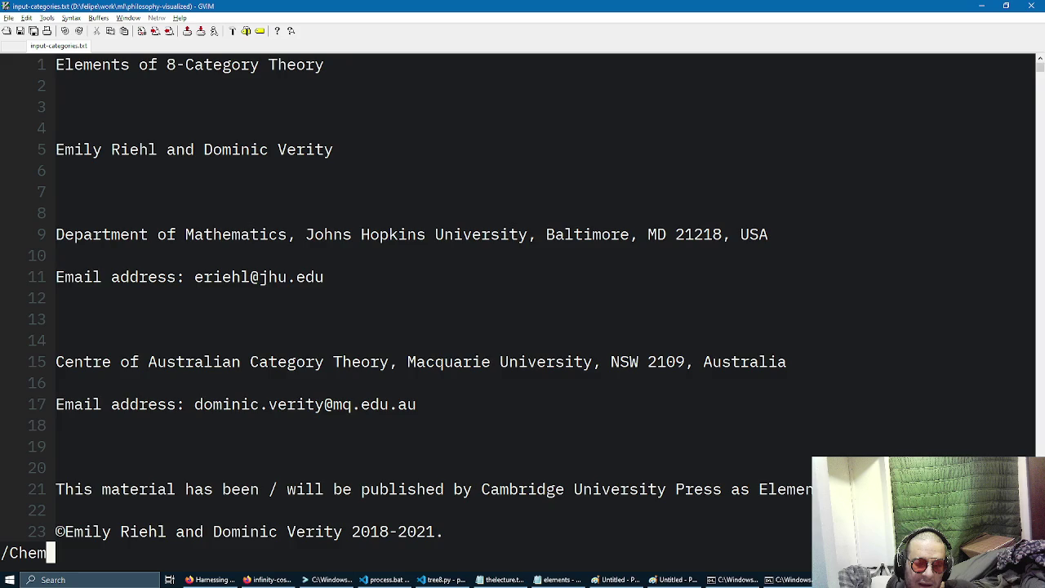
key(BackSpace)
key(BackSpace)
key(BackSpace)
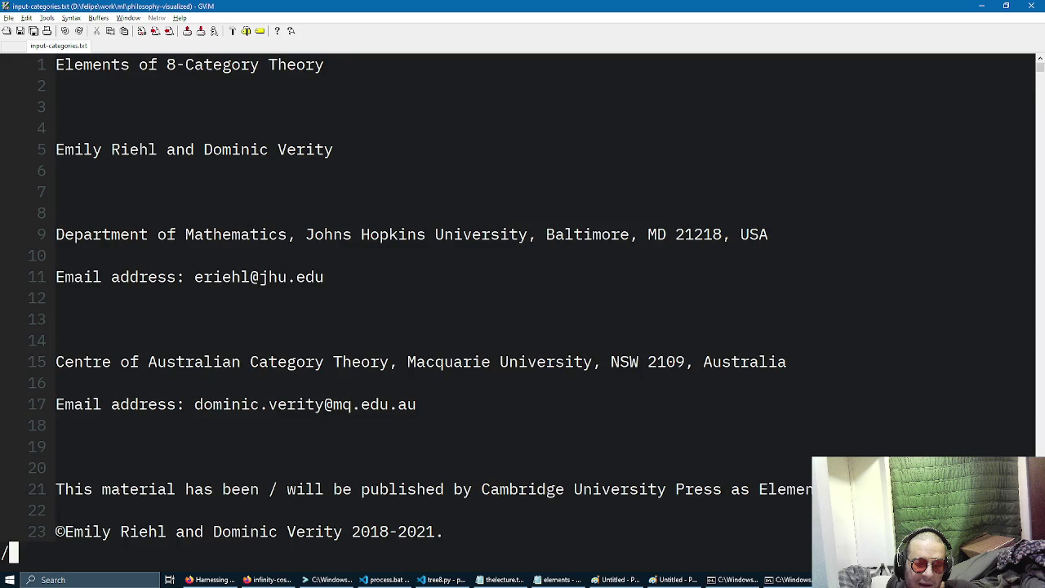
key(Escape)
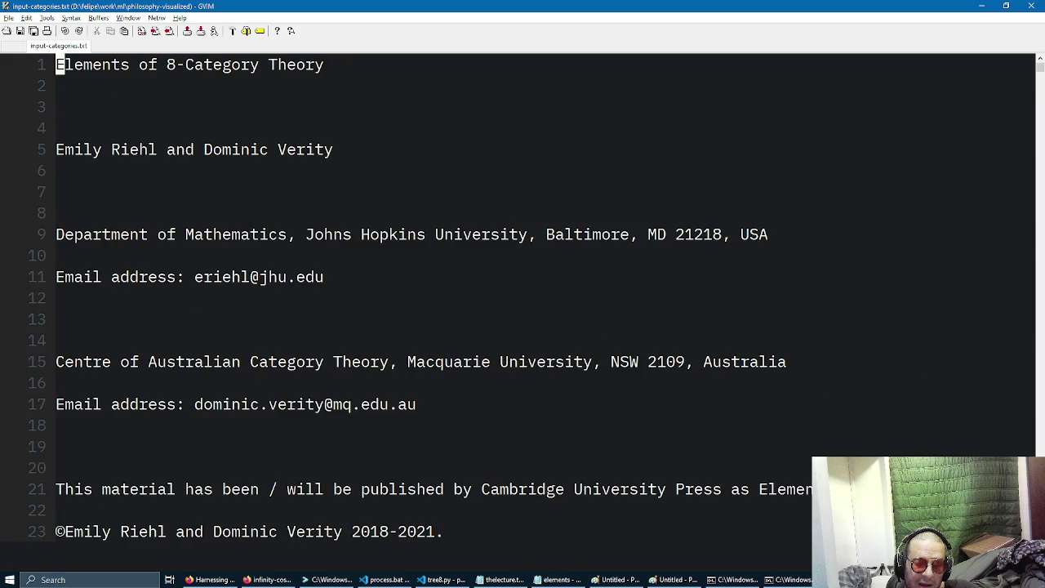